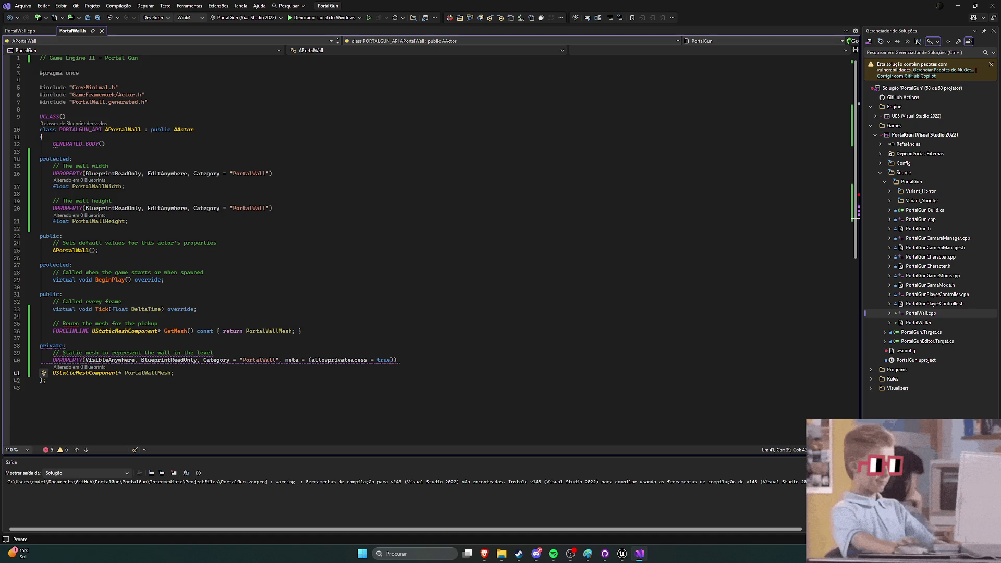
Step: Fix the comment typo to read 'Return the mesh for the pickup', save PortalWall.h, then view PortalWall.cpp
click(69, 321)
text(t)
key(ctrl+s)
click(363, 321)
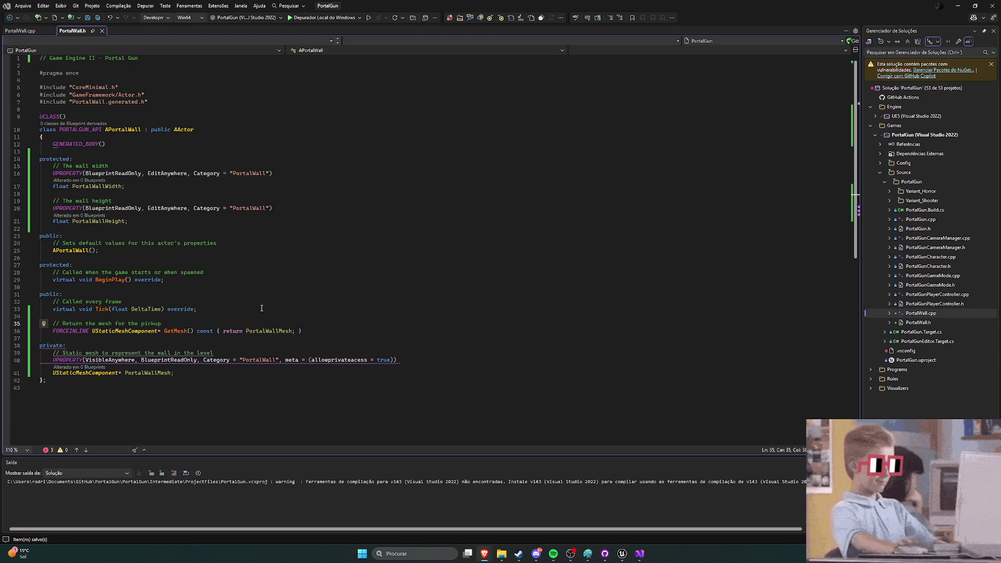
click(174, 372)
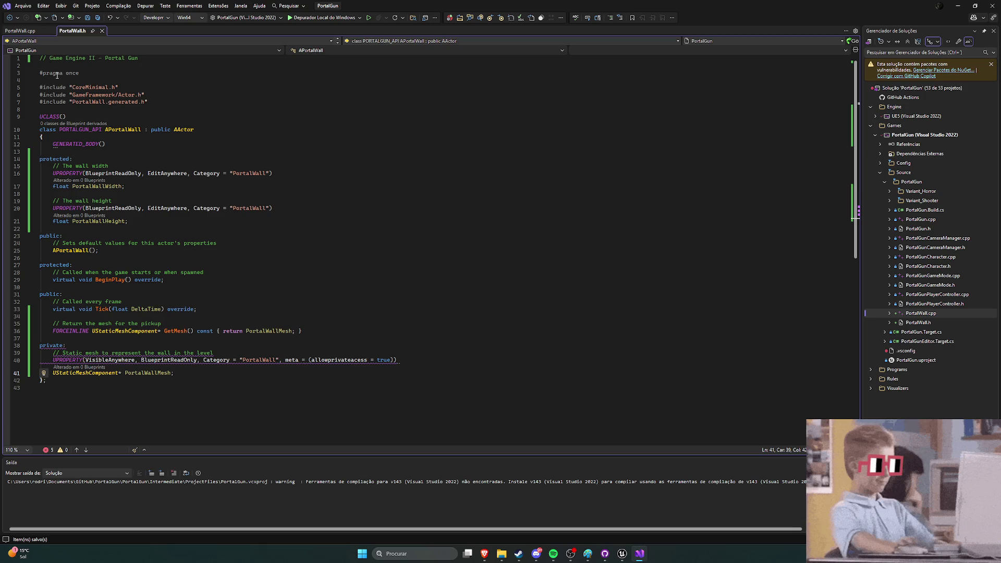
key(ctrl+Tab)
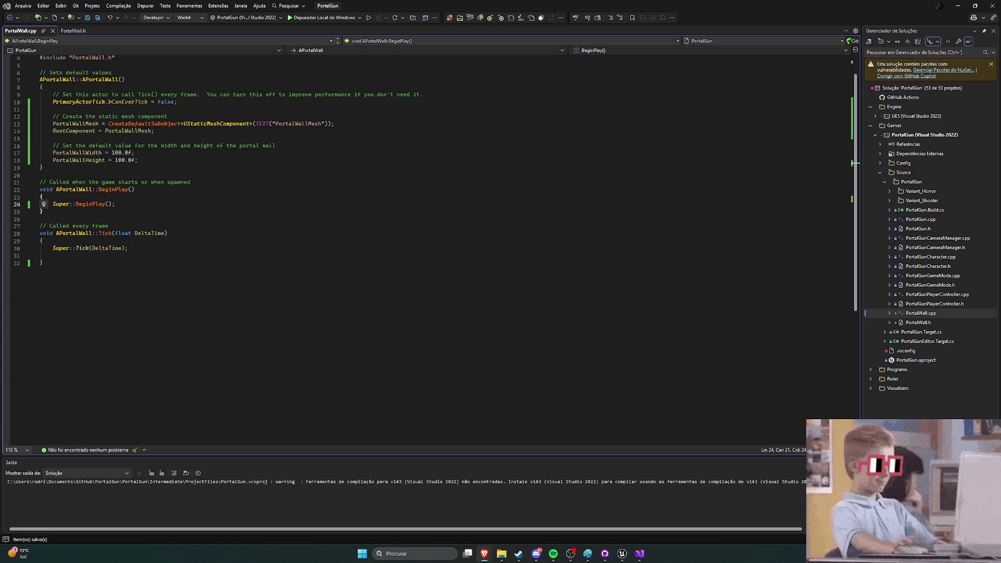
Step: Compare PortalWall.h and PortalWall.cpp by switching back and forth between them
click(73, 31)
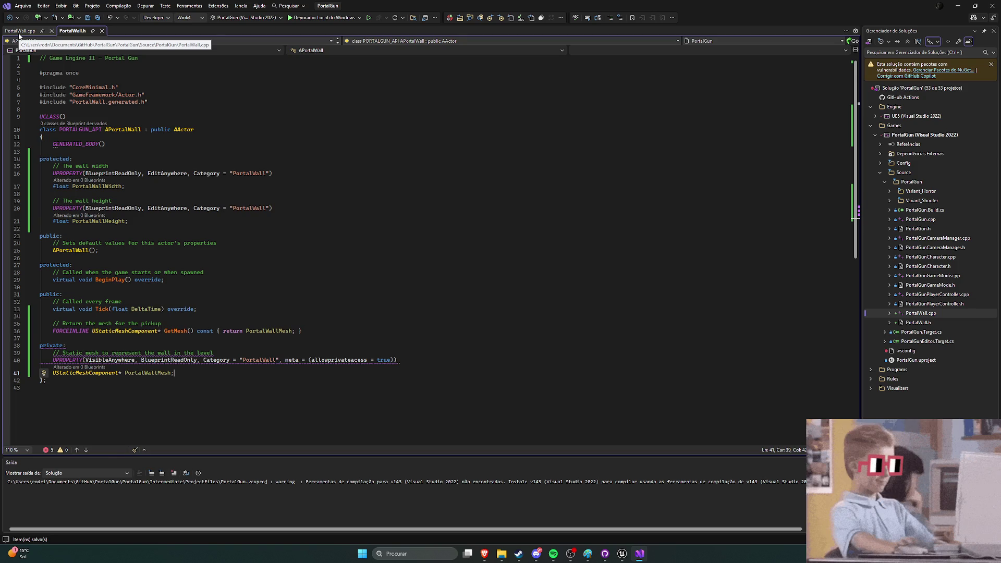
click(19, 33)
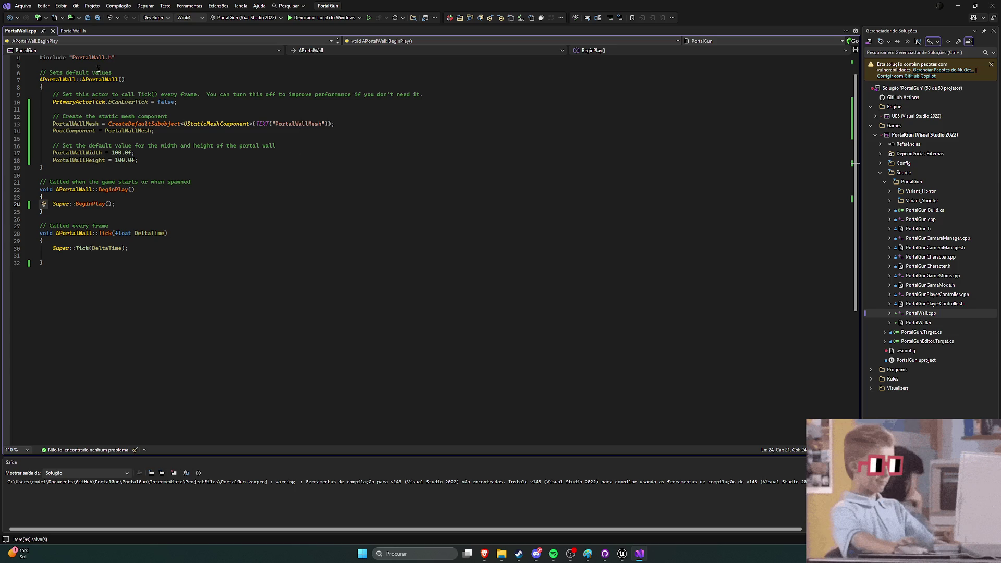
click(72, 31)
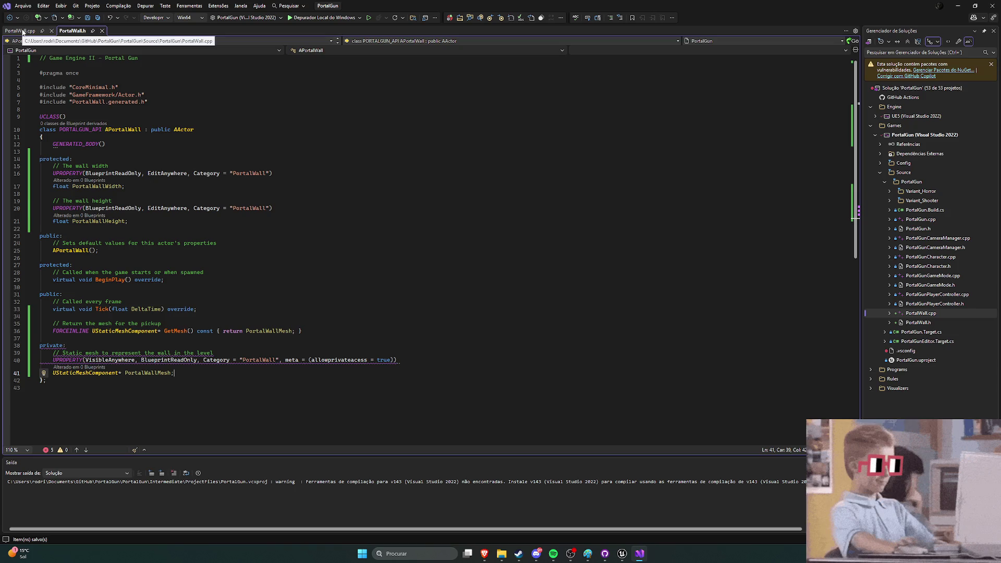
click(23, 32)
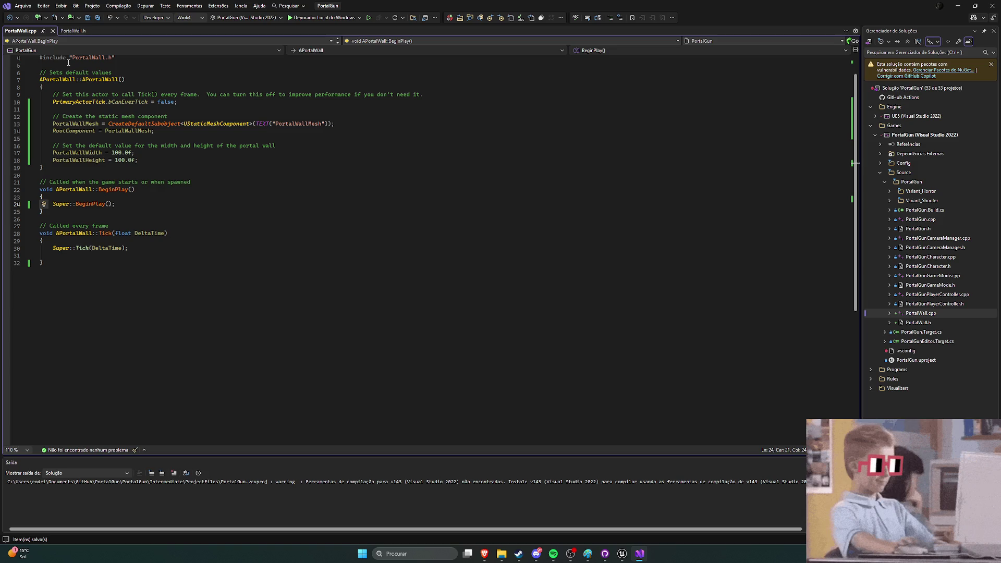
click(70, 33)
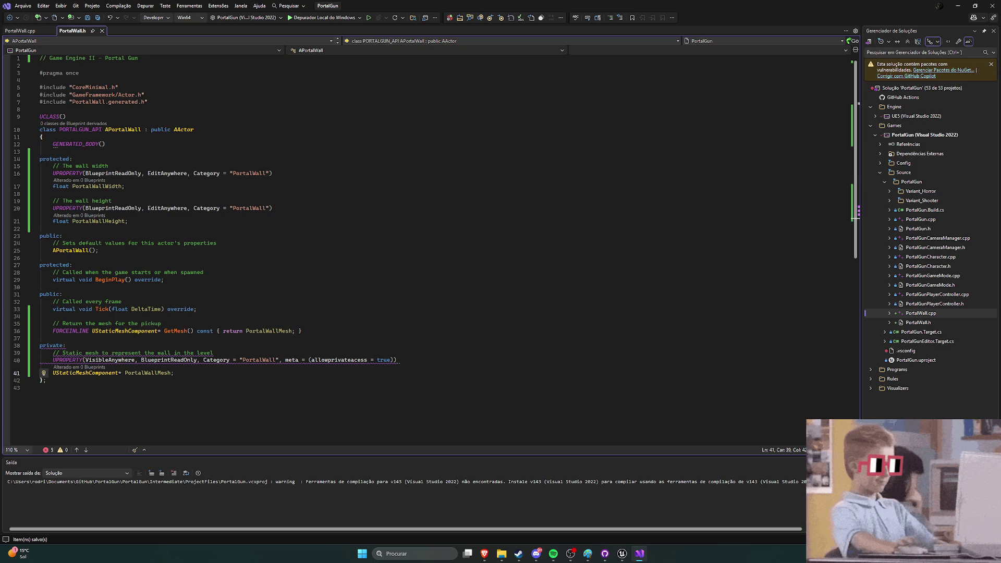
key(alt+Tab)
Step: Replace line 40's mesh UPROPERTY with a Category "Pickup" version, keeping meta on one line
drag(398, 360, 54, 361)
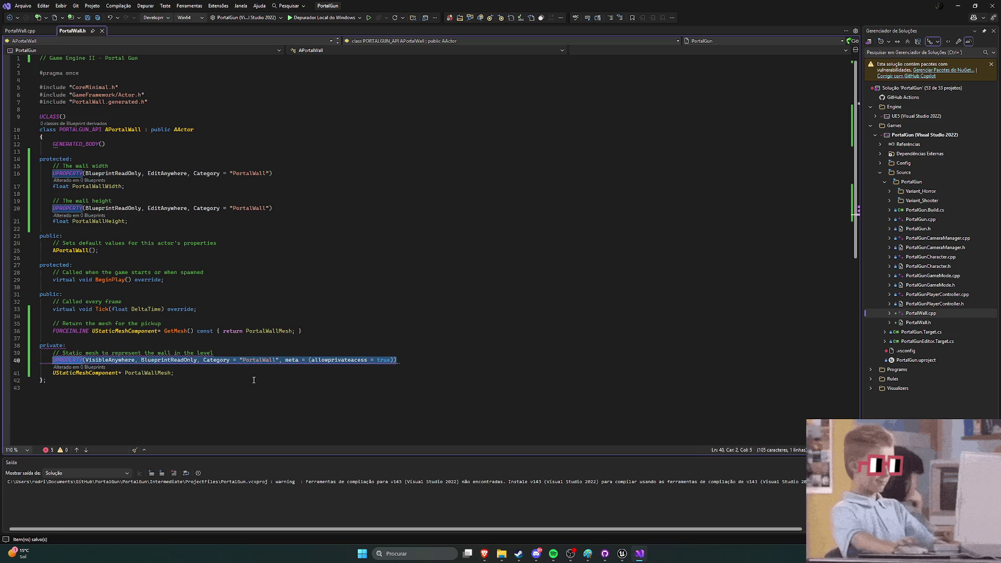
text(UPROPERTY(VisibleAnywhere, BlueprintReadOnly, Category = "Pickup", 		meta = (allowprivateaccess = true)))
key(Home)
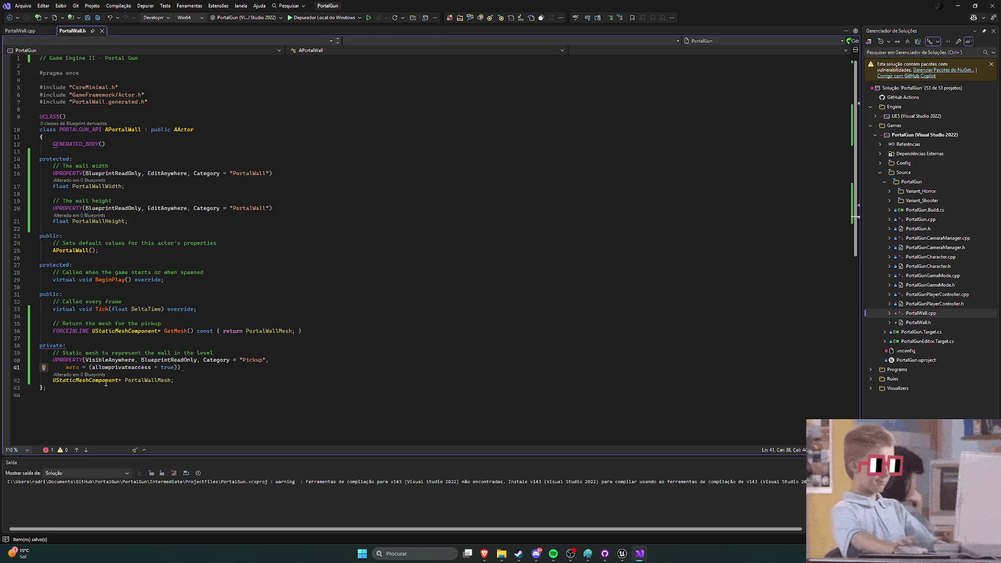
key(shift+Tab)
key(shift+Tab)
key(BackSpace)
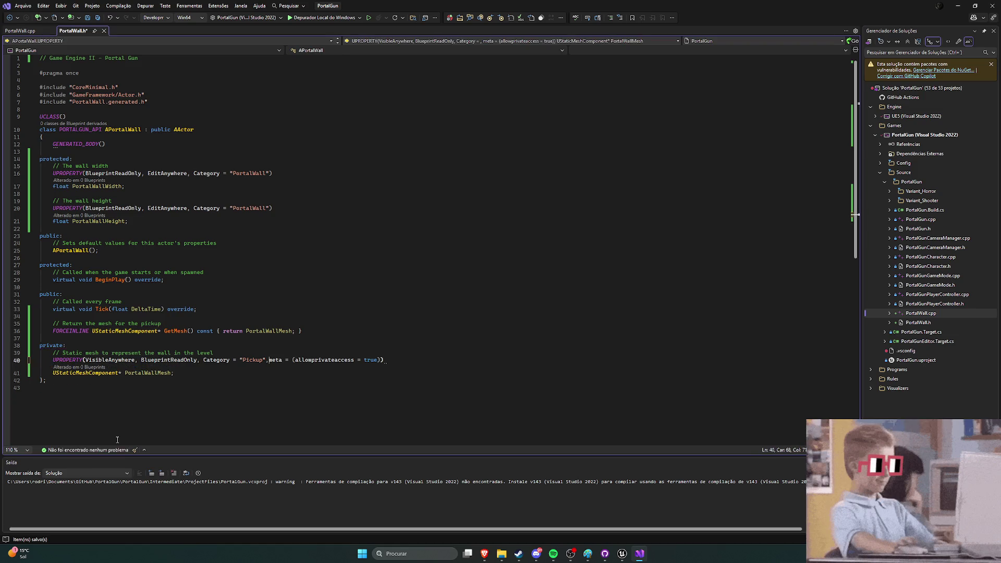
key(Down)
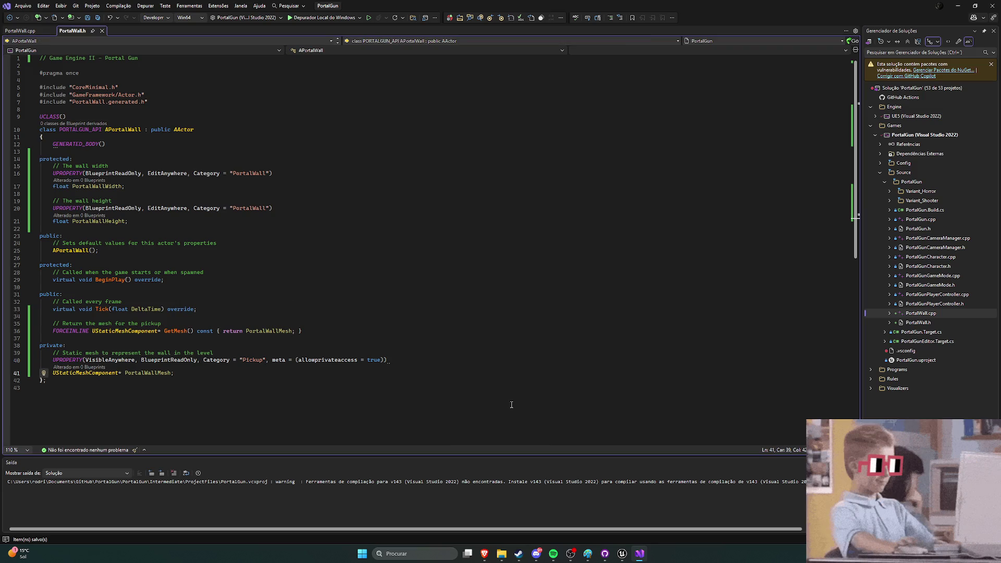
click(621, 553)
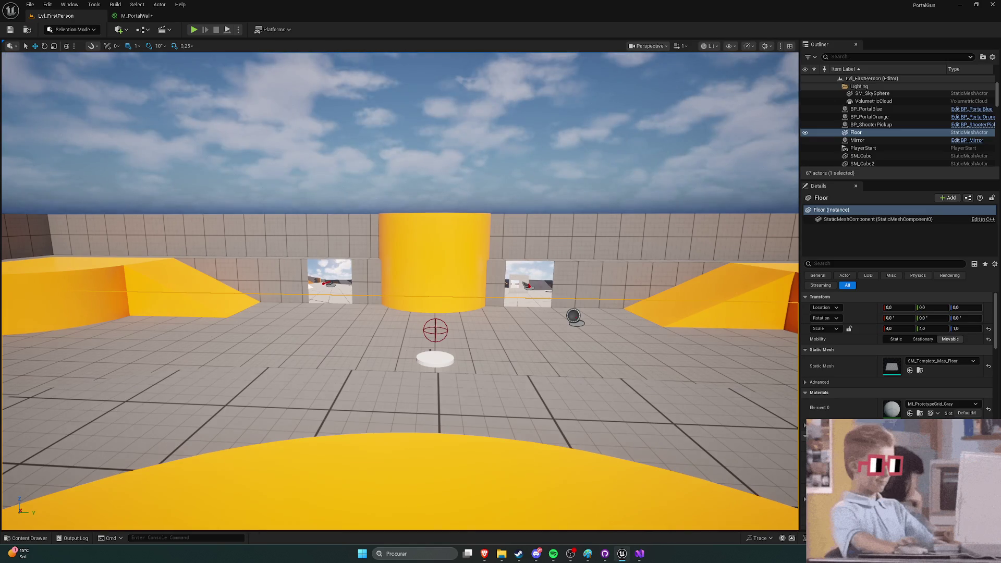
Step: Recompile PortalGun with Live Coding (Ctrl+Alt+F11), then resume the YouTube portal tutorial
key(ctrl+alt+F11)
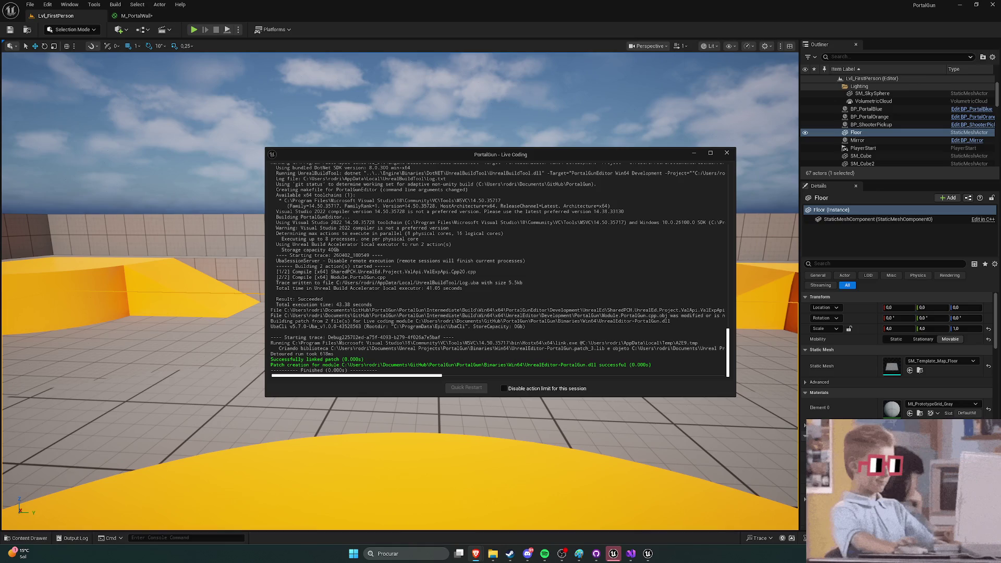
key(alt+Tab)
click(421, 357)
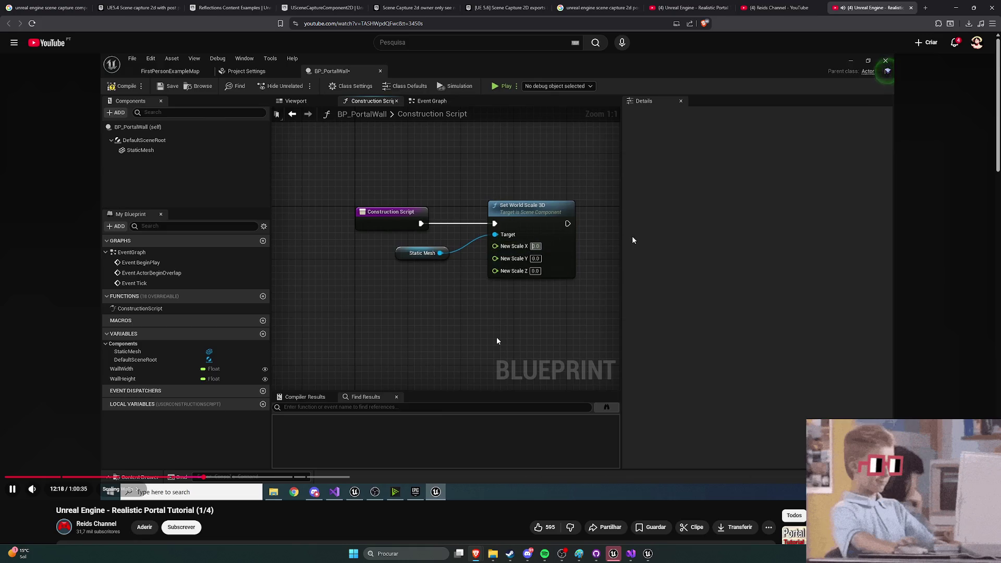
Step: Skip the tutorial ahead and pause it, then return to Unreal's Live Coding log
key(Right)
key(Right)
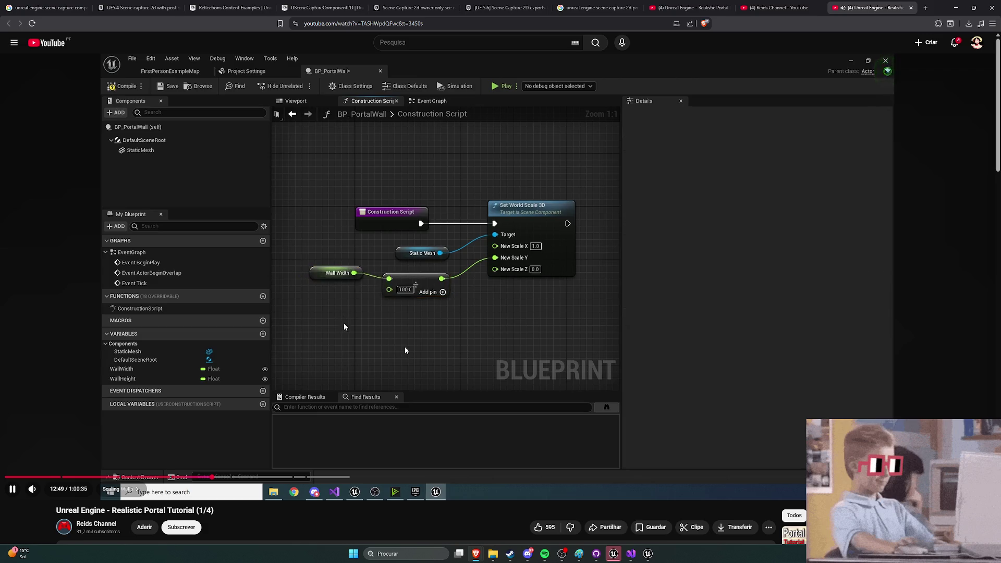
key(space)
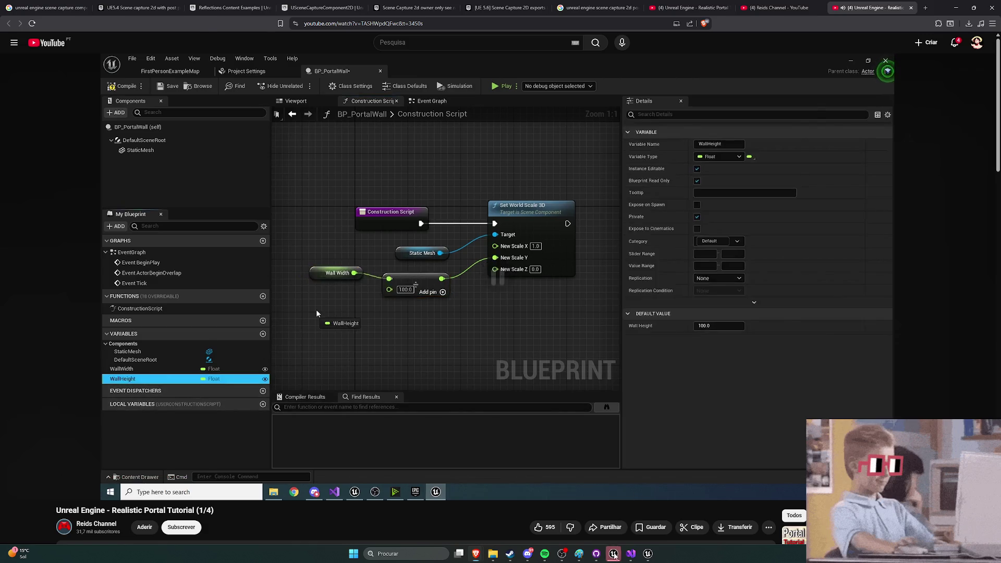
key(alt+Tab)
click(648, 553)
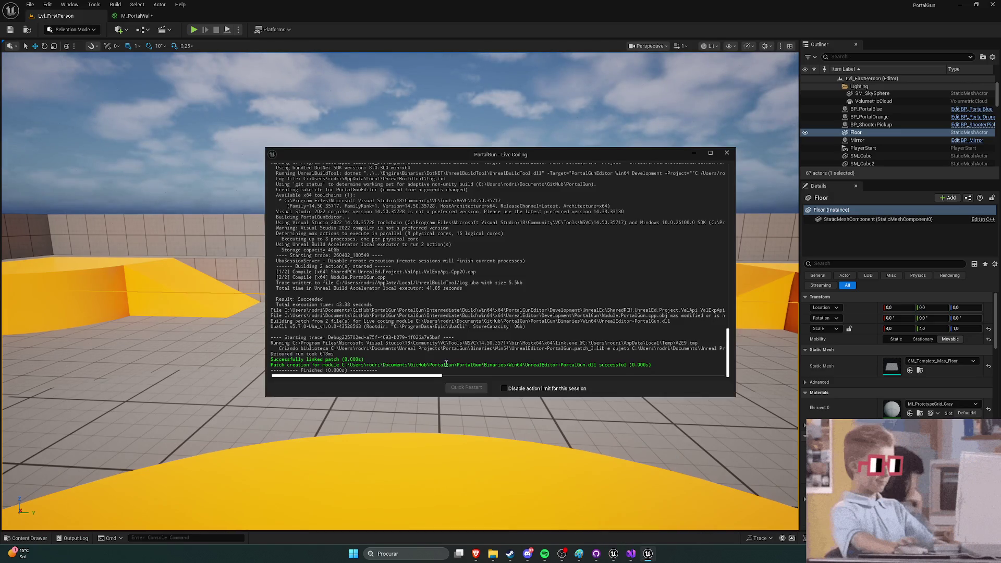
Step: Close the Live Coding log, bring Visual Studio forward, then switch to the browser tutorial
click(648, 553)
click(630, 553)
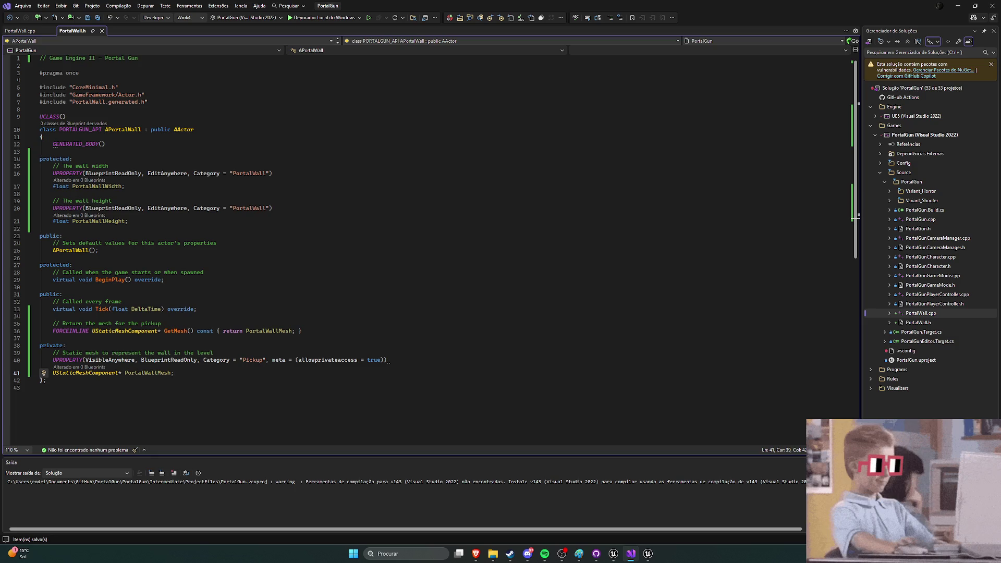
key(alt+Tab)
Step: Change PortalWall.h's width and height comments to say 'portal wall' and save the header
click(630, 554)
click(139, 221)
click(75, 166)
text(portal)
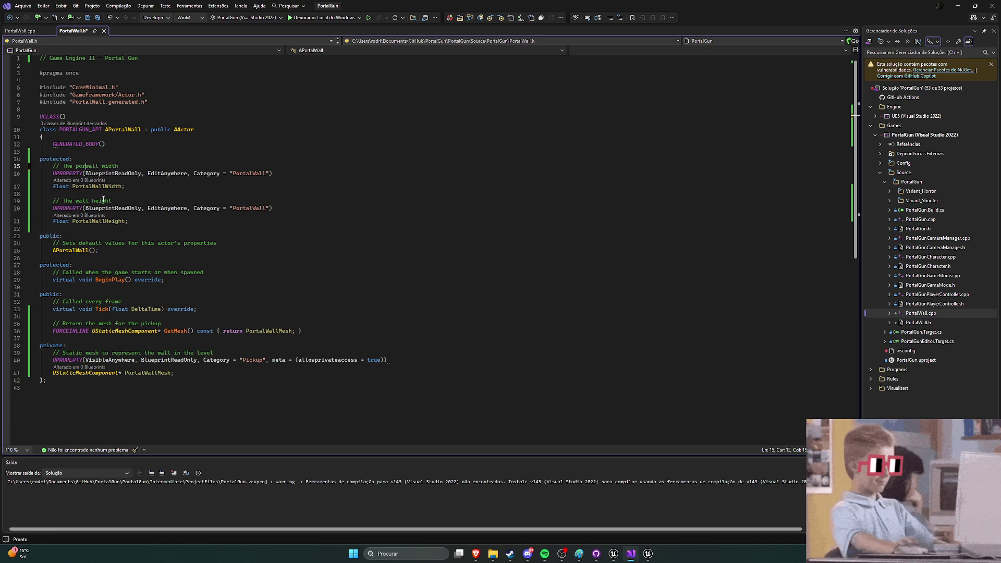
click(74, 201)
text(portal)
key(ctrl+s)
Step: Leave PortalWall.cpp's BeginPlay with only Super::BeginPlay, then open Unreal's Content Drawer
key(ctrl+Tab)
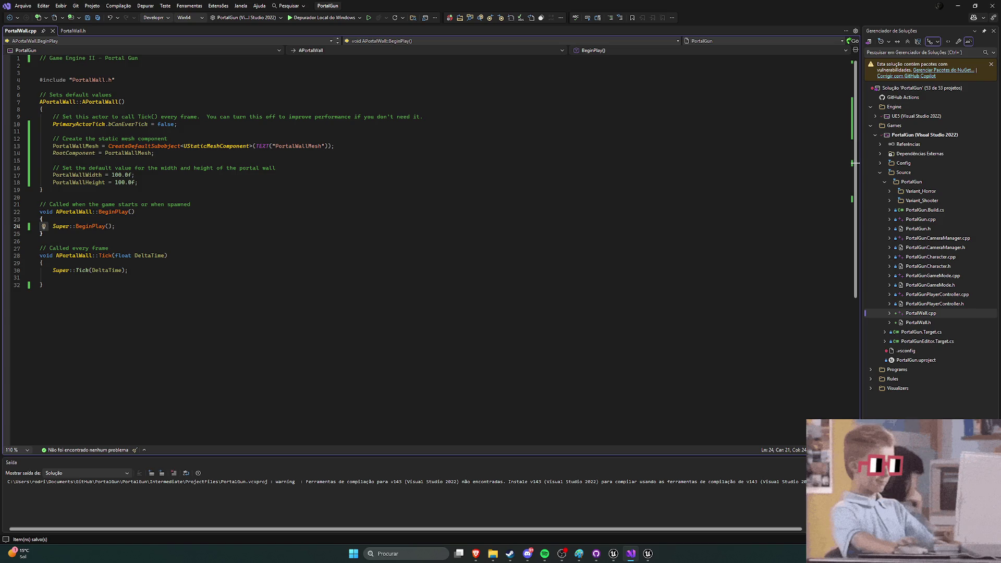
click(625, 556)
key(ctrl+space)
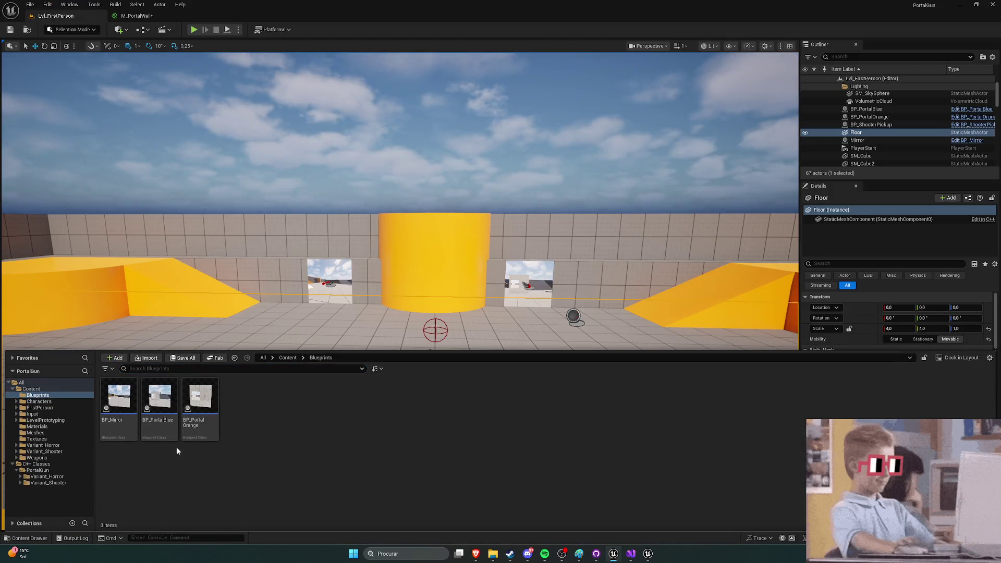
Step: Create BP_PortalWall in the Blueprints folder from the PortalWall class in C++ Classes/PortalGun
click(37, 464)
double_click(119, 398)
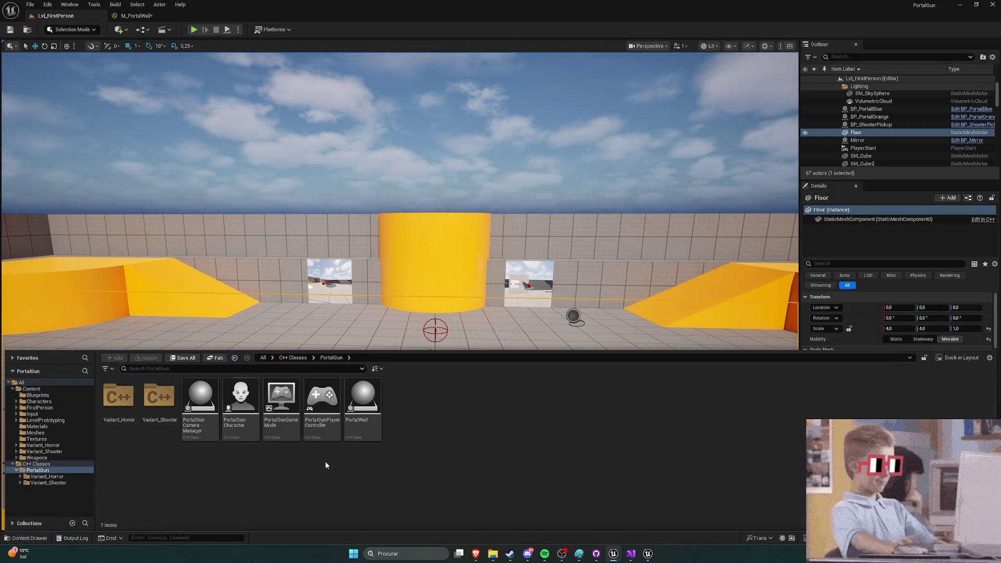
click(365, 401)
right_click(367, 397)
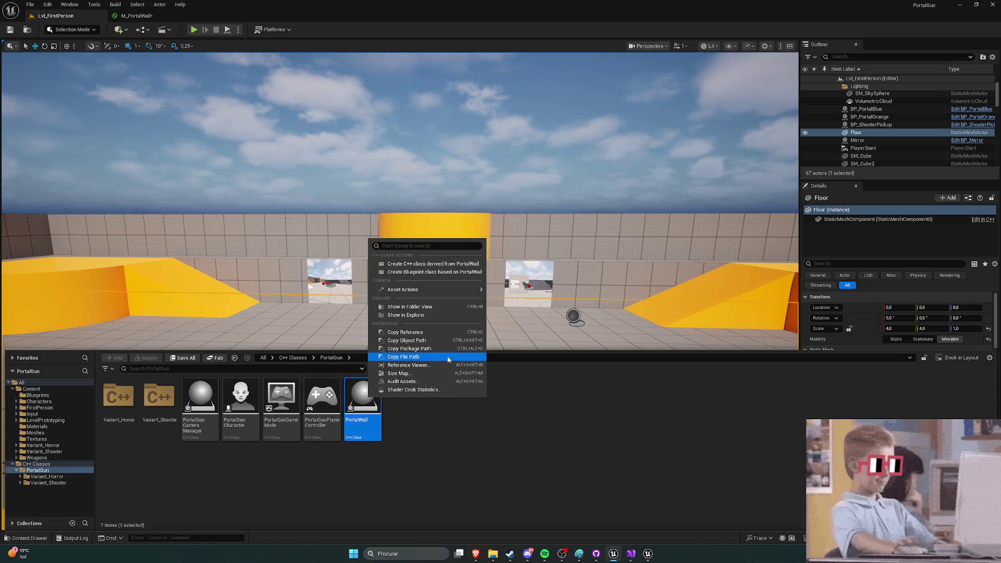
click(433, 272)
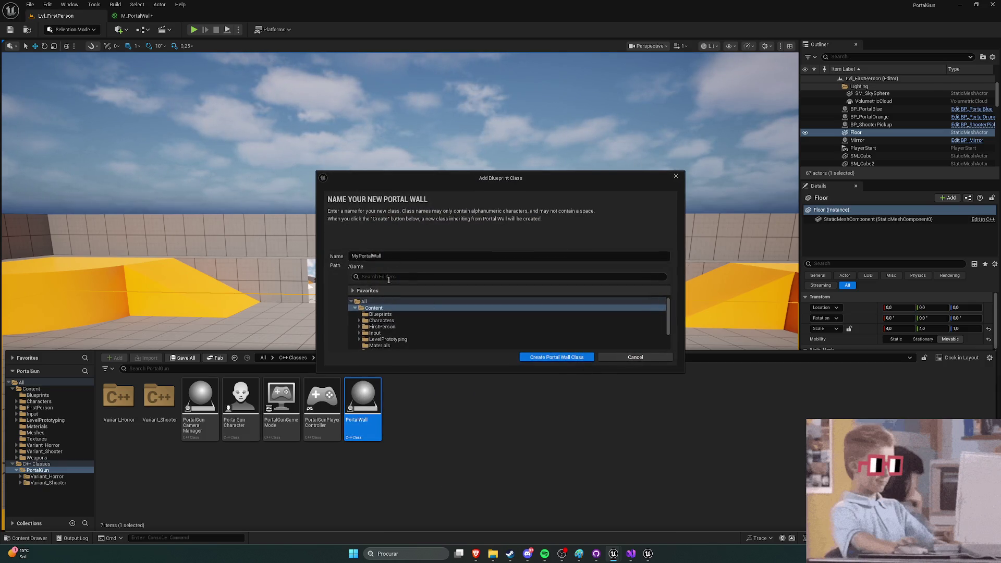
click(388, 255)
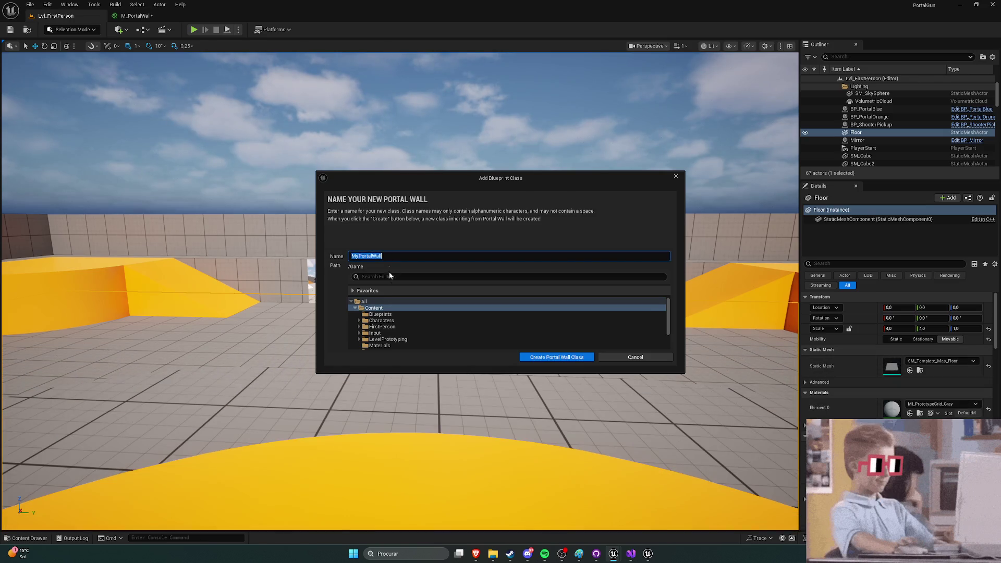
click(380, 313)
click(384, 256)
text(BP_)
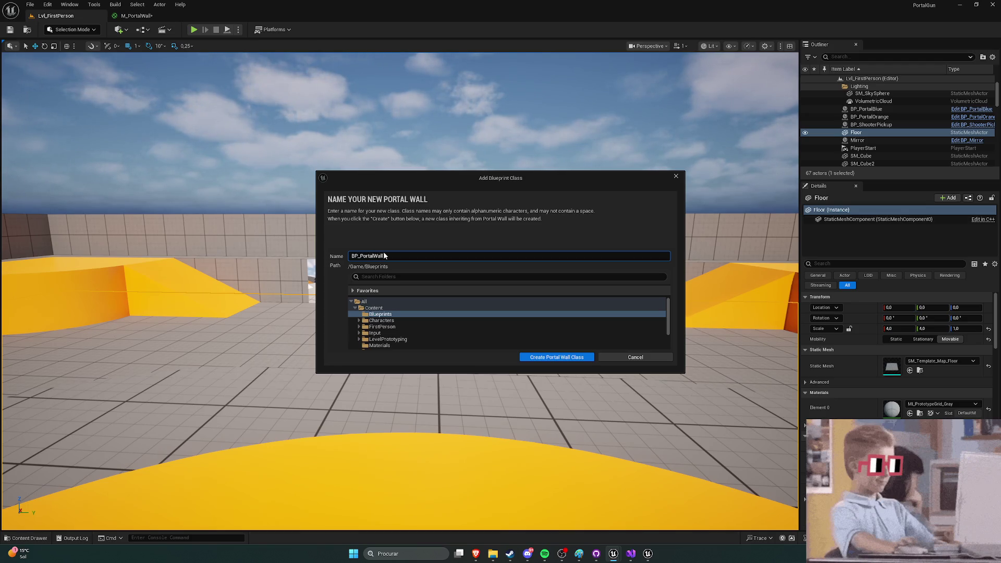
click(573, 357)
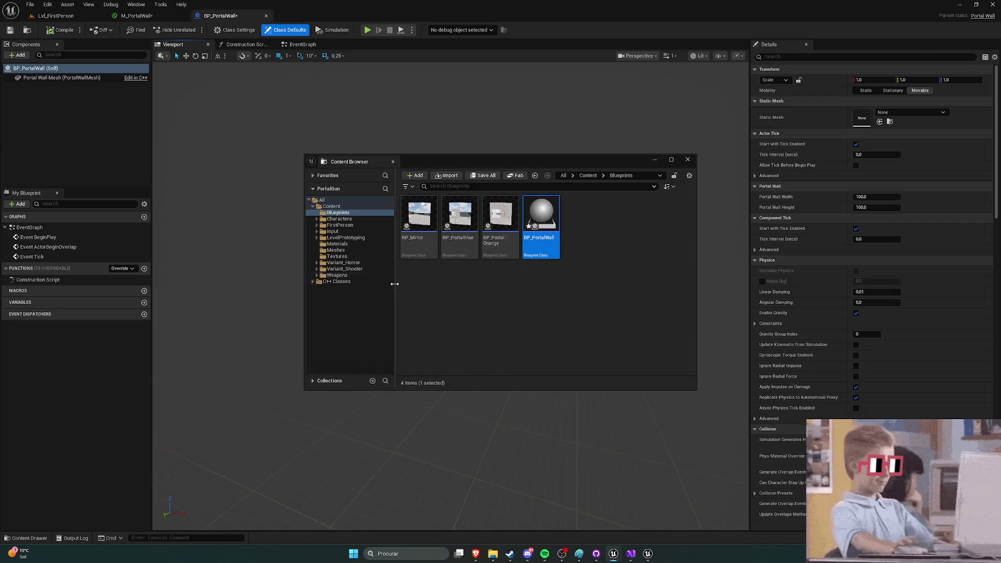
Step: Assign the SM_PortalWall static mesh to BP_PortalWall's Portal Wall Mesh, then return to the level
click(687, 160)
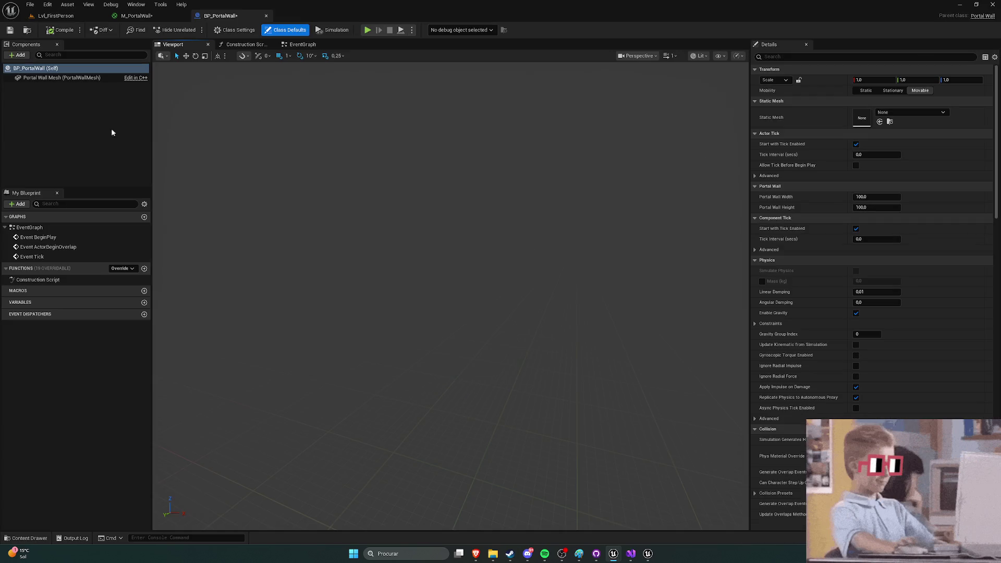
click(30, 78)
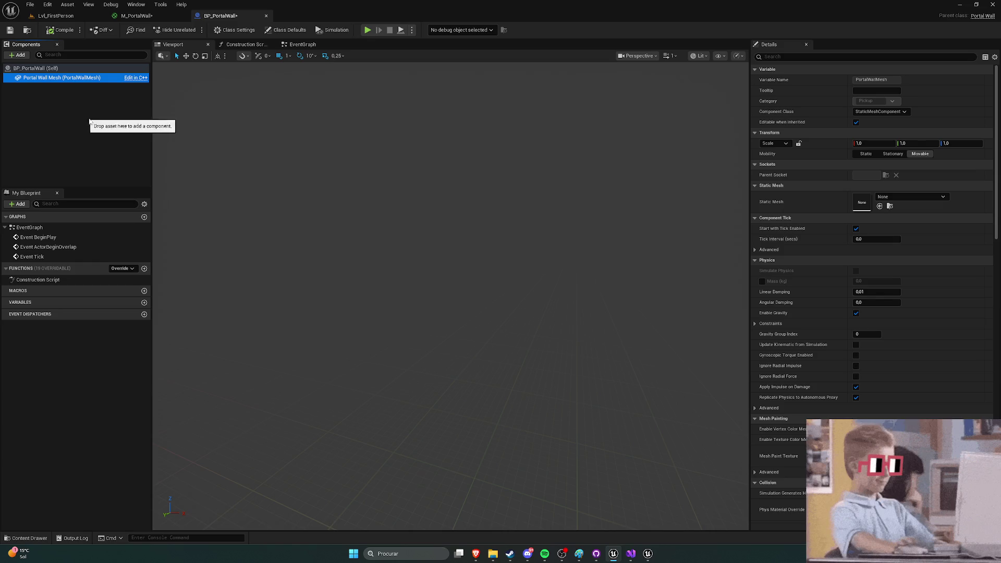
click(893, 197)
text(portal)
click(922, 305)
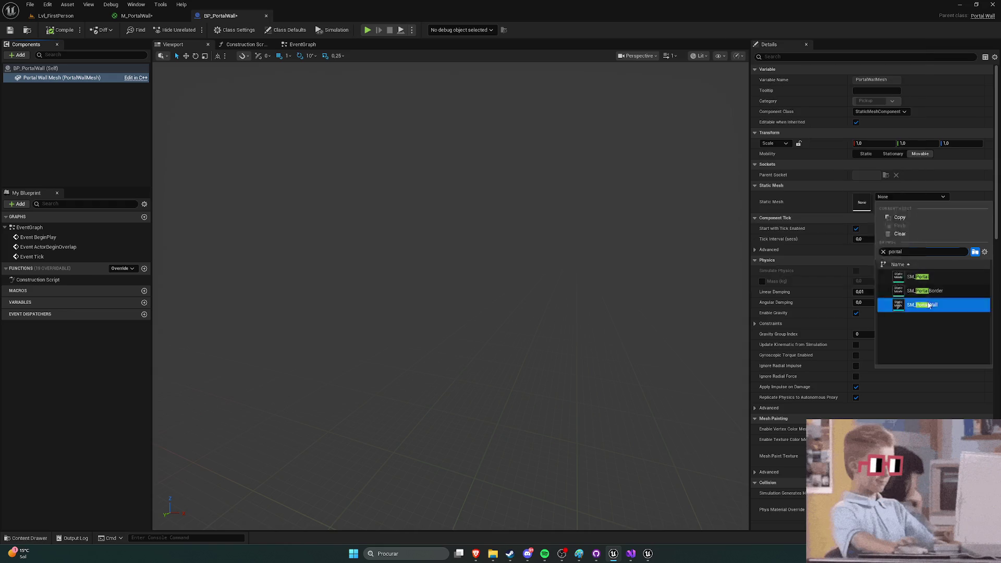
click(52, 16)
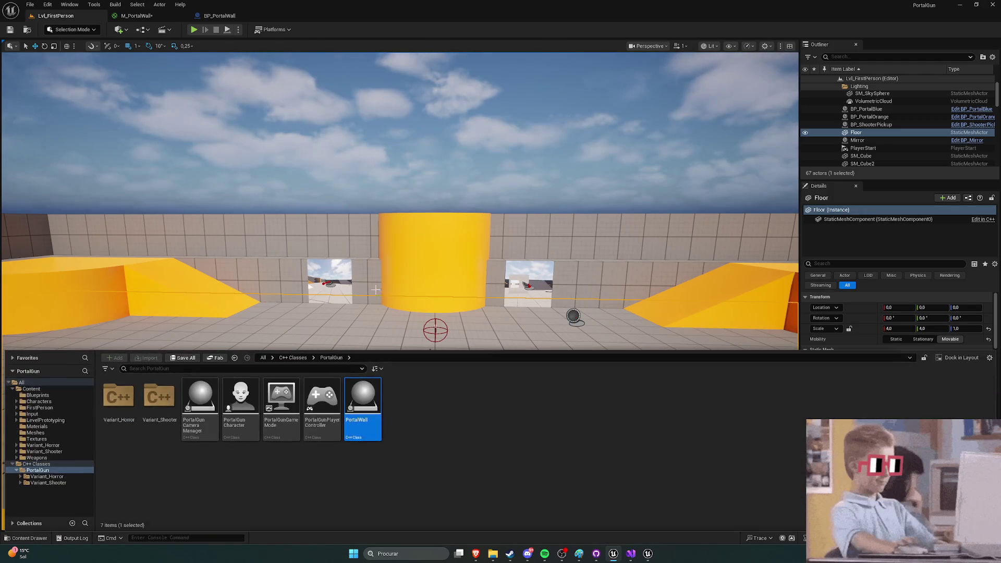
Step: Place a BP_PortalWall in the level and move and rotate it onto the yellow cylinder's face
click(37, 395)
drag(240, 404, 406, 286)
key(w)
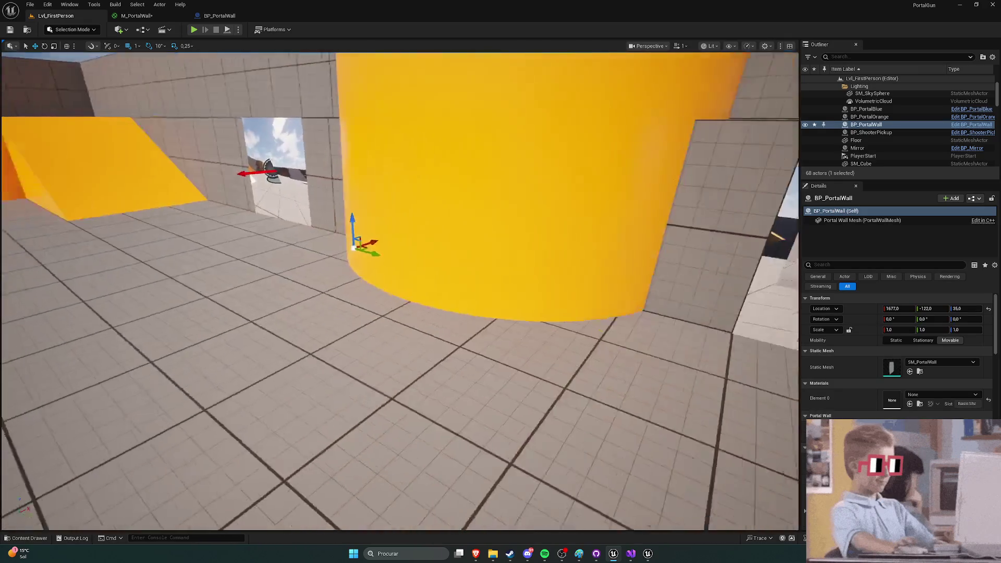
mouse_move(359, 239)
mouse_down()
mouse_move(284, 256)
mouse_move(279, 284)
mouse_move(338, 252)
mouse_move(333, 207)
mouse_move(400, 239)
mouse_move(398, 255)
mouse_move(439, 255)
mouse_move(409, 270)
mouse_move(412, 250)
mouse_move(344, 219)
mouse_up()
key(e)
key(w)
key(e)
mouse_move(365, 256)
mouse_down()
mouse_move(352, 258)
mouse_move(324, 222)
mouse_move(316, 188)
mouse_up()
key(w)
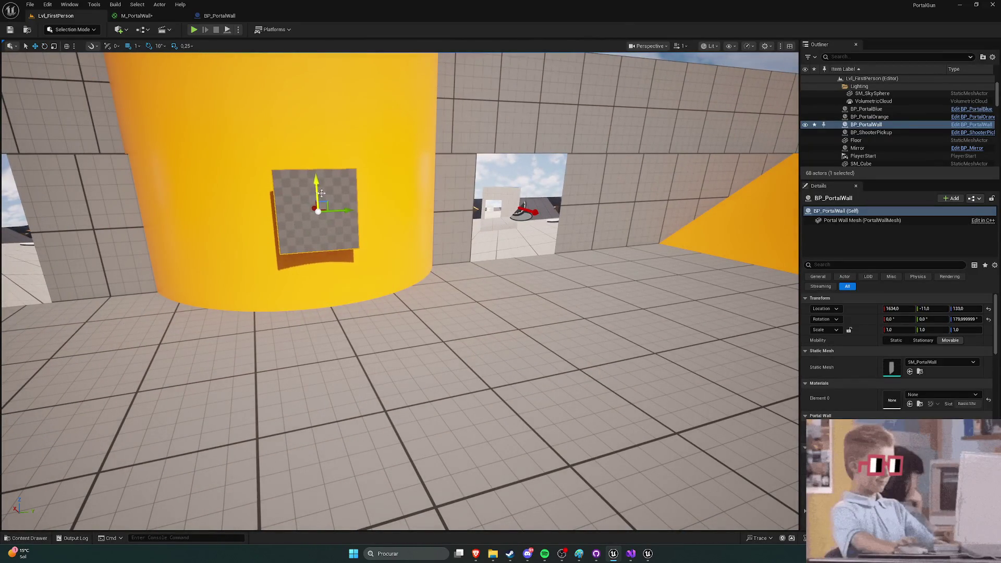
key(Escape)
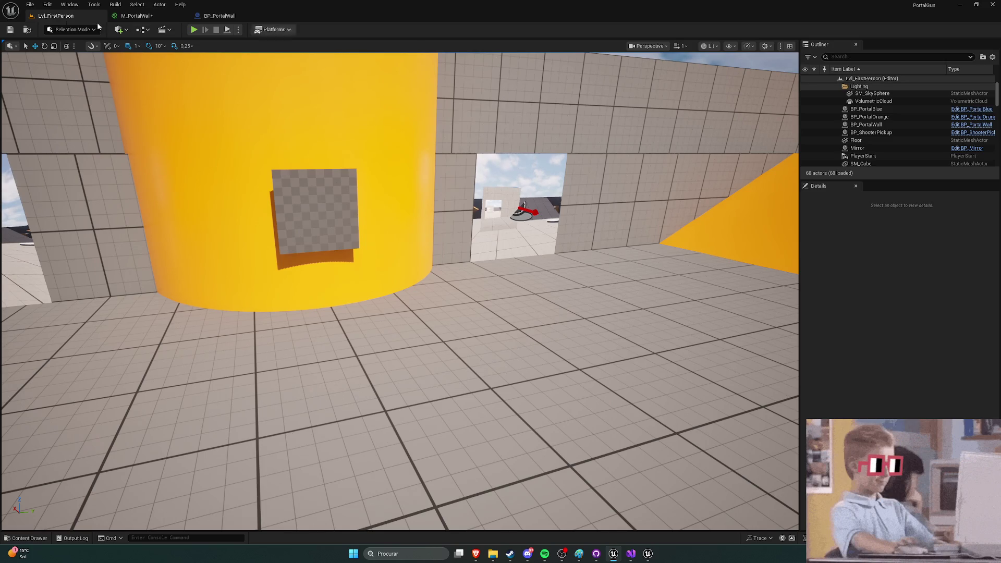
click(231, 17)
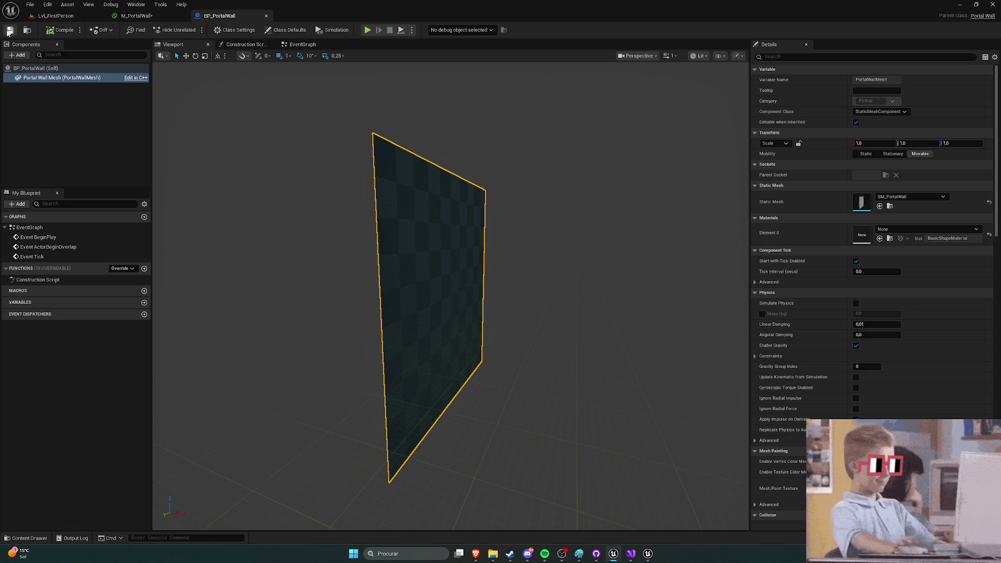
Step: Set BP_PortalWall's Materials Element 0 to M_PortalWall, then return to the first-person level
click(267, 15)
double_click(240, 399)
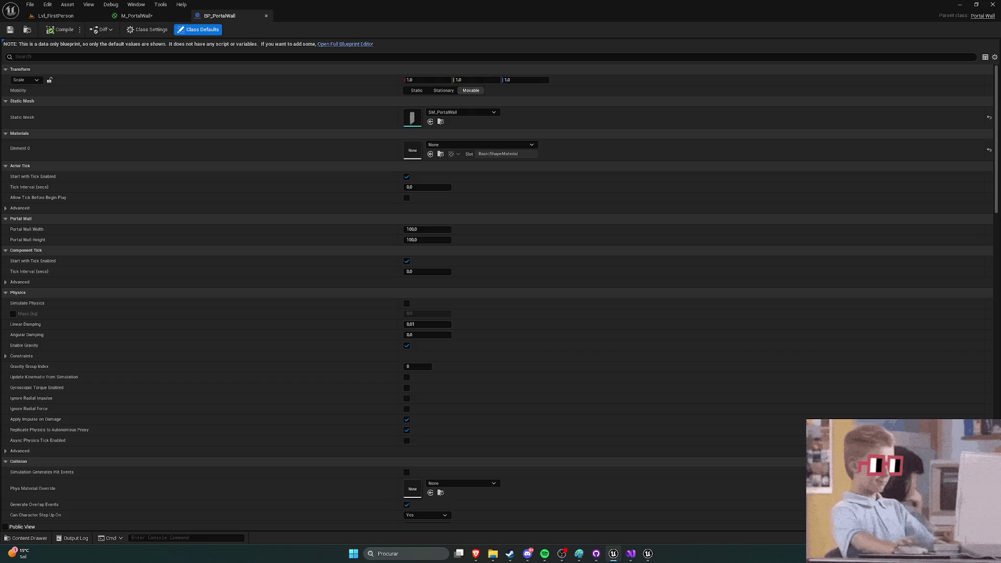
click(464, 141)
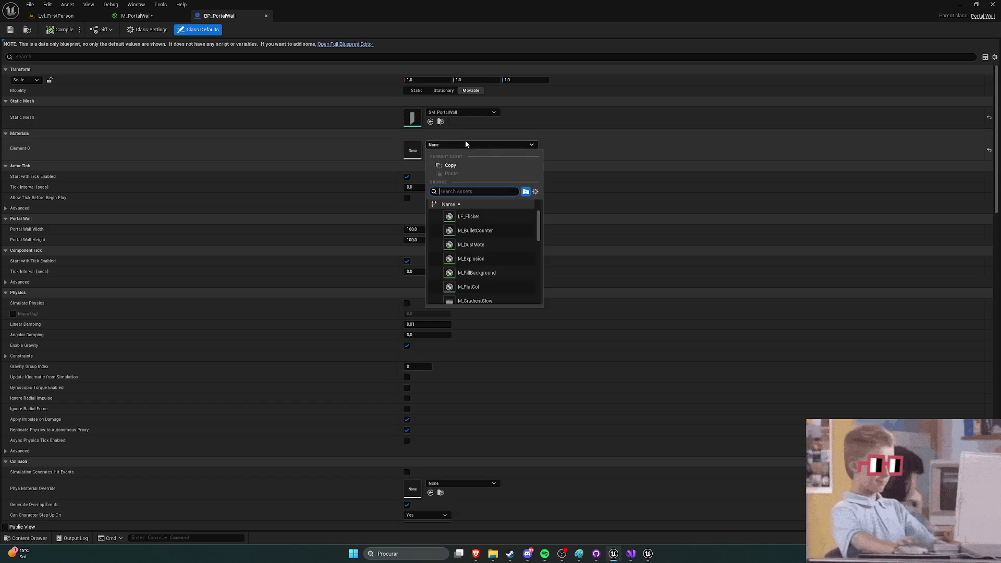
text(portal)
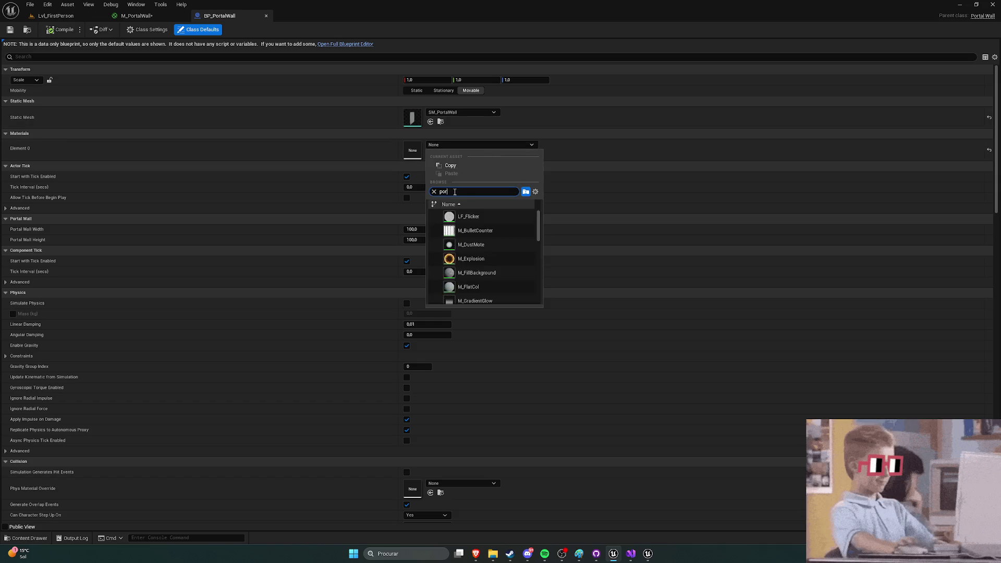
click(476, 248)
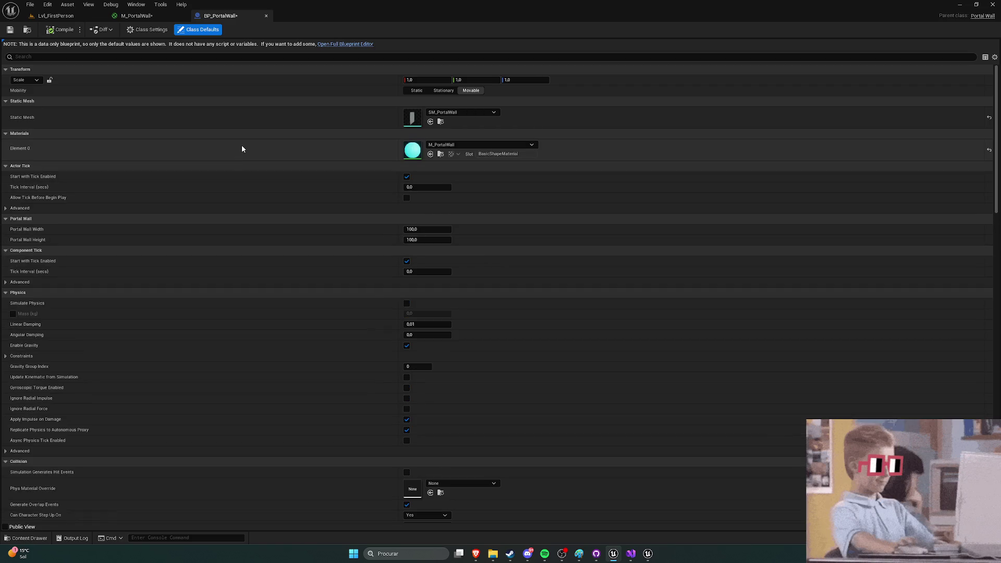
click(56, 16)
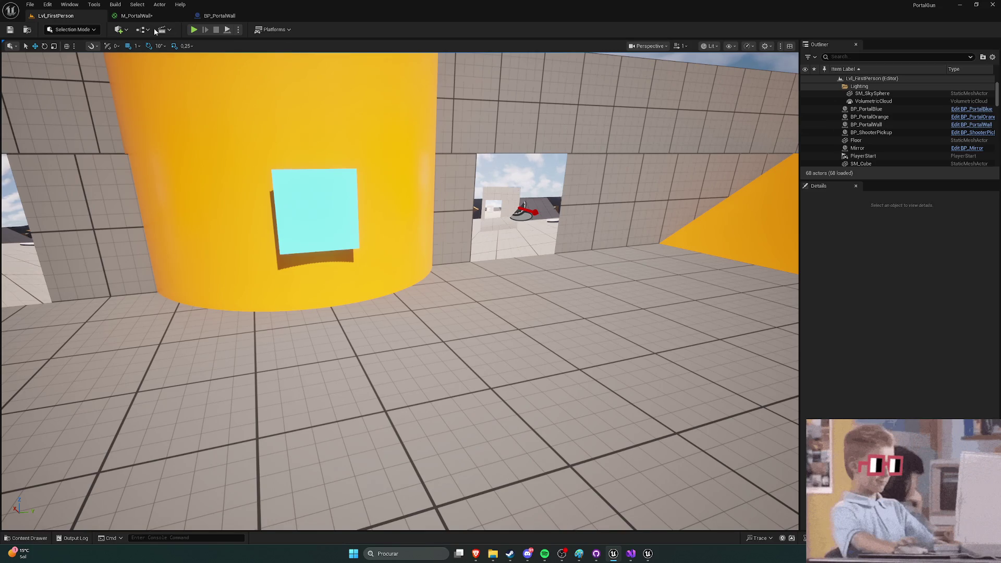
Step: Open BP_PortalWall in the full Blueprint Editor and bring up the EventGraph's add-node list
click(214, 16)
click(364, 44)
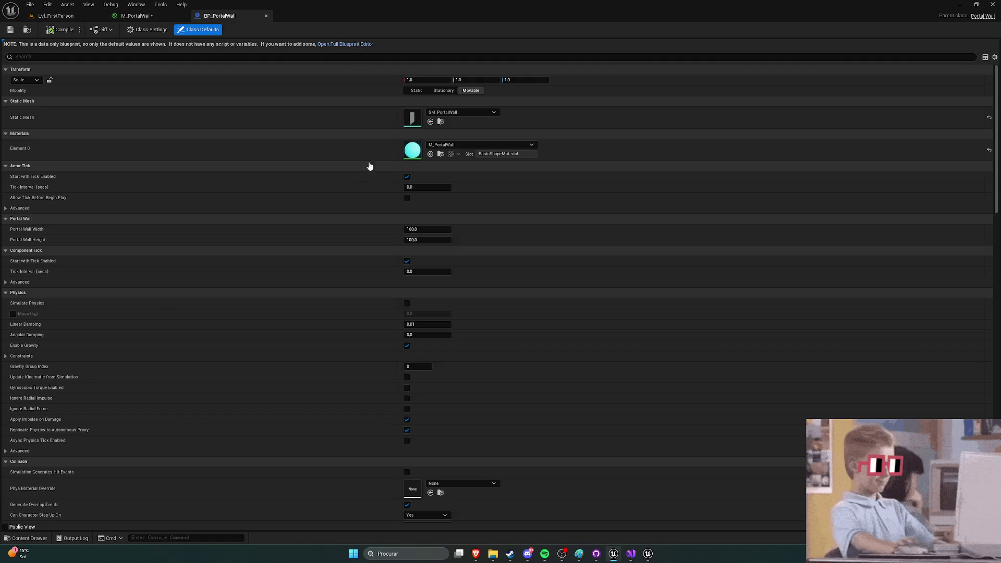
right_click(330, 222)
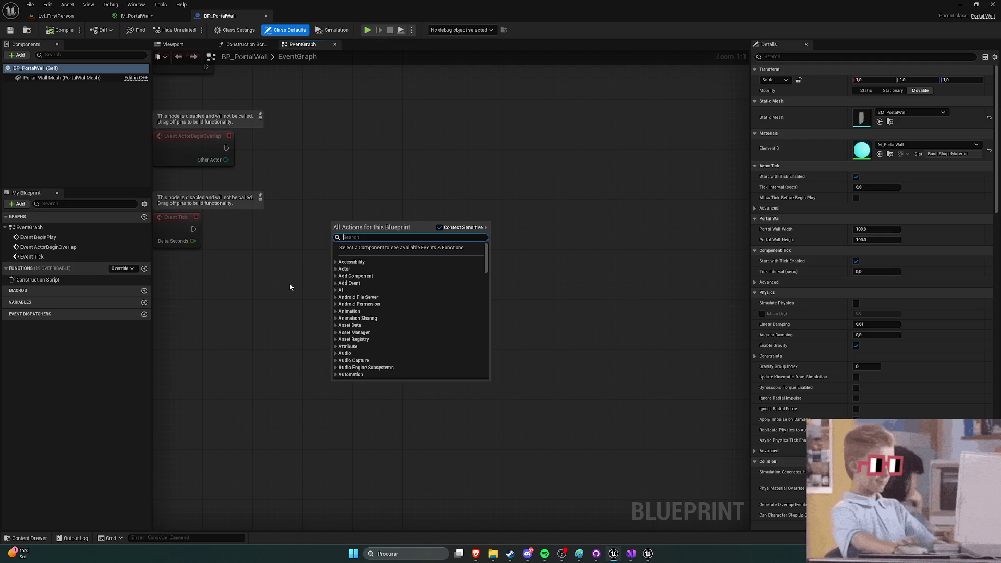
Step: Search 'portal', add a Get Portal Wall Height node, then delete it
text(portal)
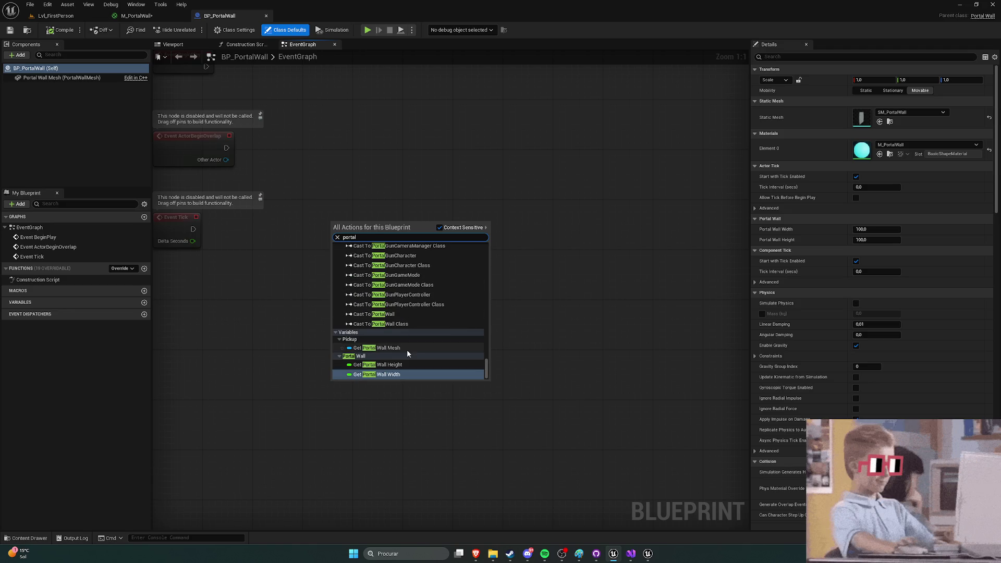
click(392, 363)
mouse_move(360, 228)
mouse_down()
mouse_move(347, 252)
mouse_move(387, 342)
mouse_up()
click(306, 229)
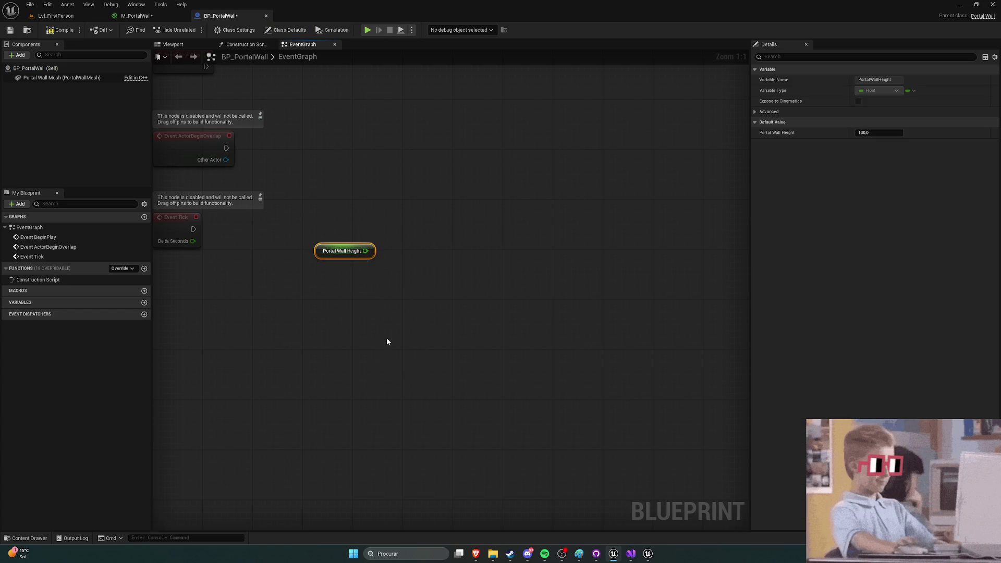
key(Delete)
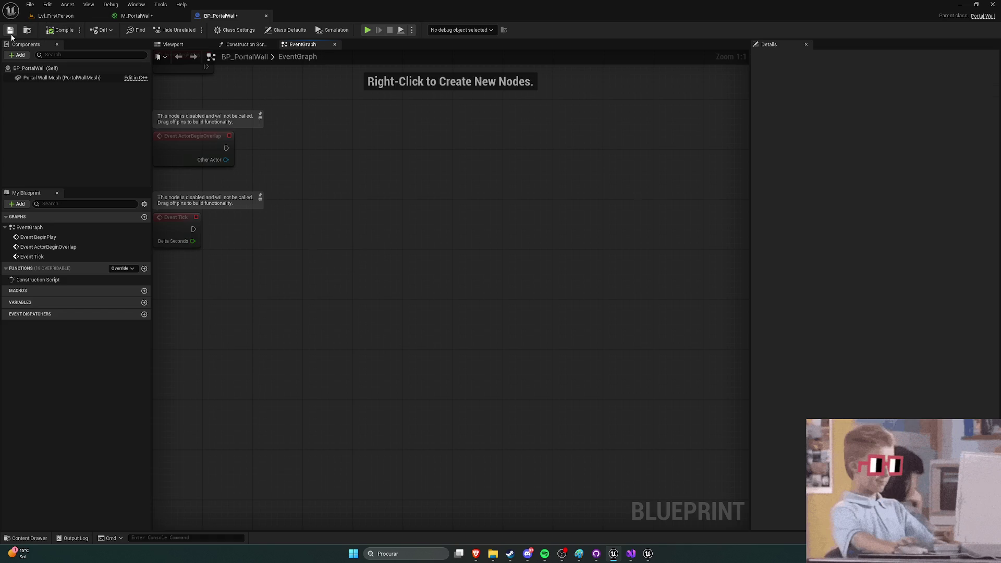
Step: Save BP_PortalWall and return to the Lvl_FirstPerson level
click(10, 30)
click(55, 15)
key(alt+Tab)
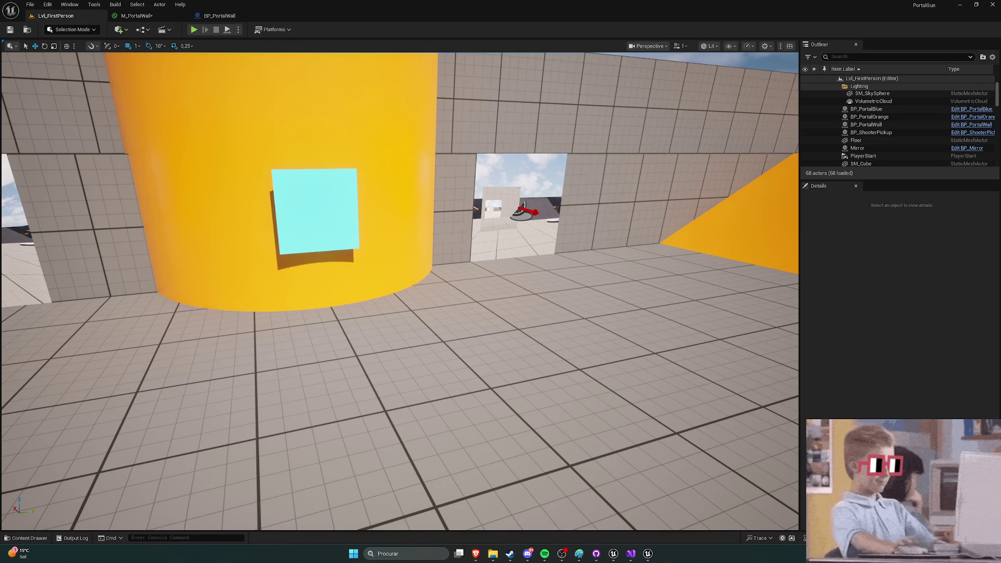
Step: Play the YouTube portal tutorial in Brave and pause it at 13:11
click(475, 552)
click(496, 294)
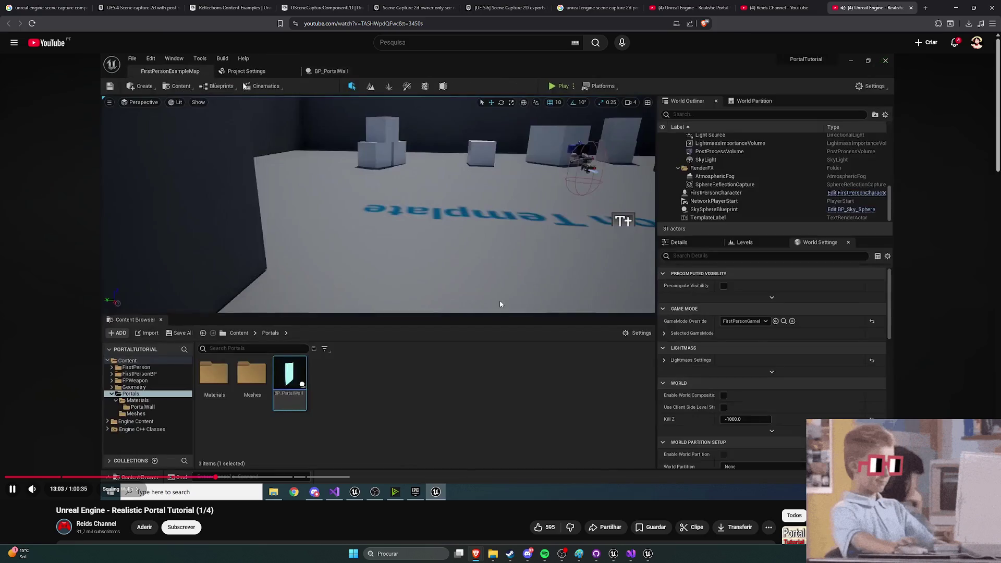
click(469, 285)
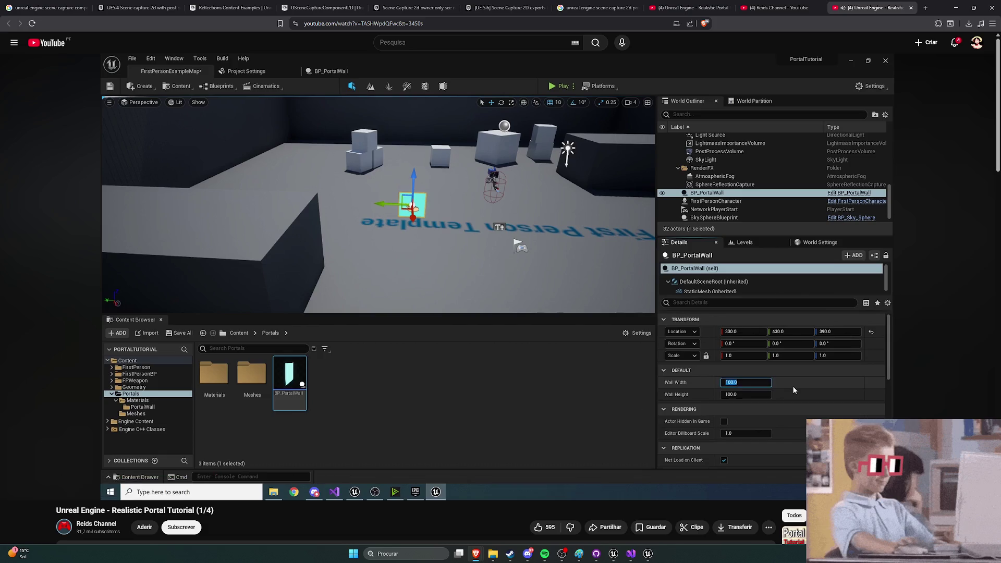
Step: Switch through Unreal Editor to PortalWall.cpp in Visual Studio
mouse_move(606, 446)
click(613, 553)
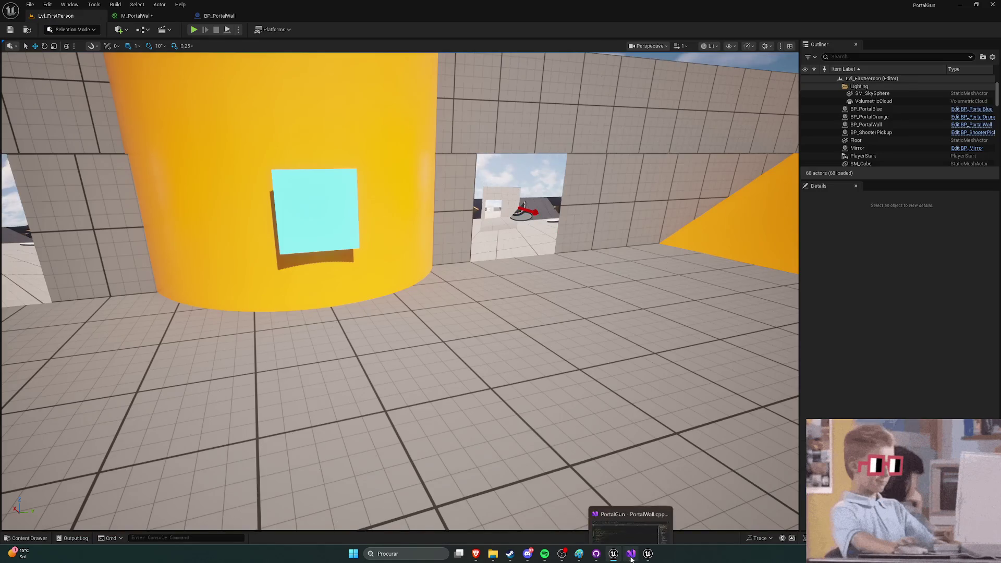
click(631, 553)
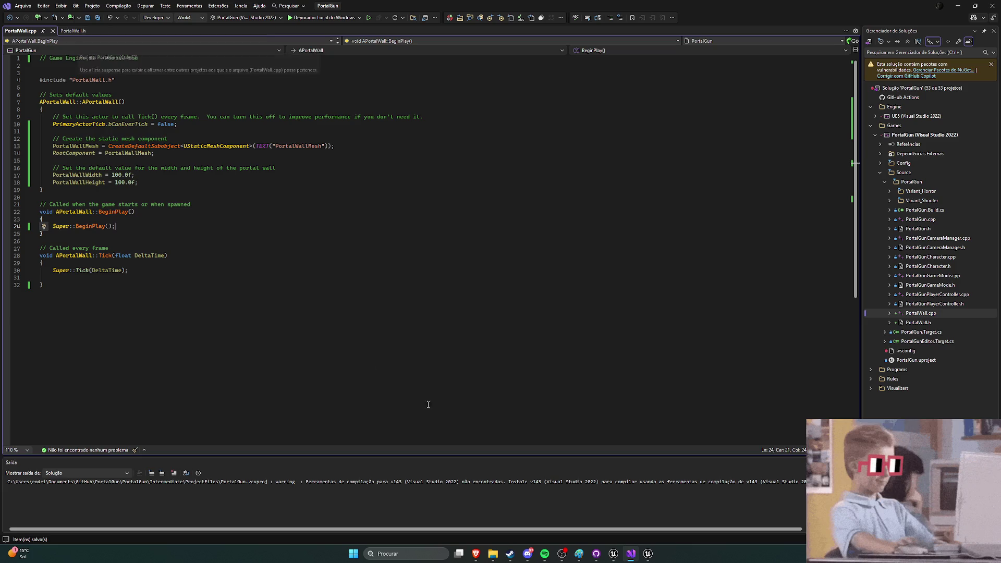
mouse_move(475, 553)
click(560, 508)
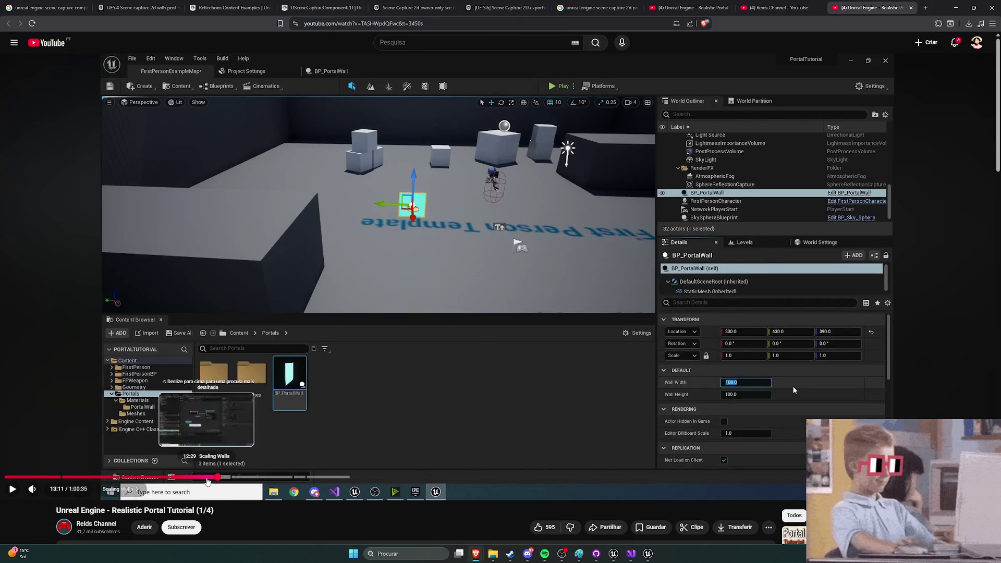
click(207, 477)
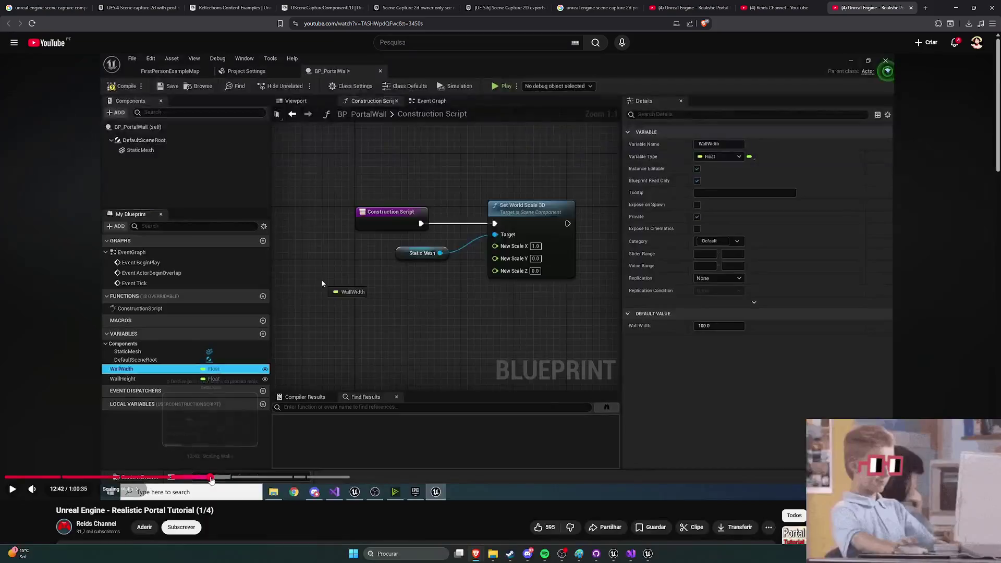
click(210, 477)
click(308, 399)
key(Right)
key(Right)
key(Right)
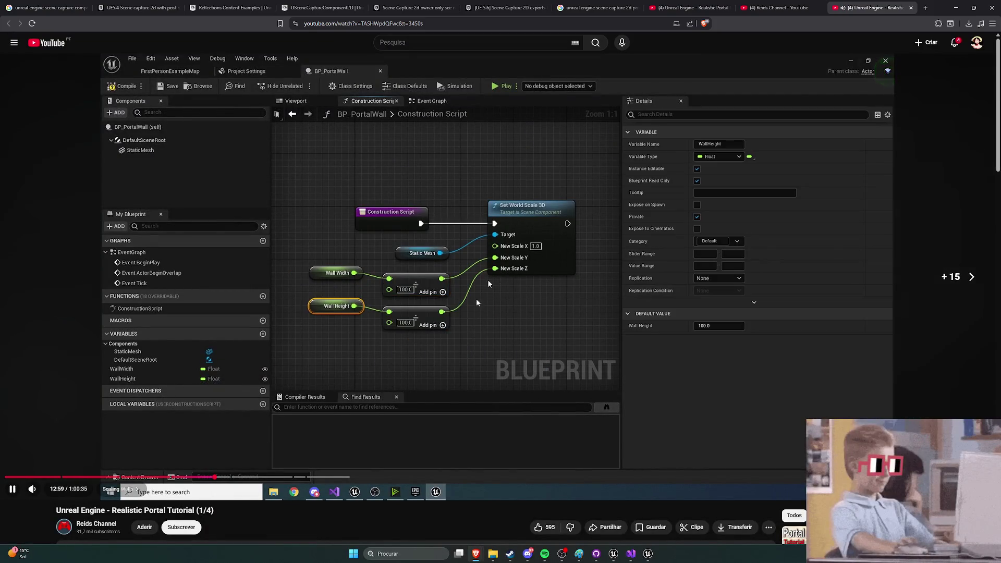
key(space)
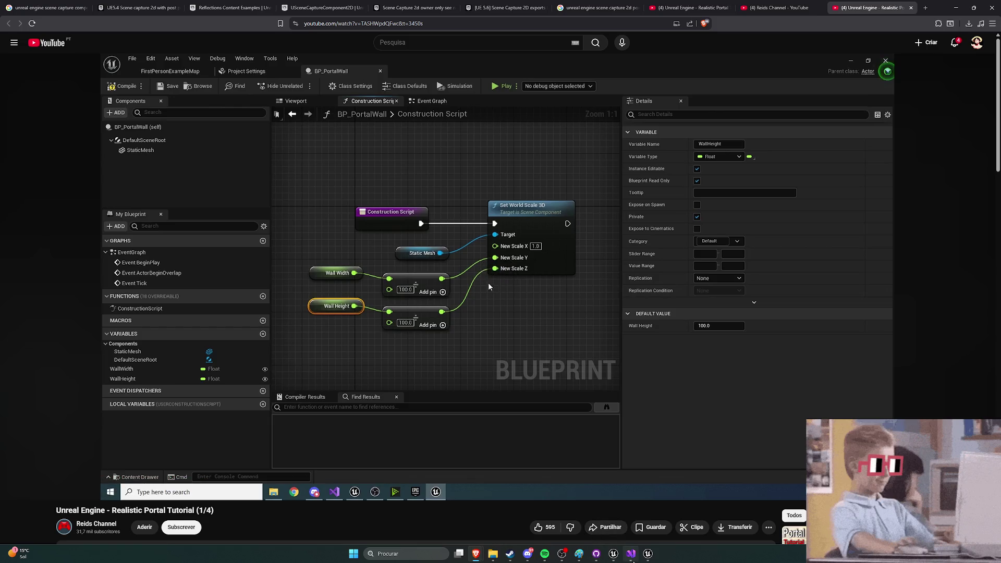
click(631, 557)
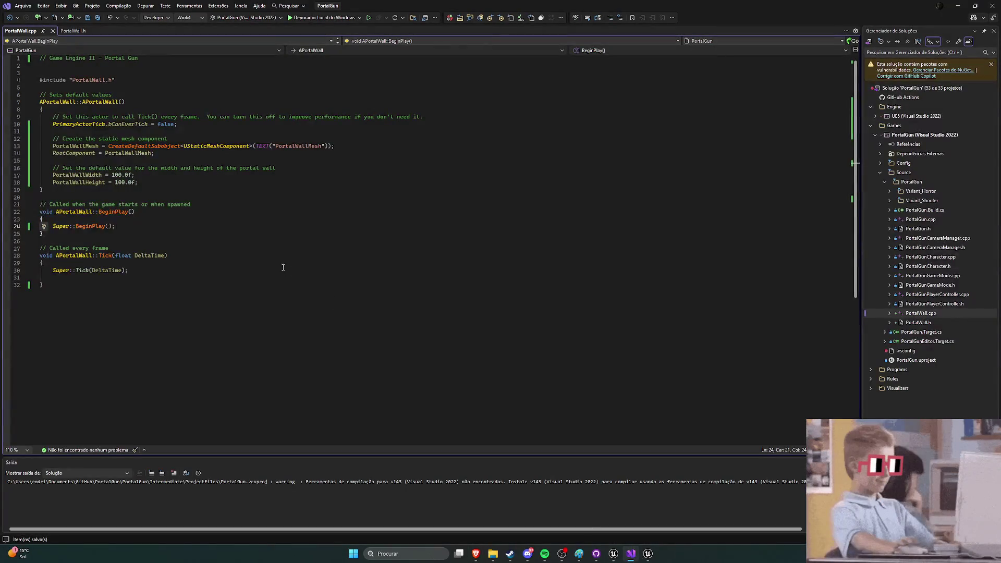
click(153, 184)
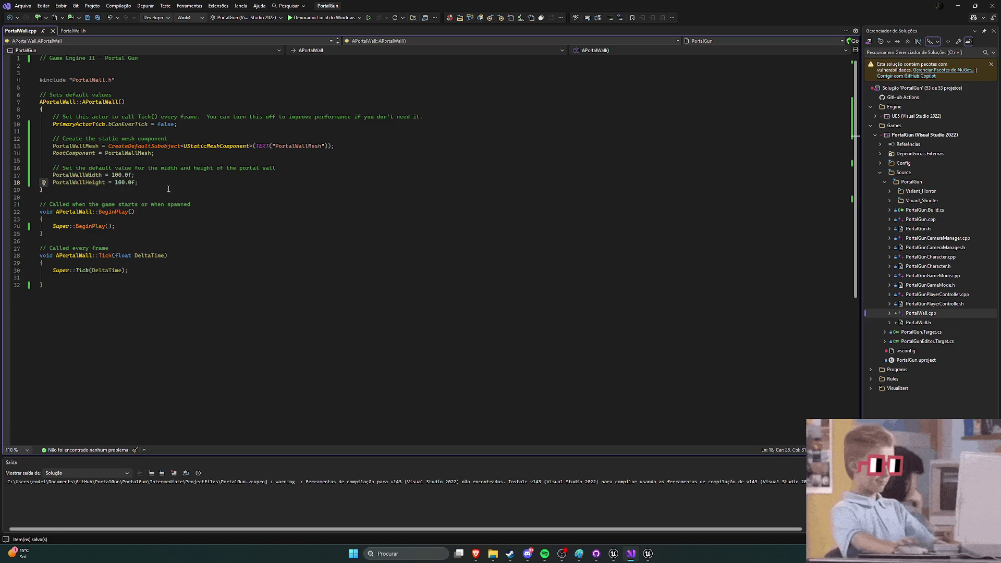
key(Return)
key(Return)
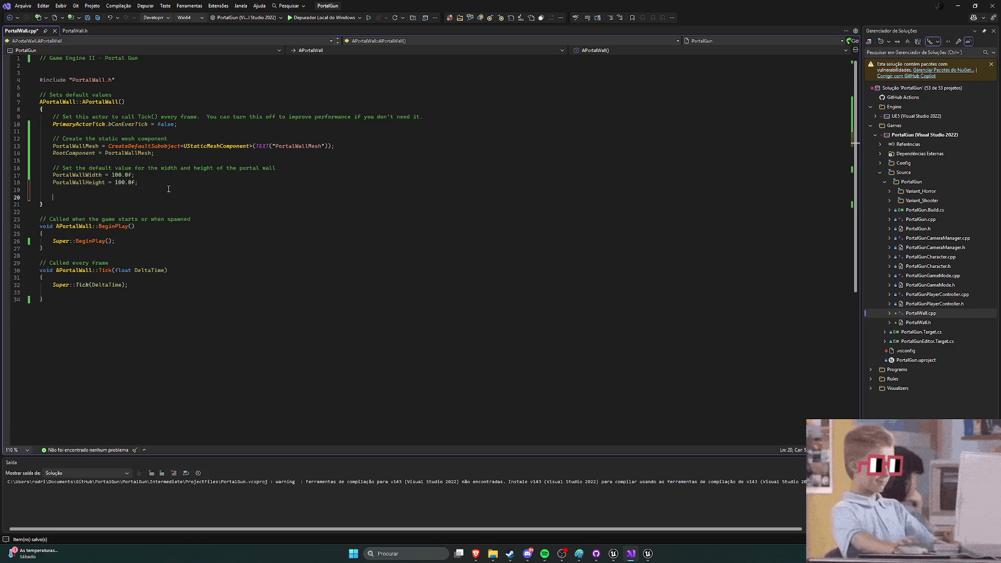
Step: Start line 20 with PortalWallMesh, discarding a mistyped width setter after checking the tutorial
text(Portal)
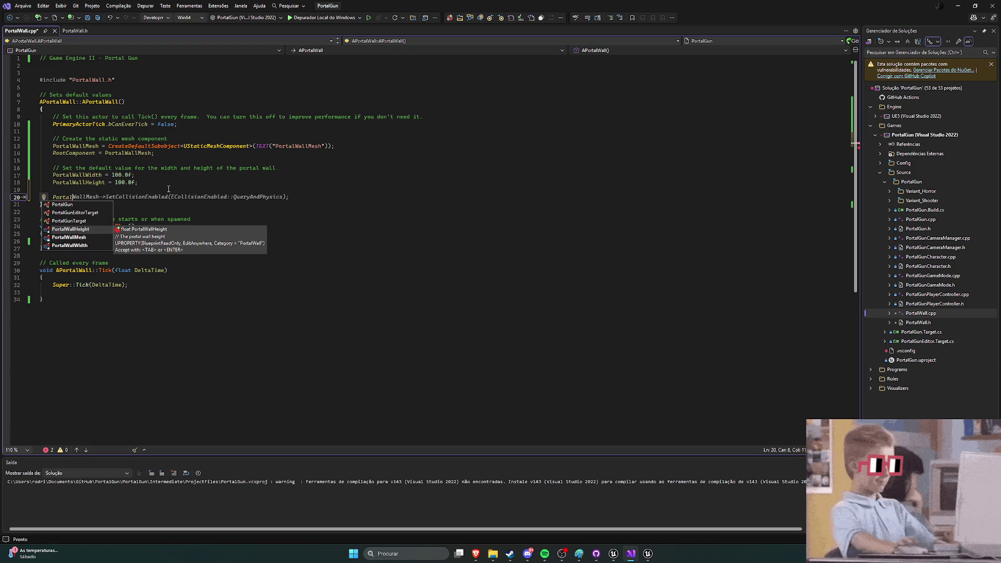
text(WallMe)
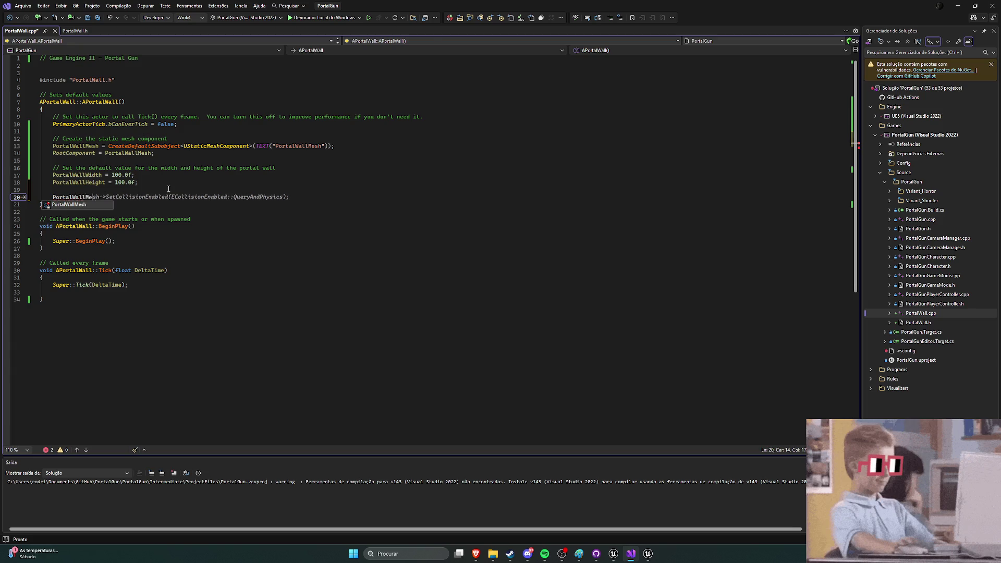
key(Tab)
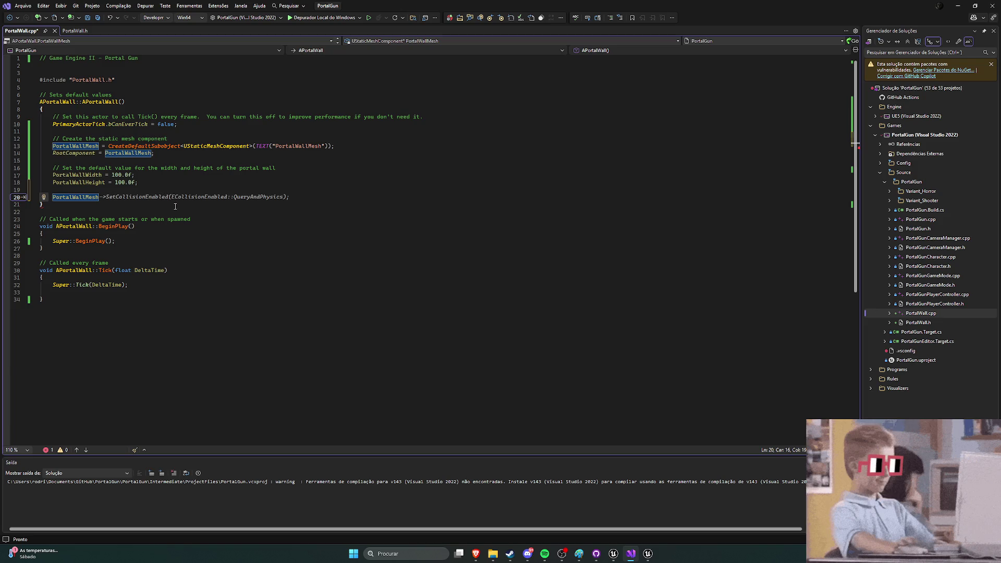
key(alt+Tab)
key(alt+Tab)
text(->Set)
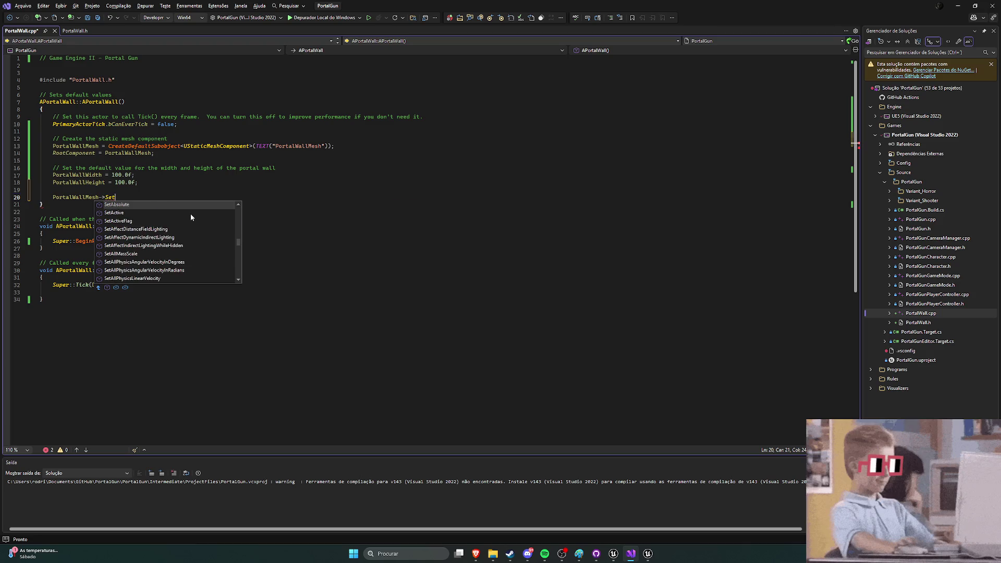
text(W)
text(id)
key(BackSpace)
key(BackSpace)
key(BackSpace)
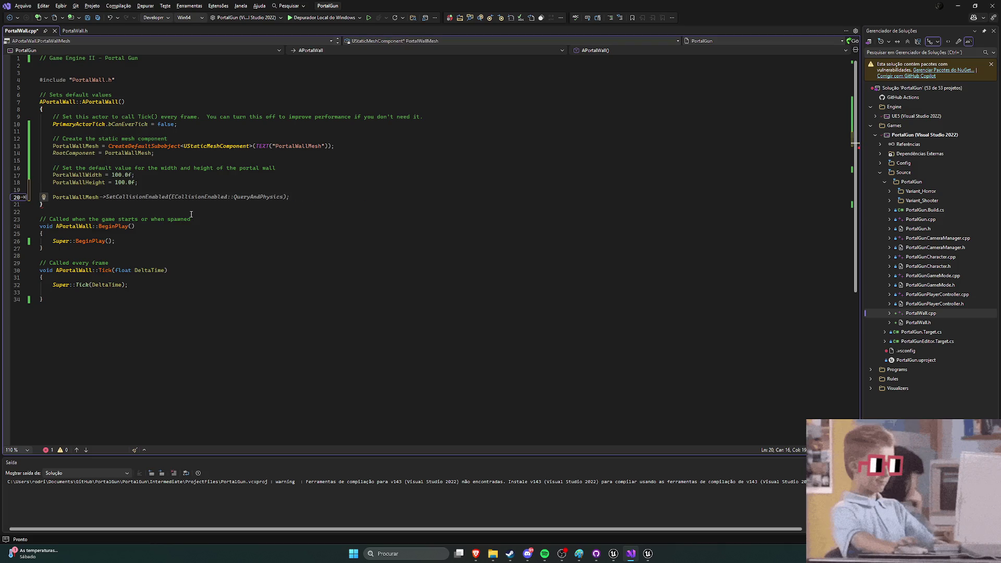
key(alt+Tab)
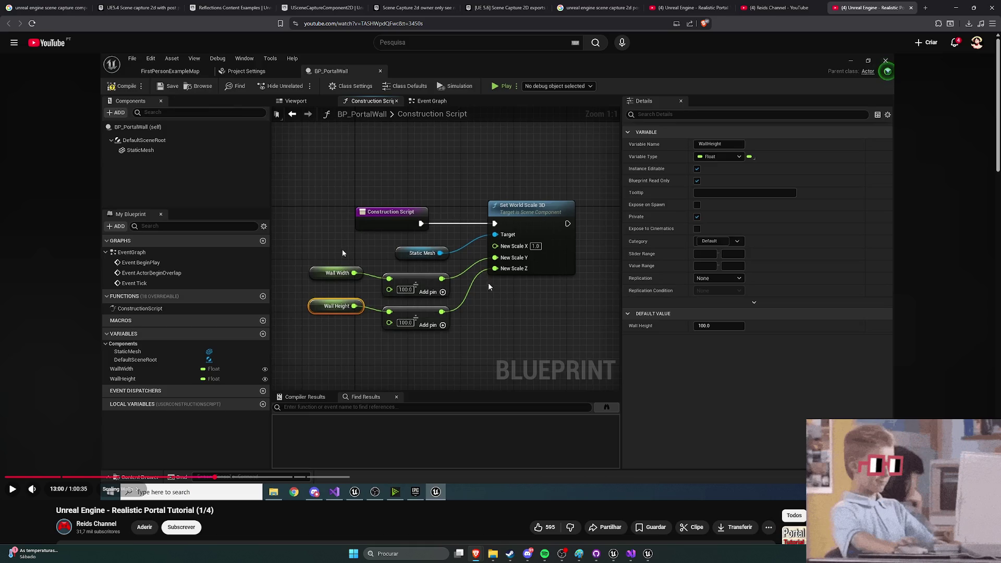
key(alt+Tab)
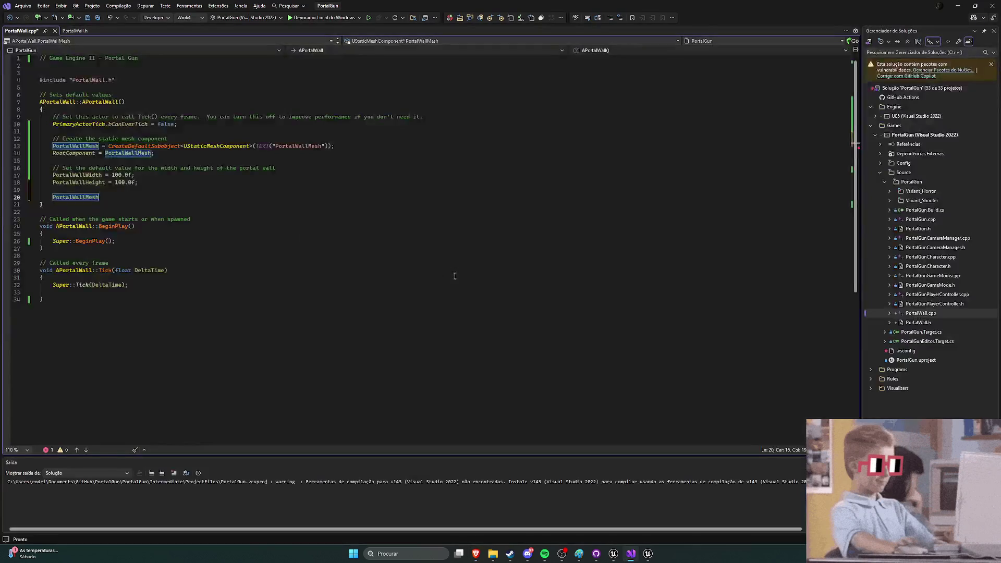
Step: Complete SetWorldScale3D(FVector(PortalWallWidth / 100.0f, PortalWallHeight / 100.0f, 1.0f)) and save
text(-)
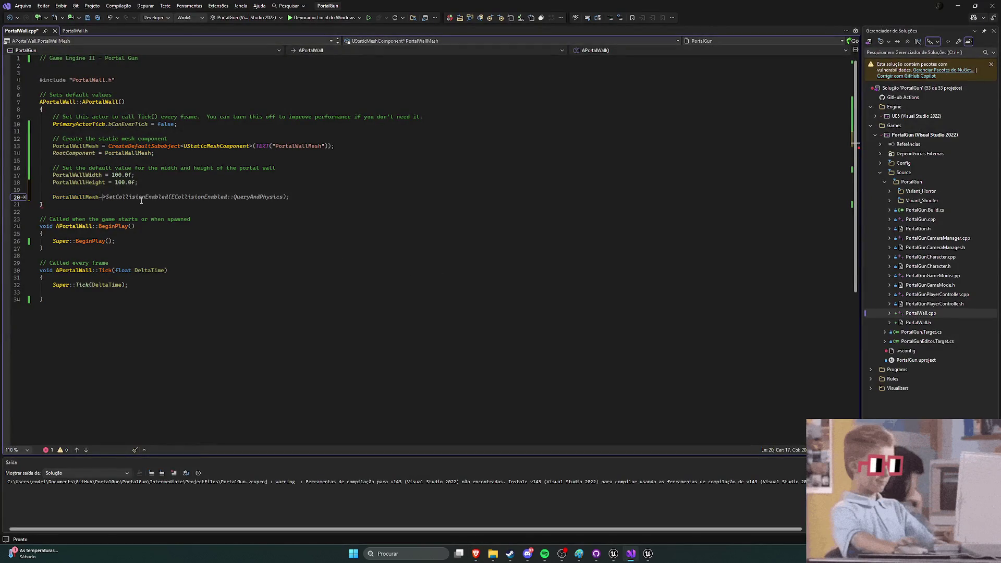
text(>S)
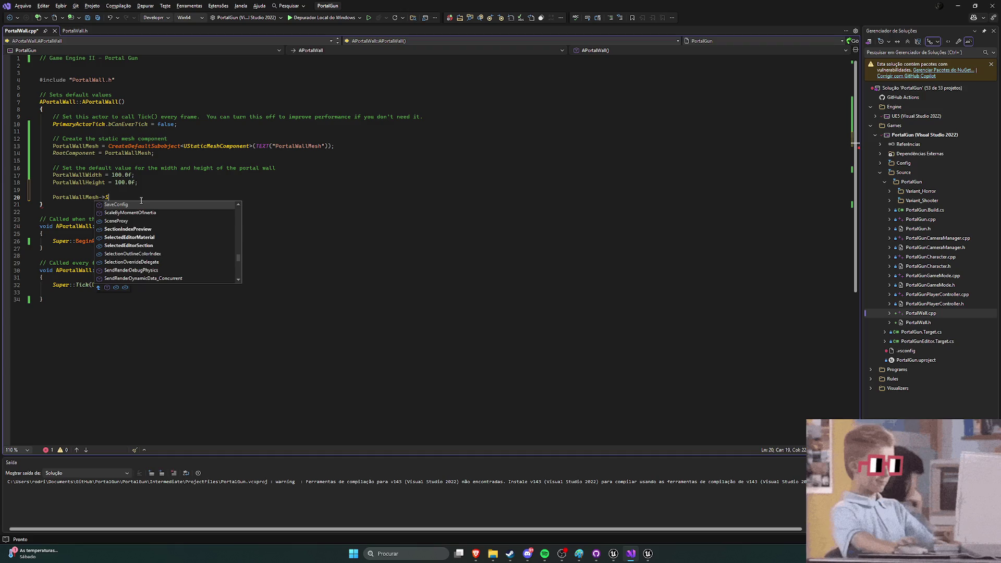
text(etWorld)
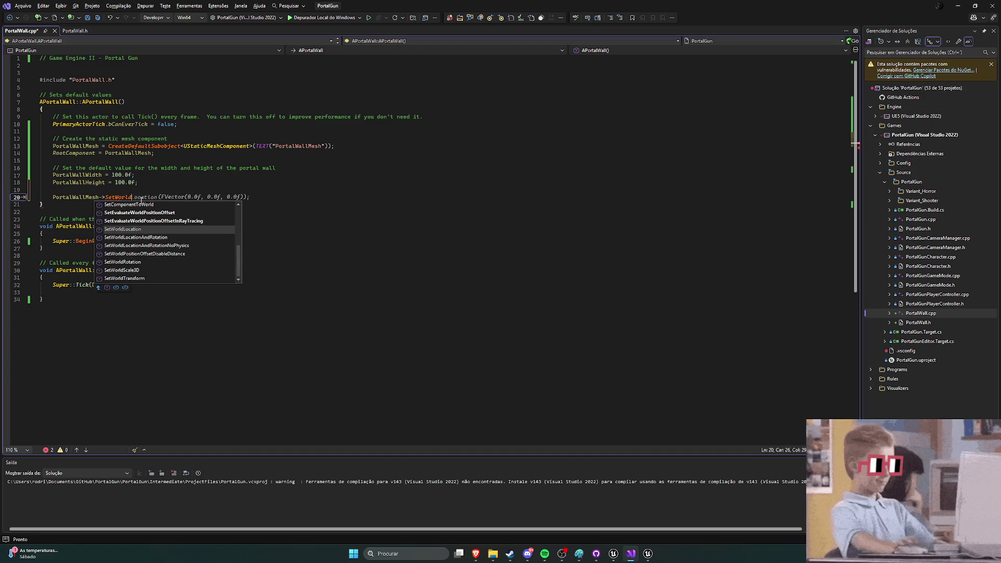
key(alt+Tab)
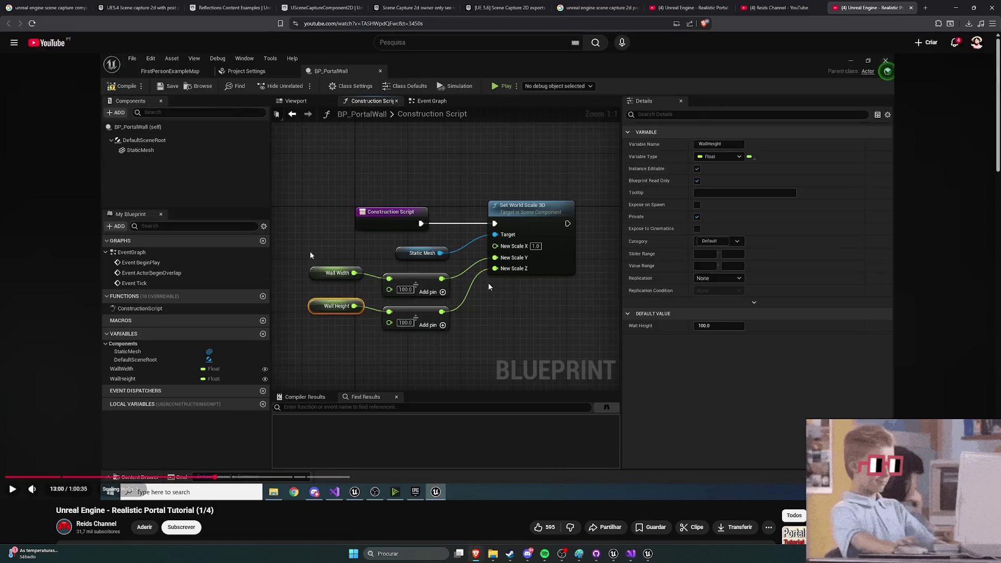
key(alt+Tab)
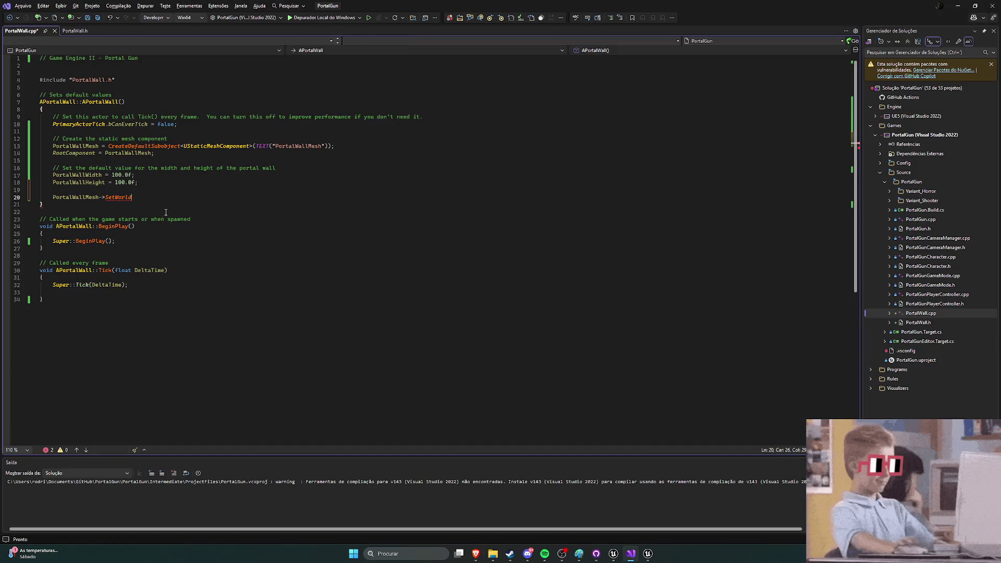
text(Scal)
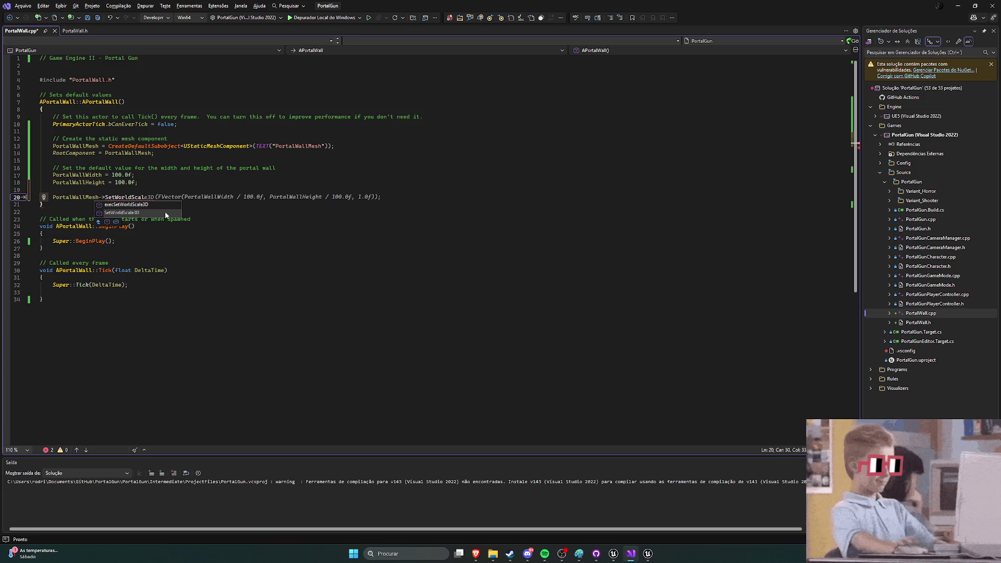
double_click(151, 204)
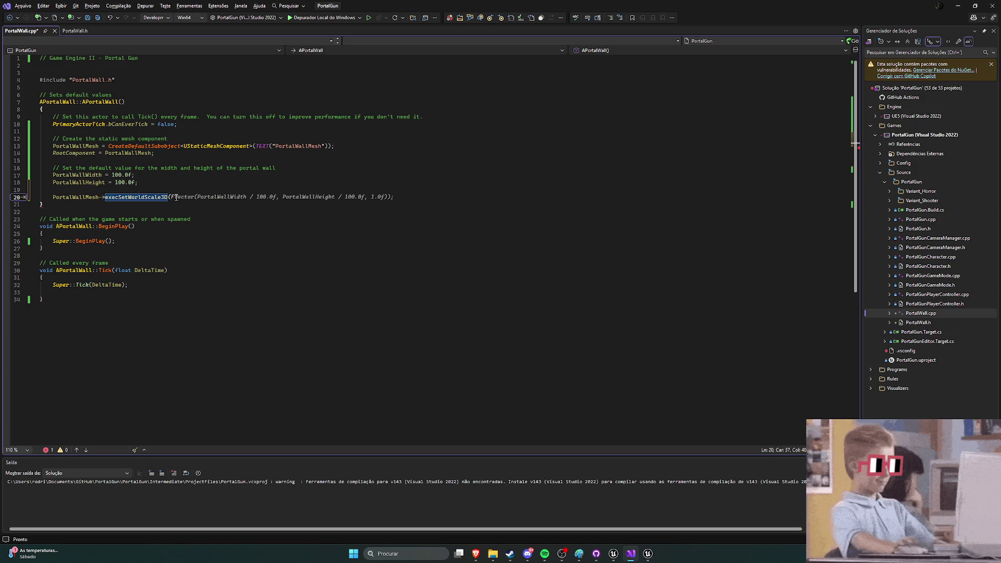
key(Tab)
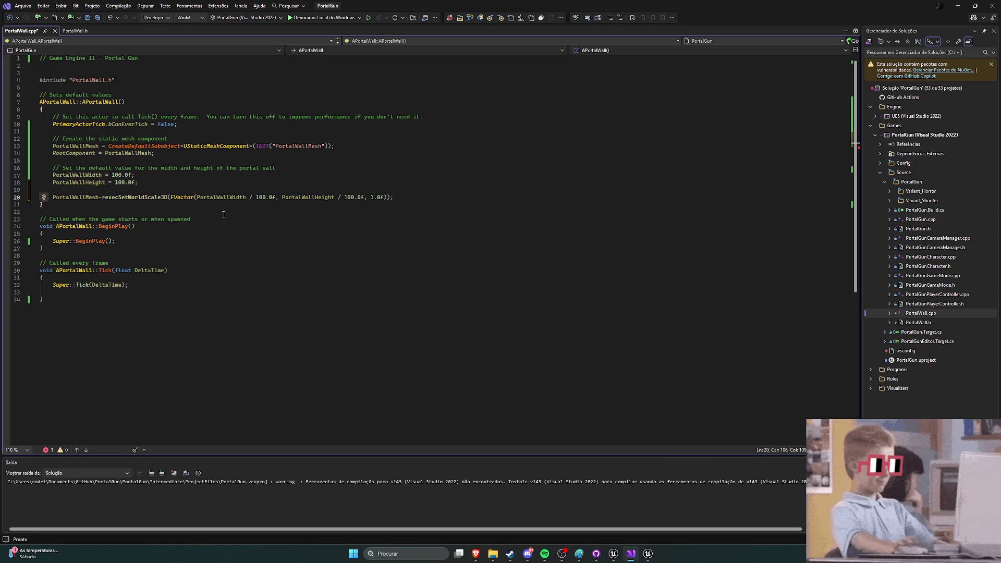
key(ctrl+s)
Step: Remove the wrong exec prefix from the SetWorldScale3D call after comparing with the tutorial
key(alt+Tab)
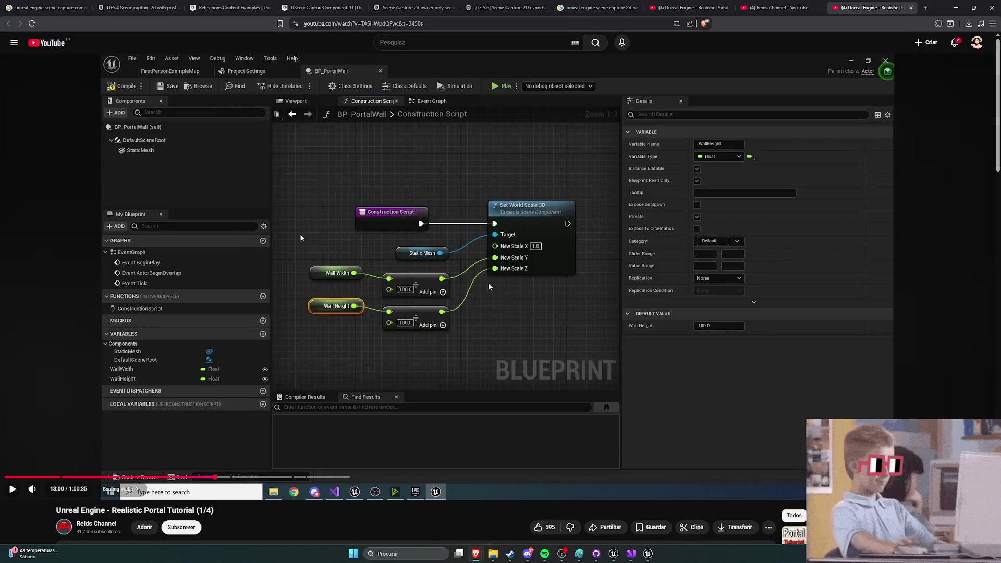
key(alt+Tab)
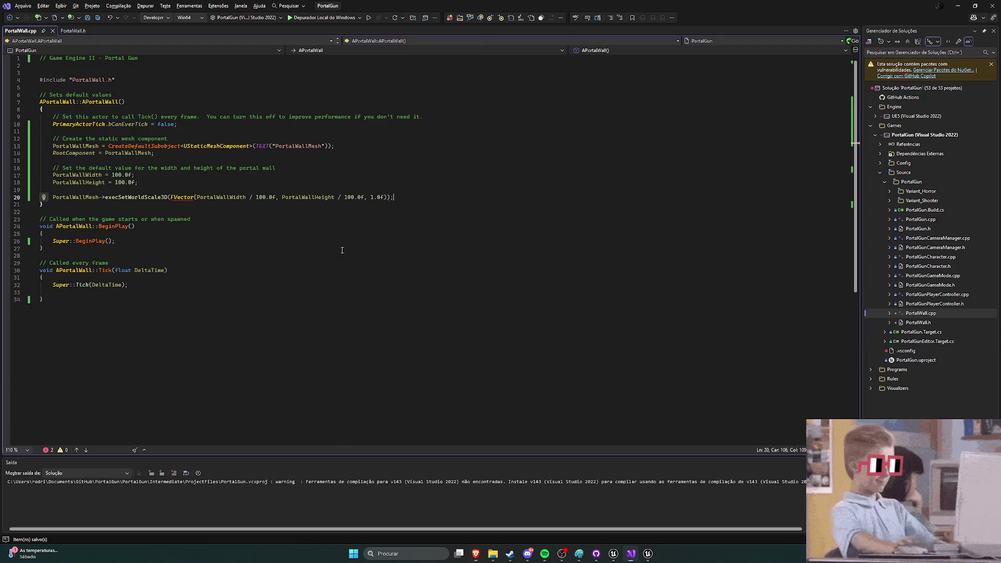
mouse_move(180, 198)
key(alt)
key(alt+Tab)
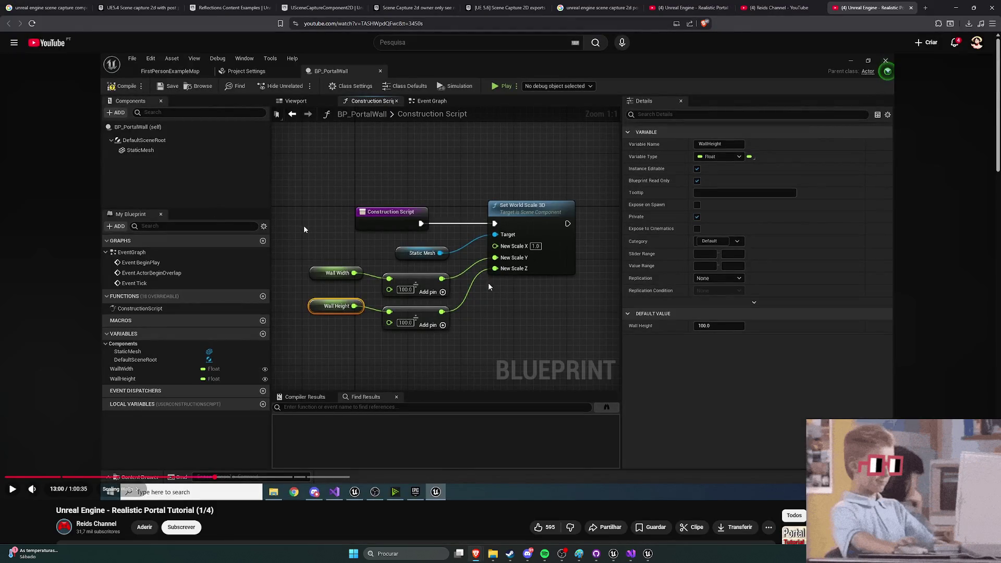
key(alt+Tab)
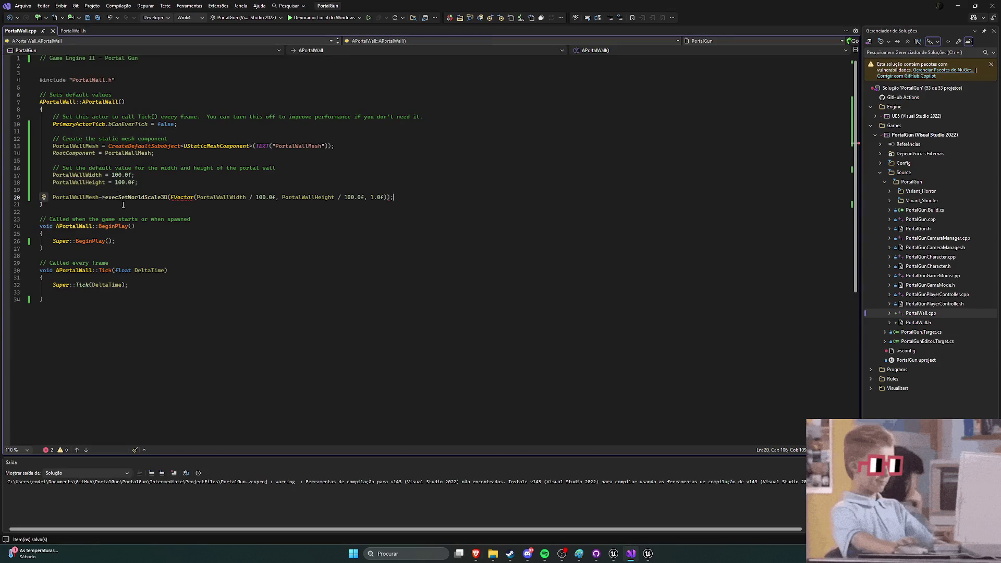
double_click(119, 197)
key(BackSpace)
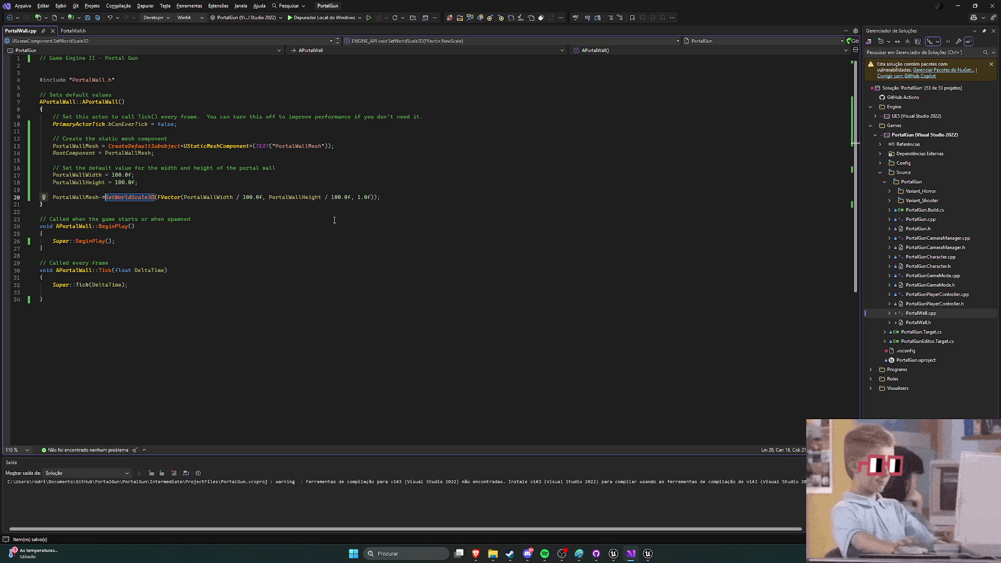
key(End)
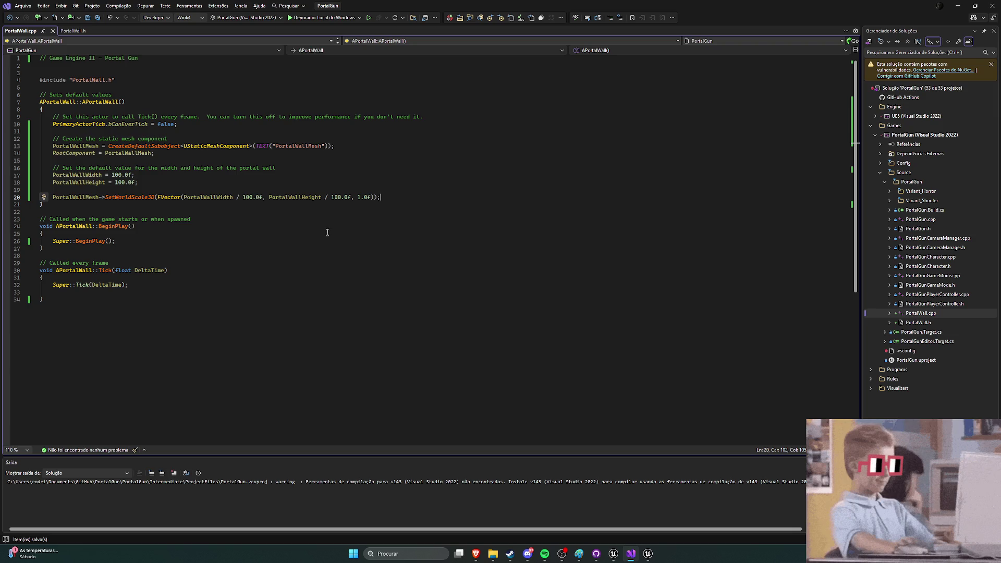
key(alt+Tab)
key(alt+Tab)
Step: Recompile the PortalWall code with Live Coding (Ctrl+Alt+F11) and select the placed portal wall
click(613, 553)
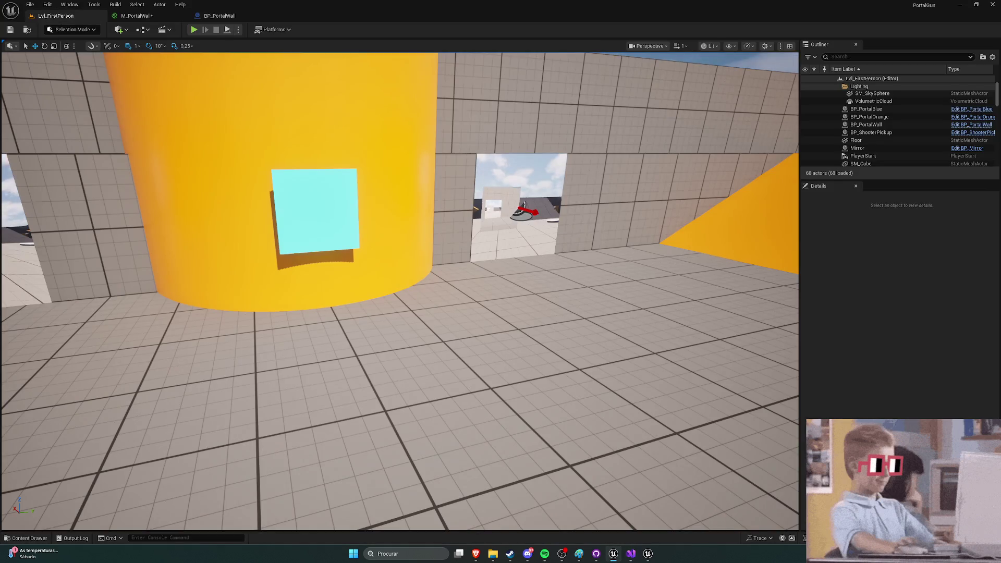
key(ctrl+alt+F11)
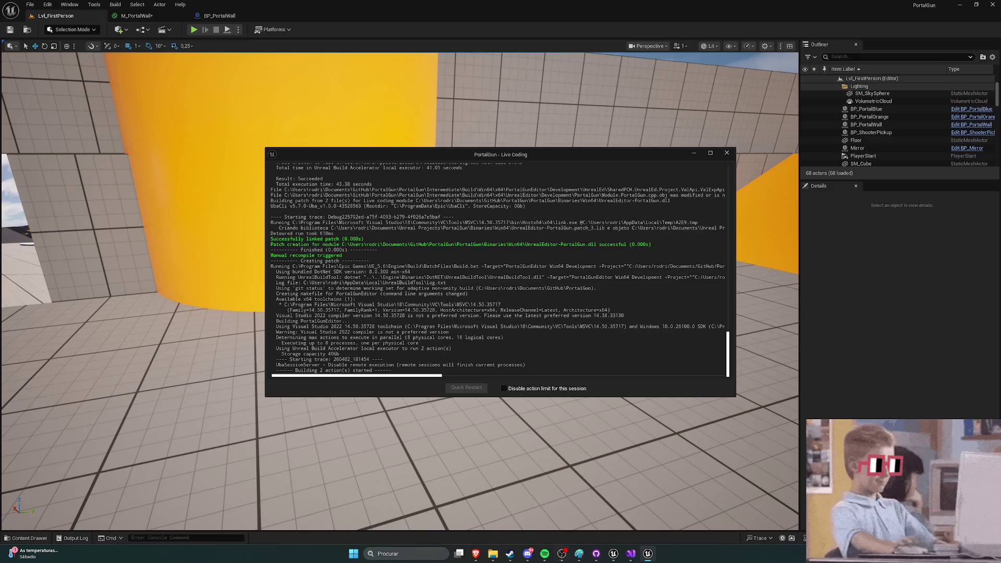
click(630, 554)
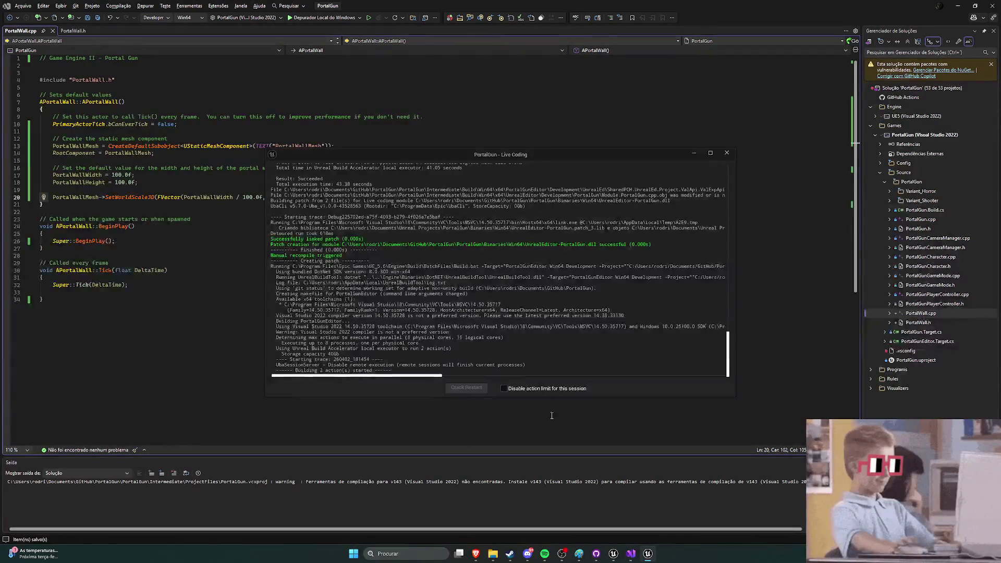
click(610, 554)
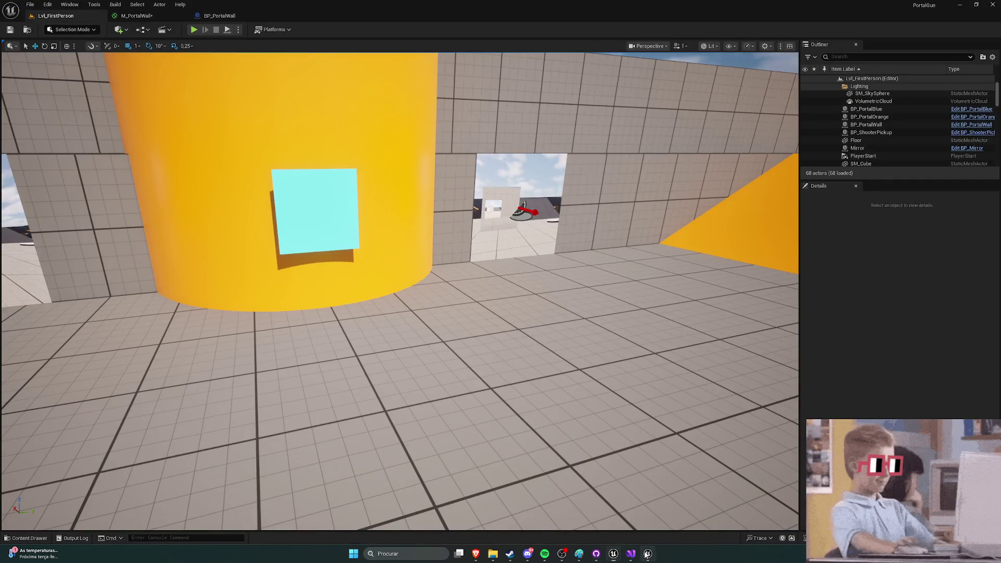
key(ctrl+alt+F11)
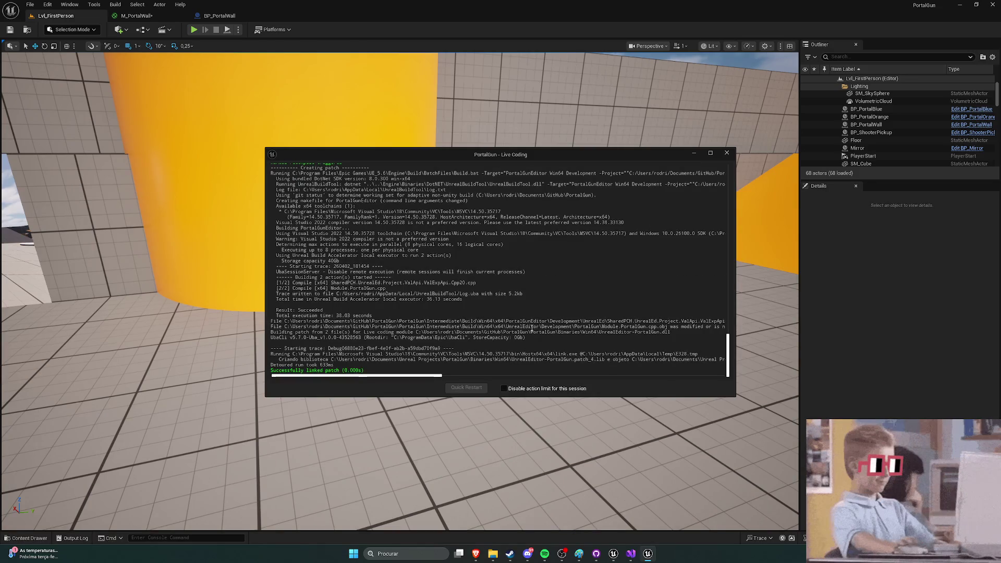
click(304, 204)
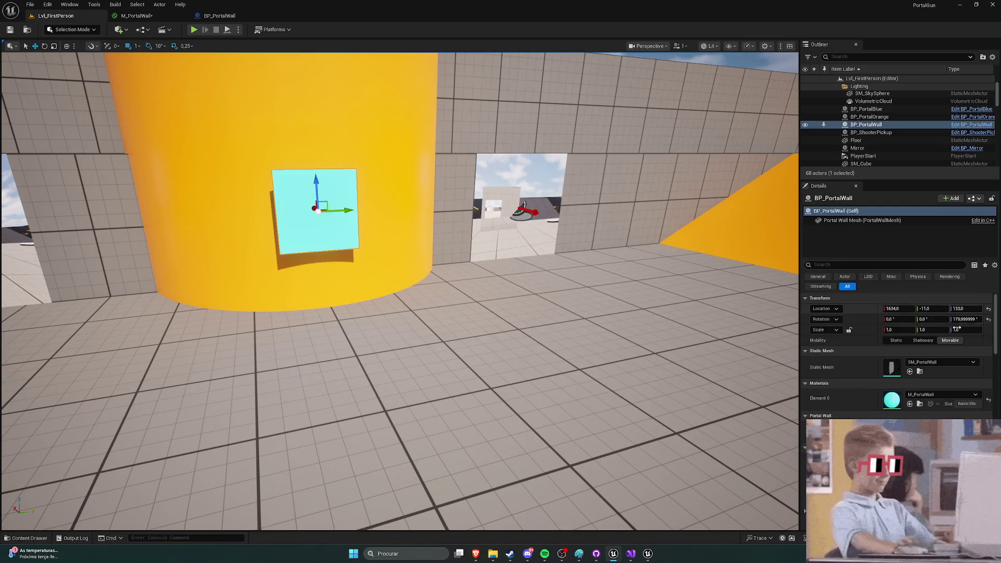
Step: Play the level in the editor, walk forward, and release the mouse with Shift+F1
scroll(962, 327, down, 3)
mouse_move(906, 388)
mouse_down()
mouse_move(932, 388)
mouse_move(880, 389)
mouse_up()
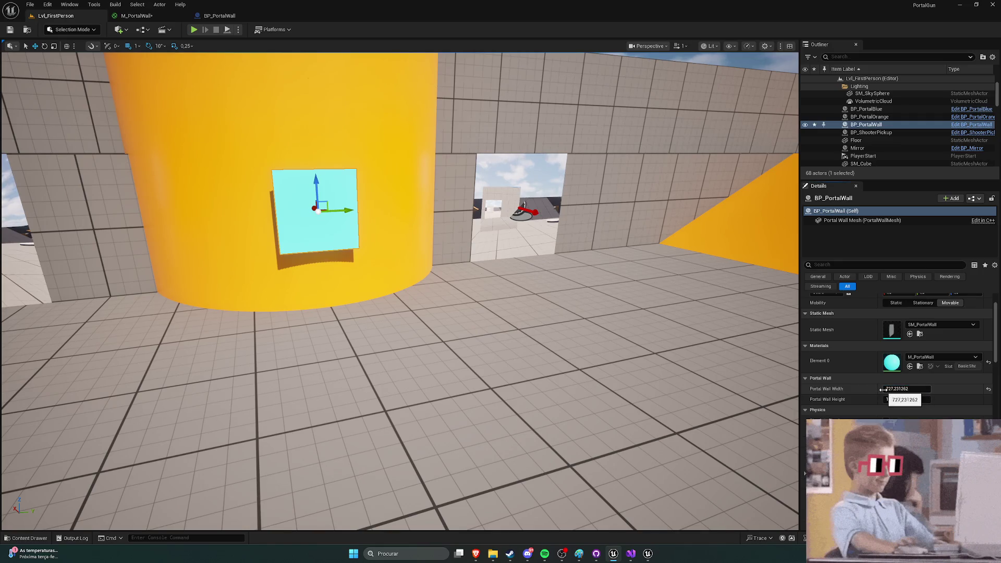
click(195, 30)
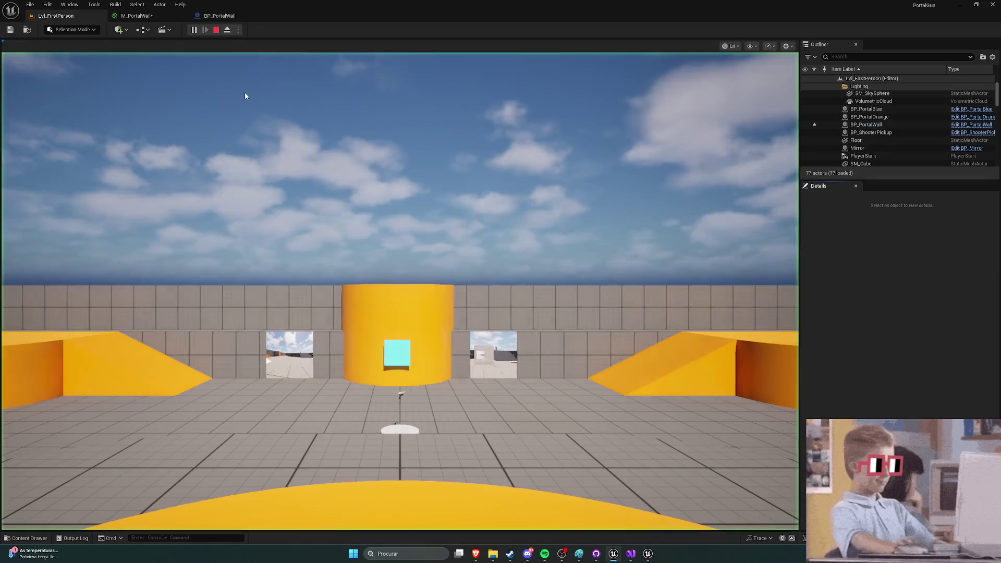
key(w)
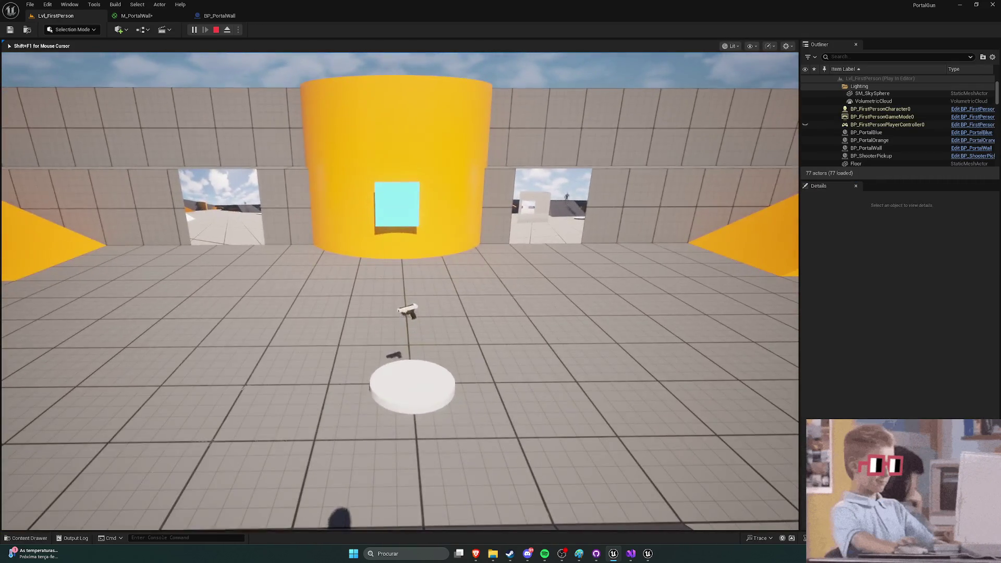
key(shift+F1)
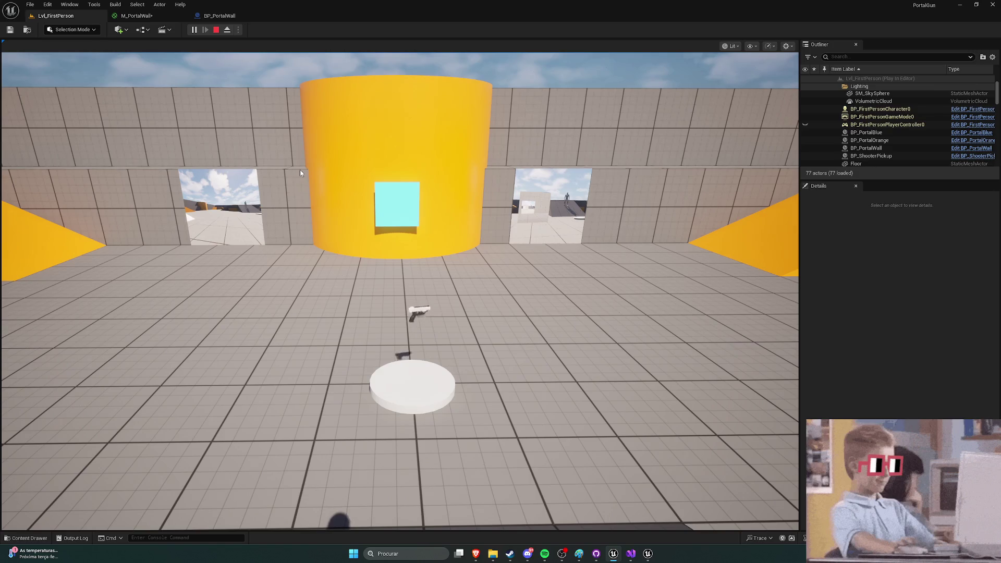
click(402, 208)
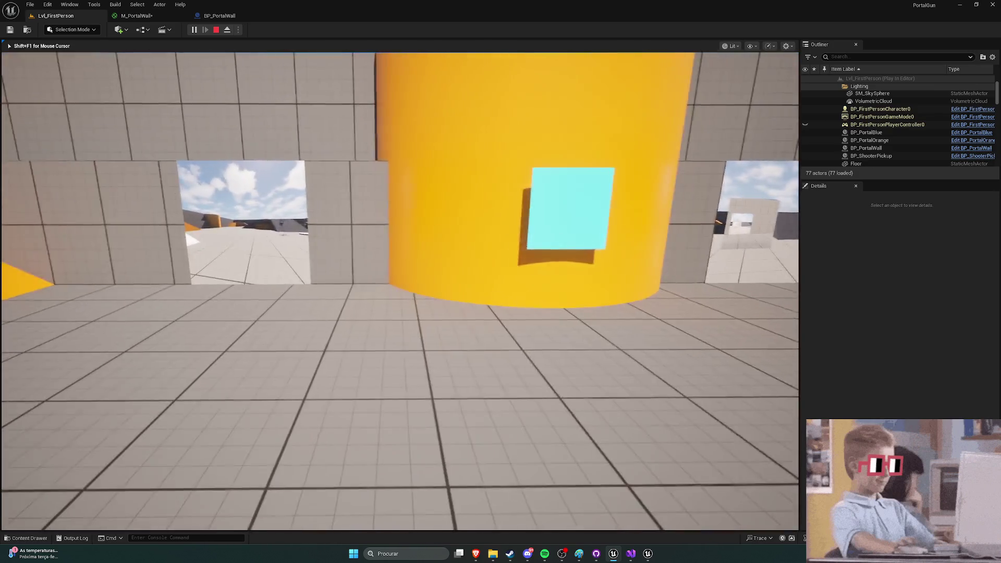
key(shift+F1)
click(555, 219)
key(shift+F1)
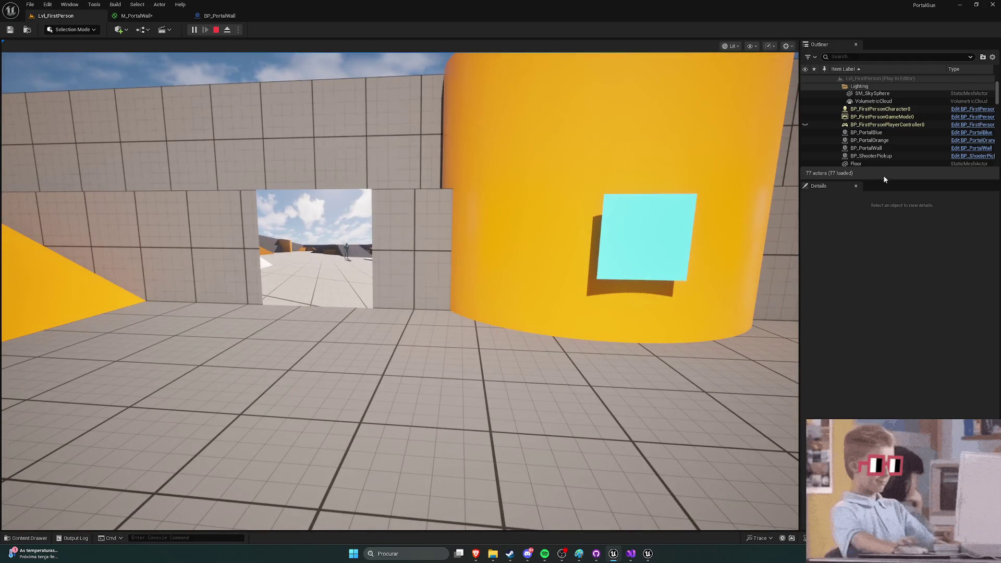
scroll(889, 127, up, 2)
scroll(889, 127, down, 2)
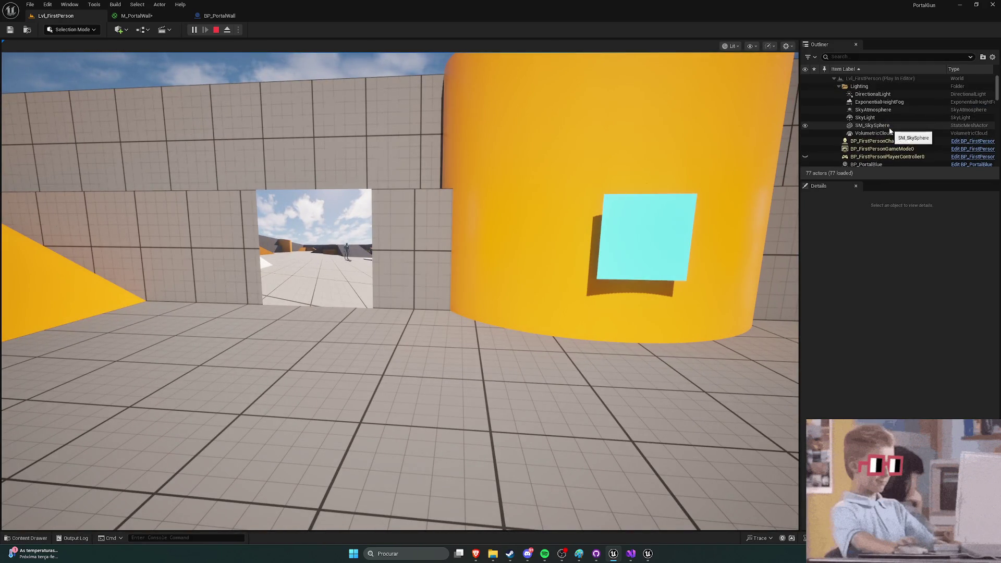
scroll(892, 138, down, 2)
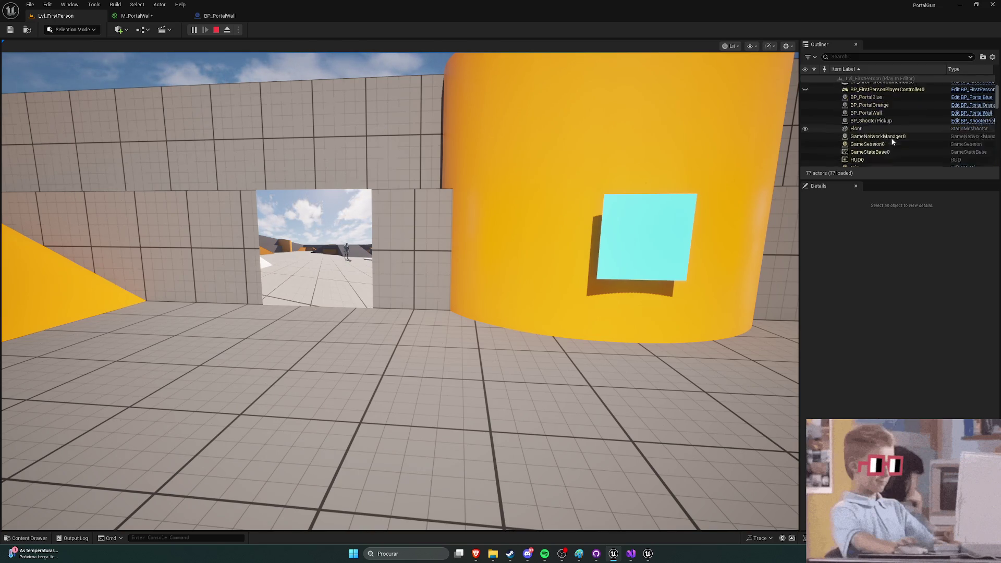
scroll(891, 141, up, 4)
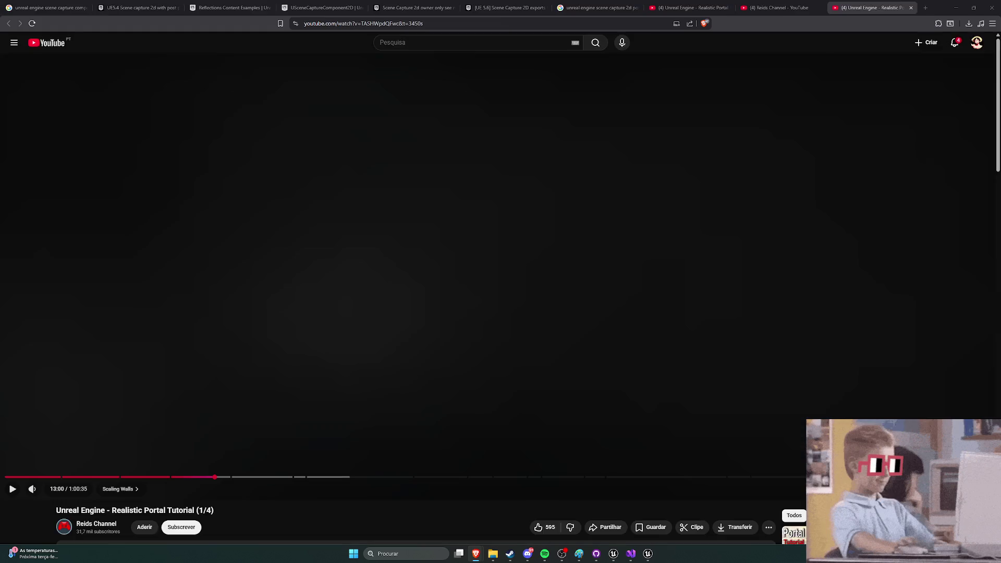
Step: Play and pause the tutorial's construction-script section, then return to Unreal Editor
key(space)
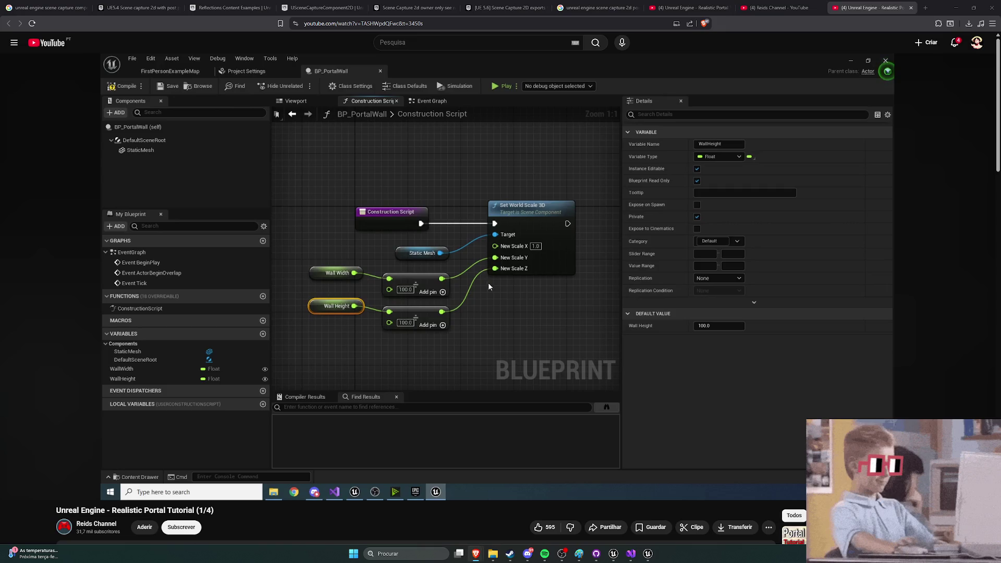
key(space)
mouse_move(591, 124)
mouse_move(784, 378)
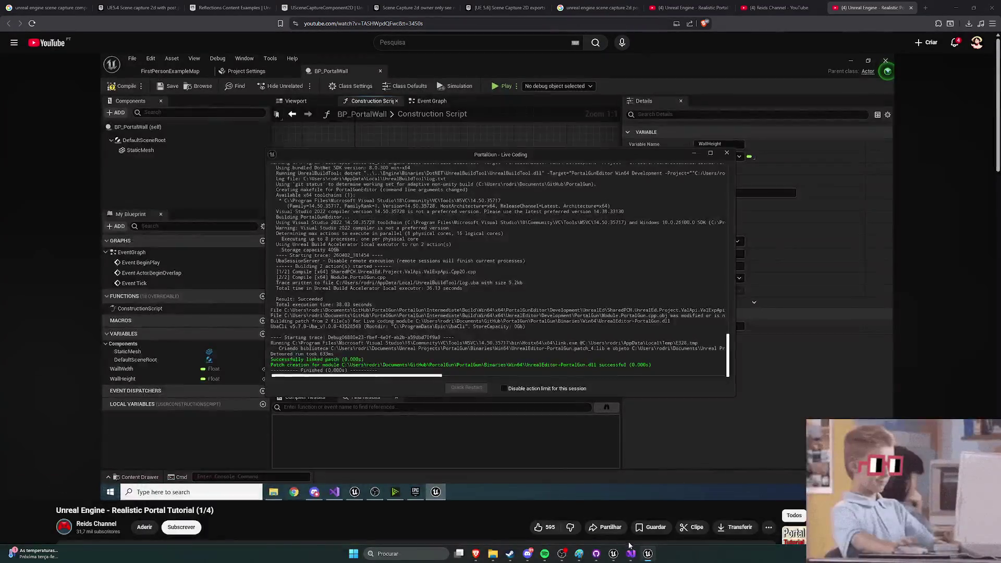
key(alt+Tab)
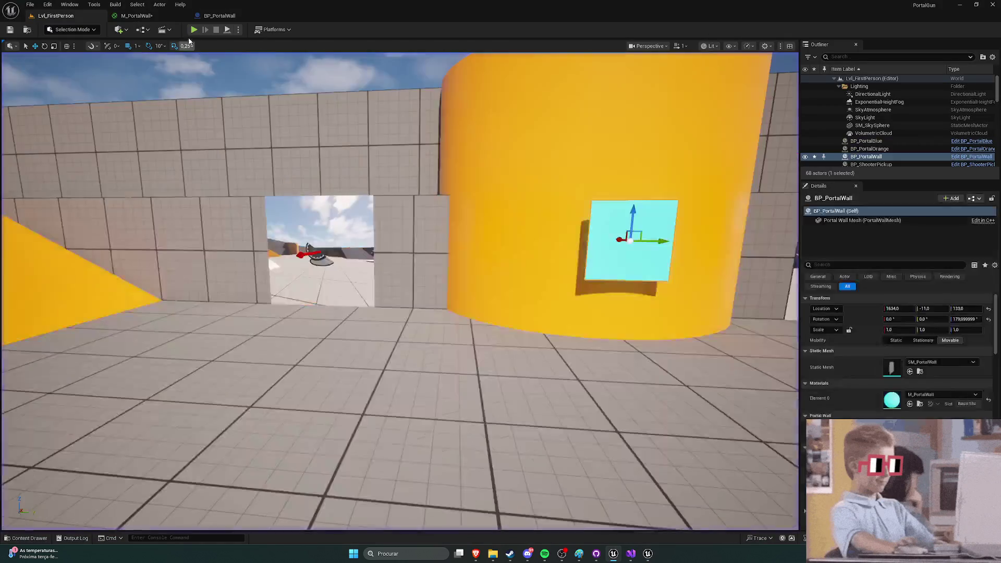
Step: Walk forward through the portal wall in play mode, then stop the session with Esc
click(408, 178)
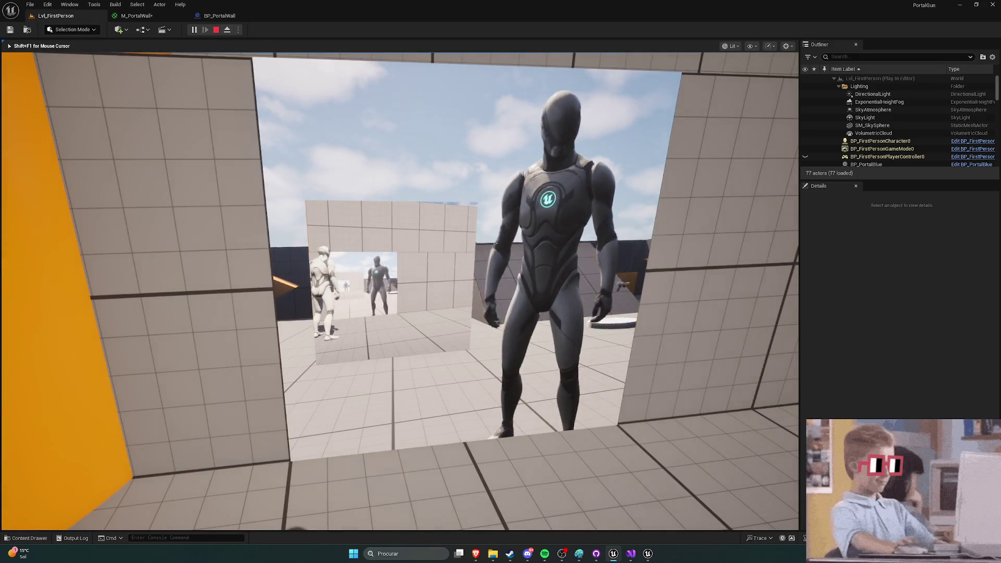
key(w)
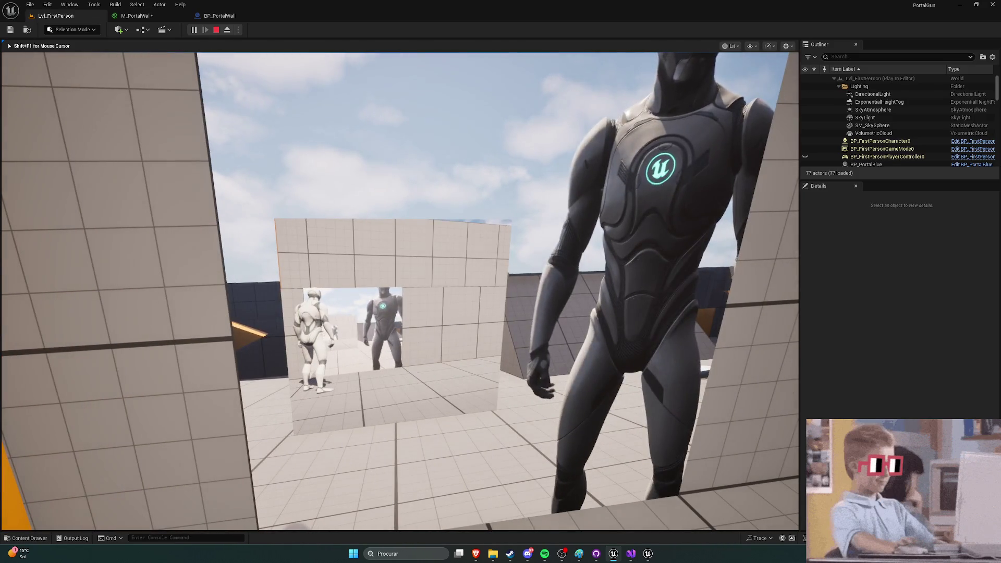
key(w)
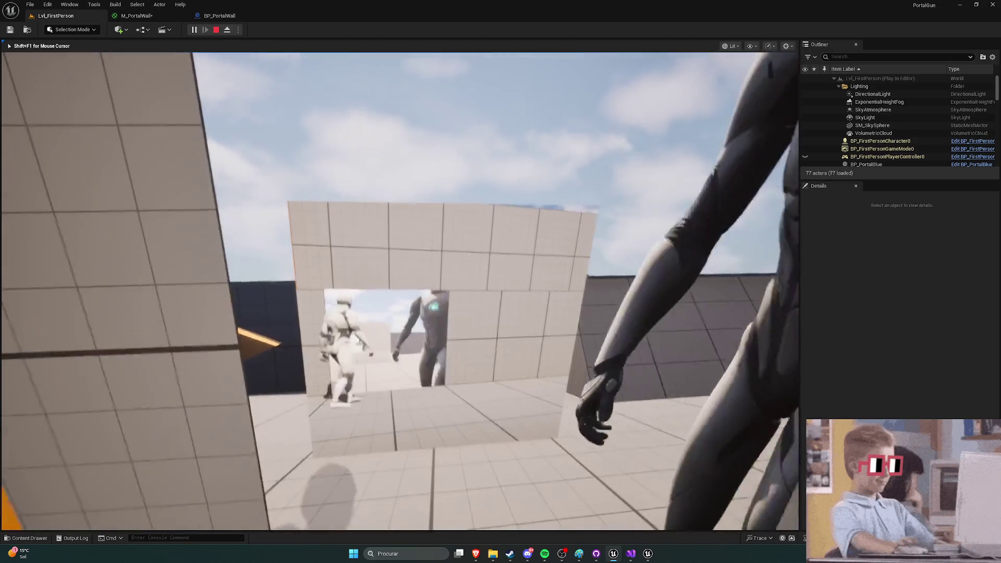
key(w)
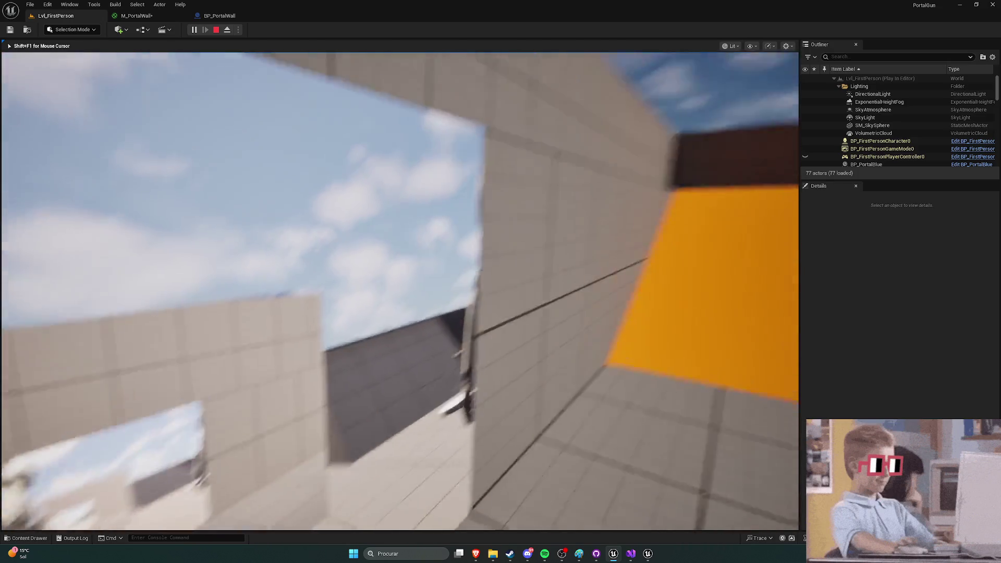
key(w)
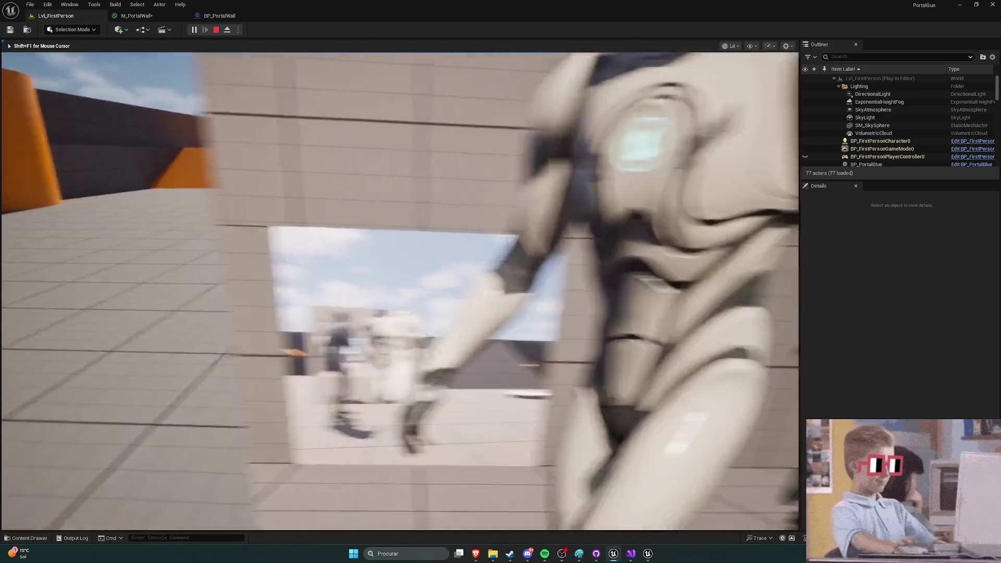
key(Escape)
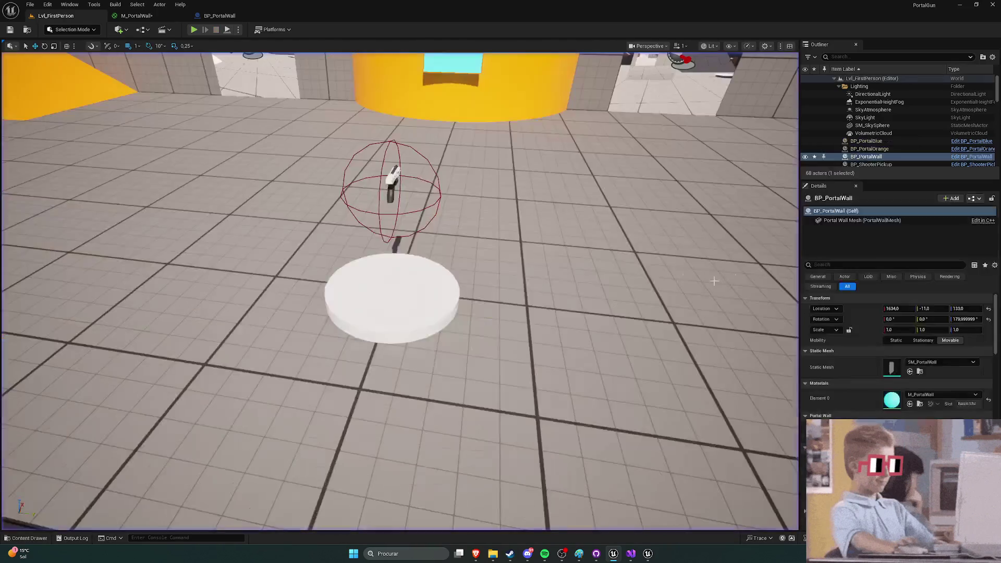
click(630, 553)
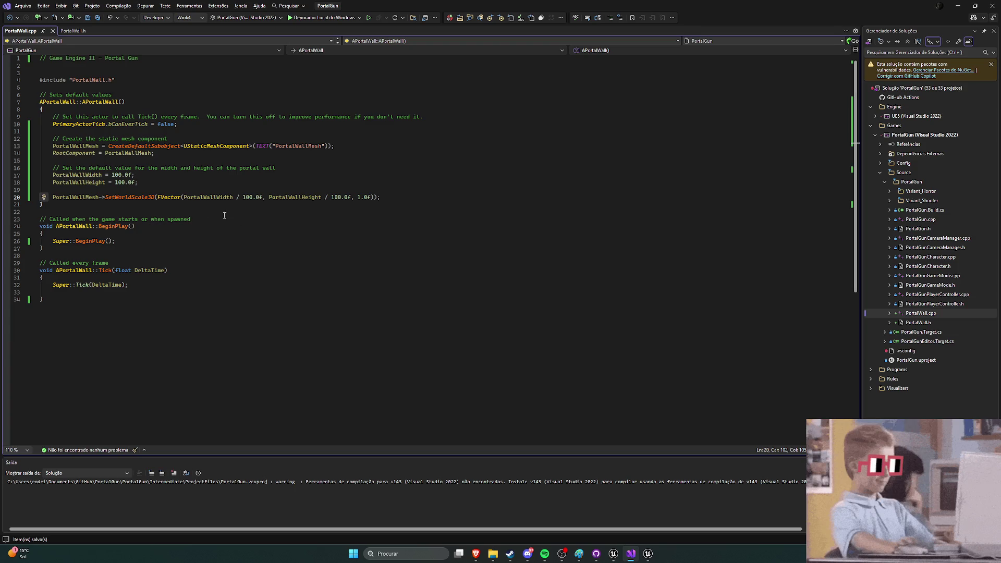
Step: Move the SetWorldScale3D line from the constructor into BeginPlay after Super::BeginPlay(), and save
key(shift+Home)
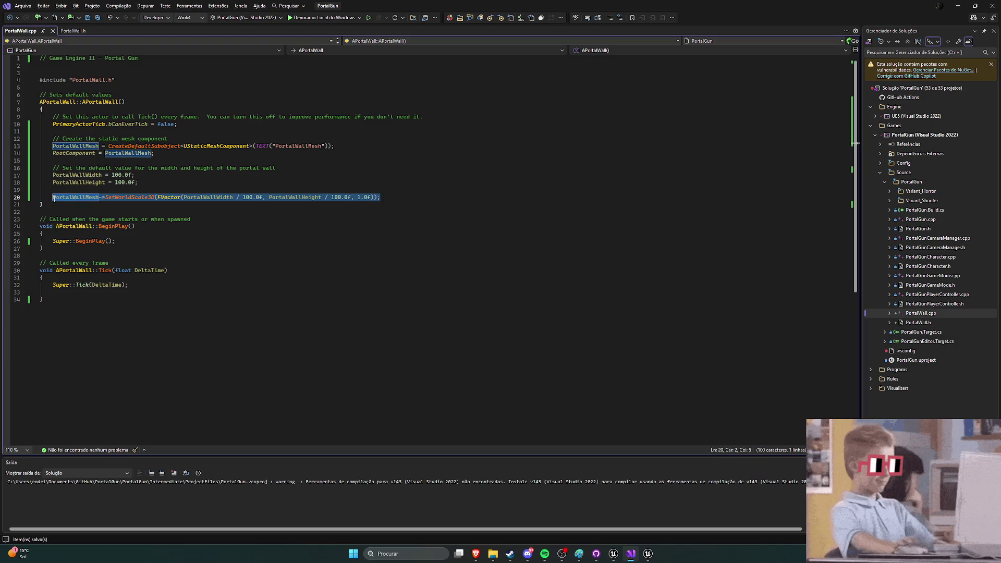
key(BackSpace)
click(126, 243)
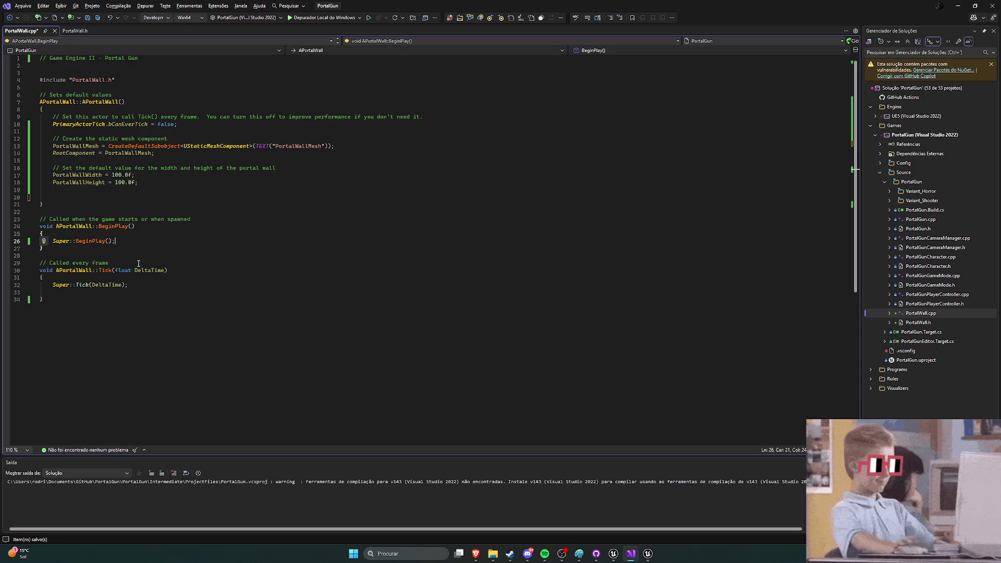
key(Return)
key(Return)
text(PortalWallMesh->SetWorldScale3D(FVector(PortalWallWidth / 100.0f, PortalWallHeight / 100.0f, 1.0f));)
key(ctrl+s)
click(56, 192)
key(BackSpace)
key(BackSpace)
key(BackSpace)
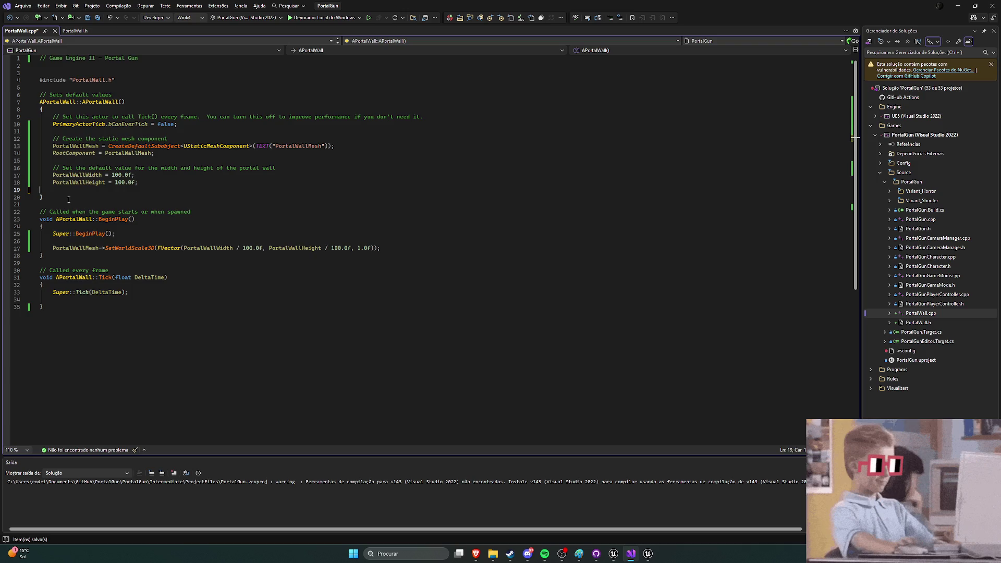
key(ctrl+s)
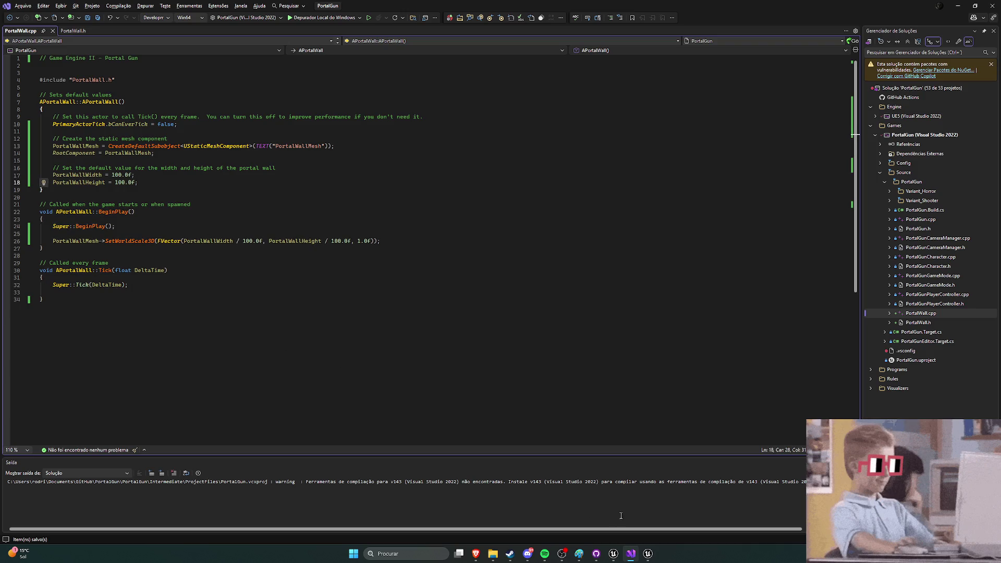
Step: Play-test the level three times, stopping each with Esc, then bring up M_PortalWall
click(613, 554)
click(192, 30)
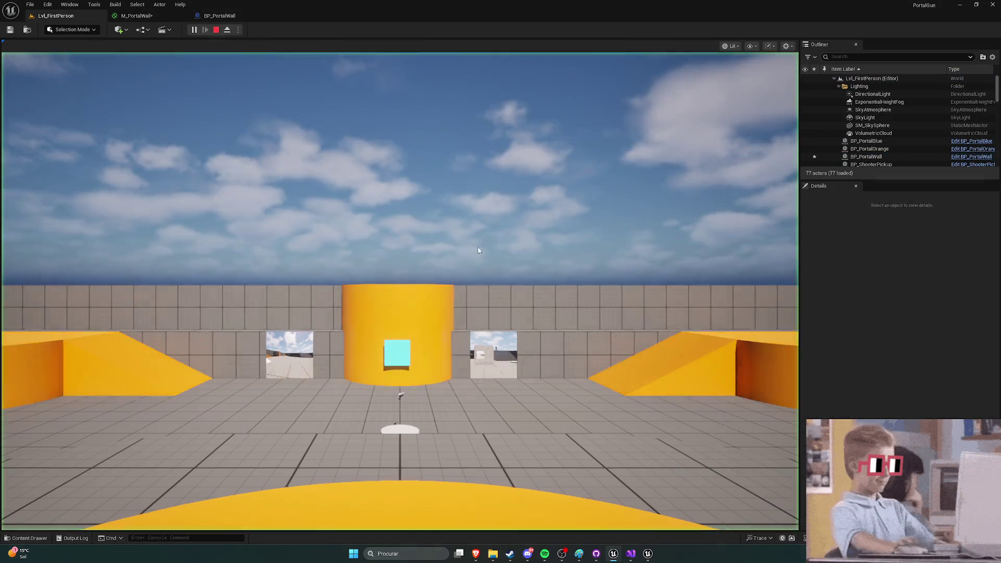
key(Escape)
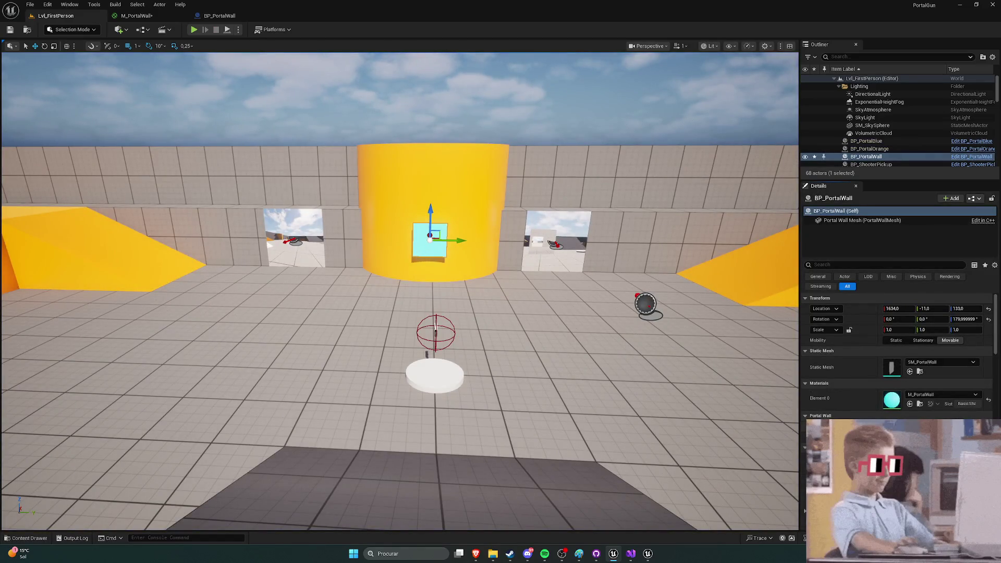
click(193, 30)
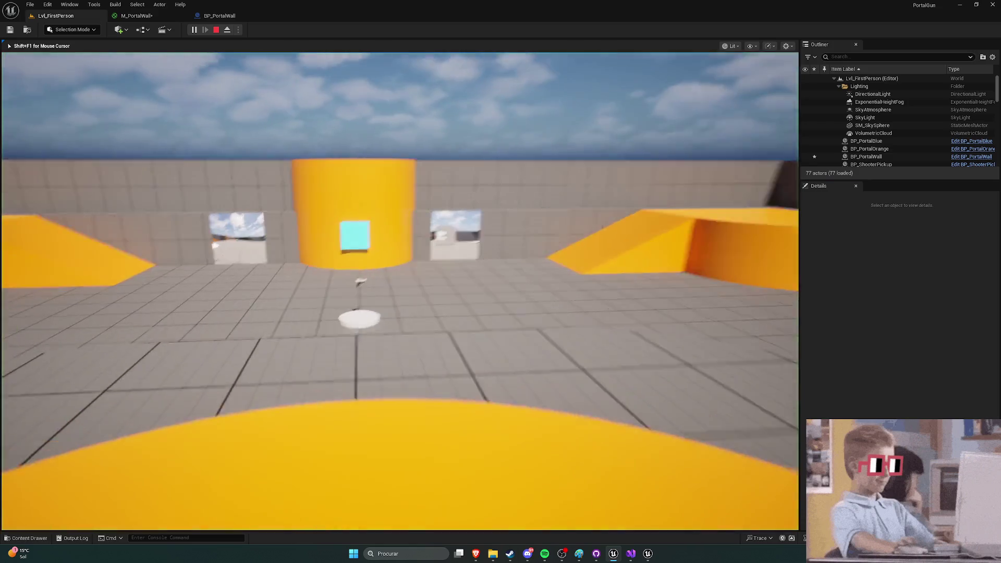
key(w)
key(Escape)
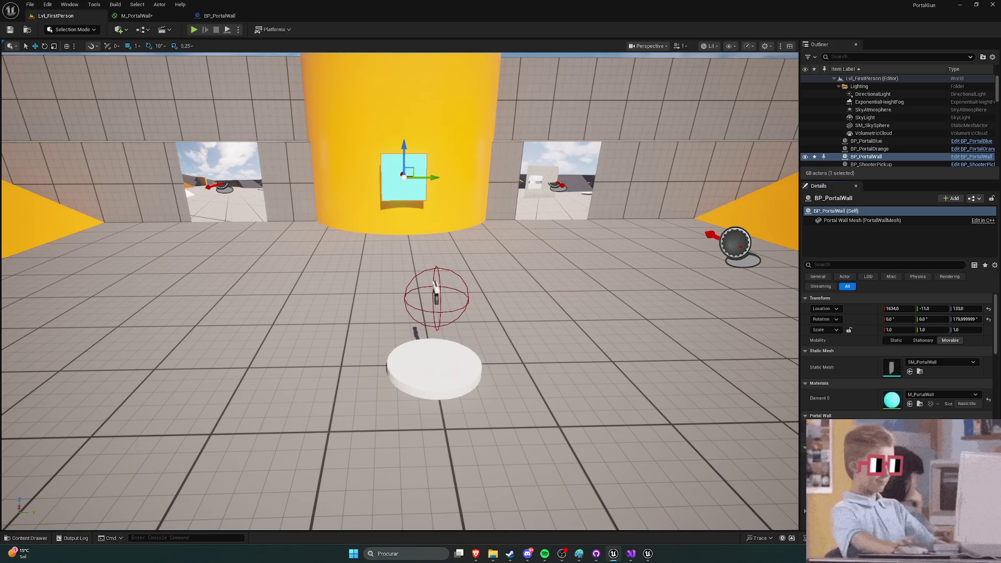
click(193, 30)
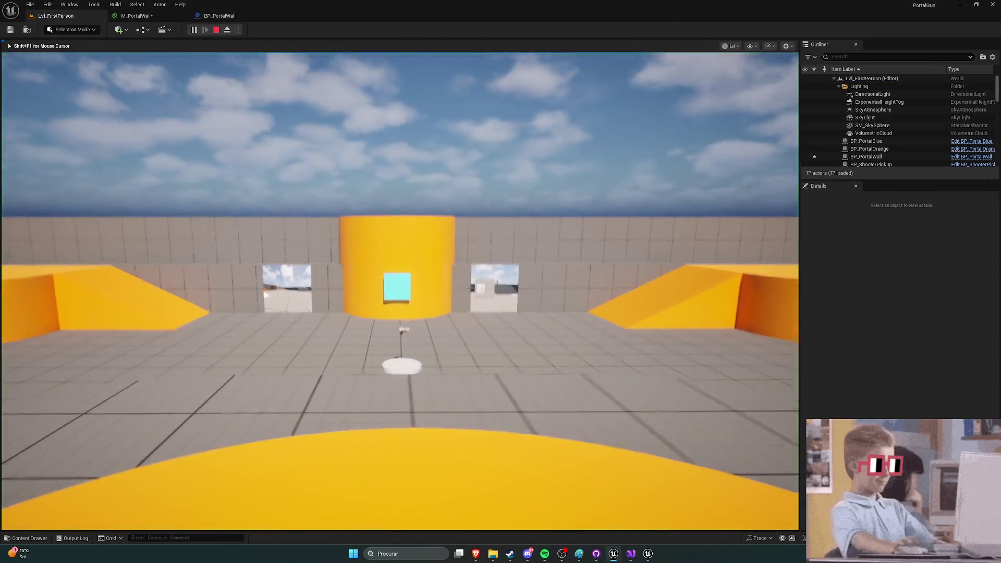
key(Escape)
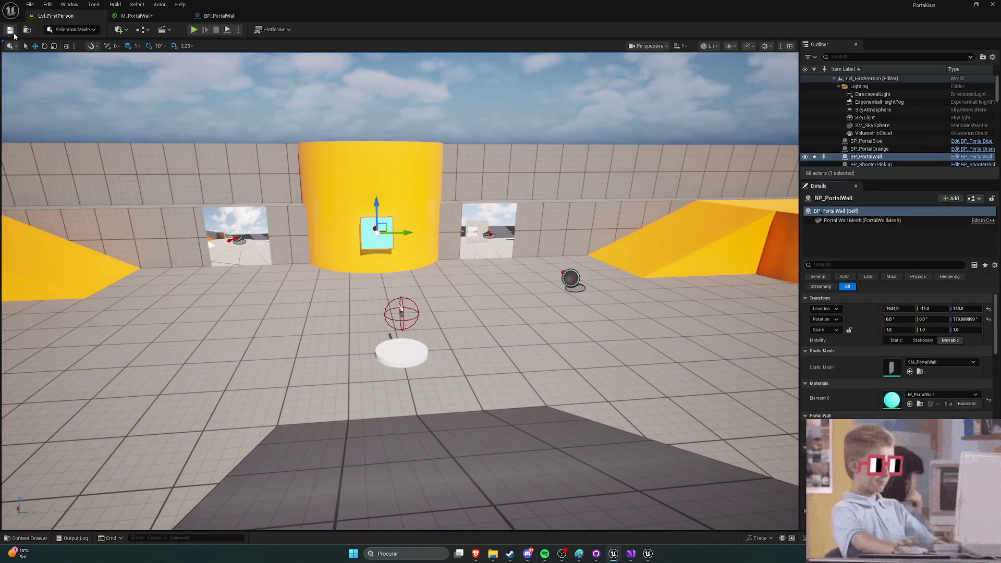
click(133, 17)
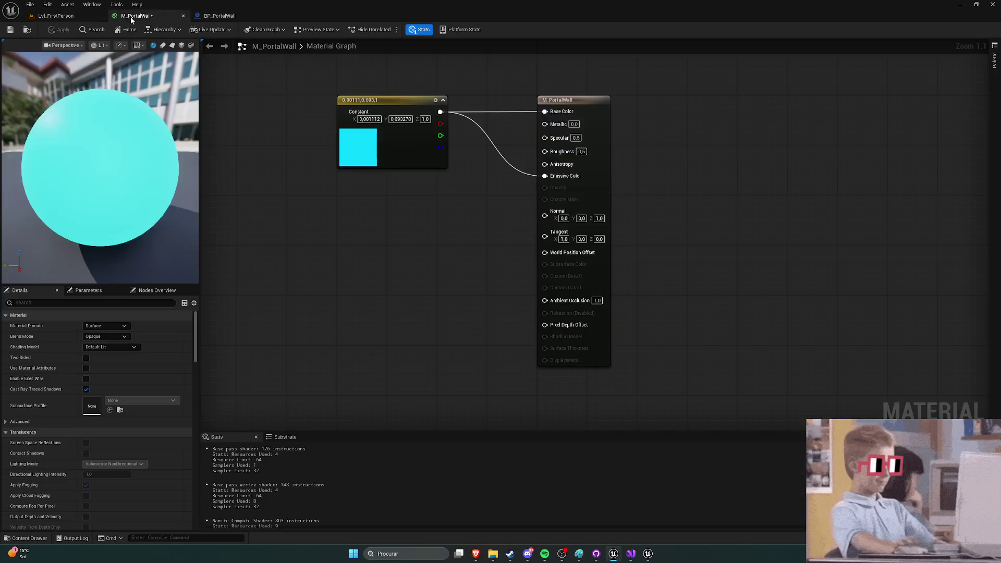
Step: Close the M_PortalWall material editor and centre the BP_PortalWall event graph
click(219, 15)
click(183, 16)
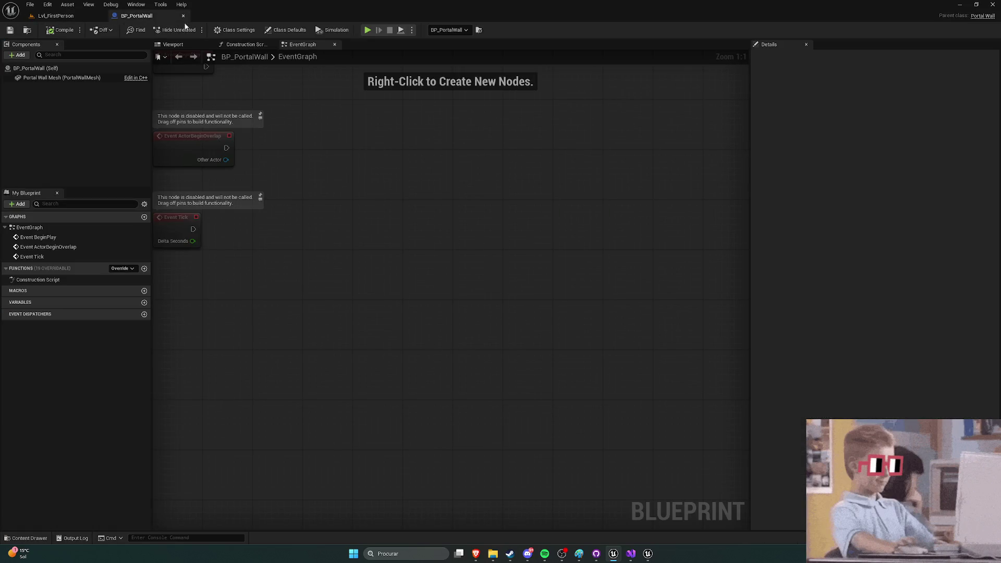
drag(430, 175, 464, 222)
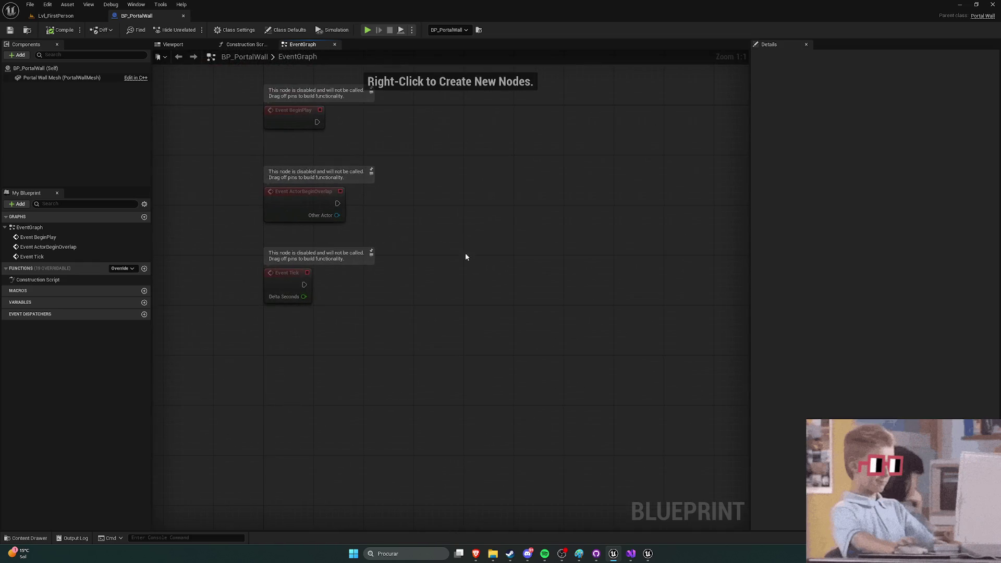
Step: Check PortalWall.cpp, then recompile with Live Coding and save Lvl_FirstPerson
click(648, 554)
click(646, 553)
click(632, 554)
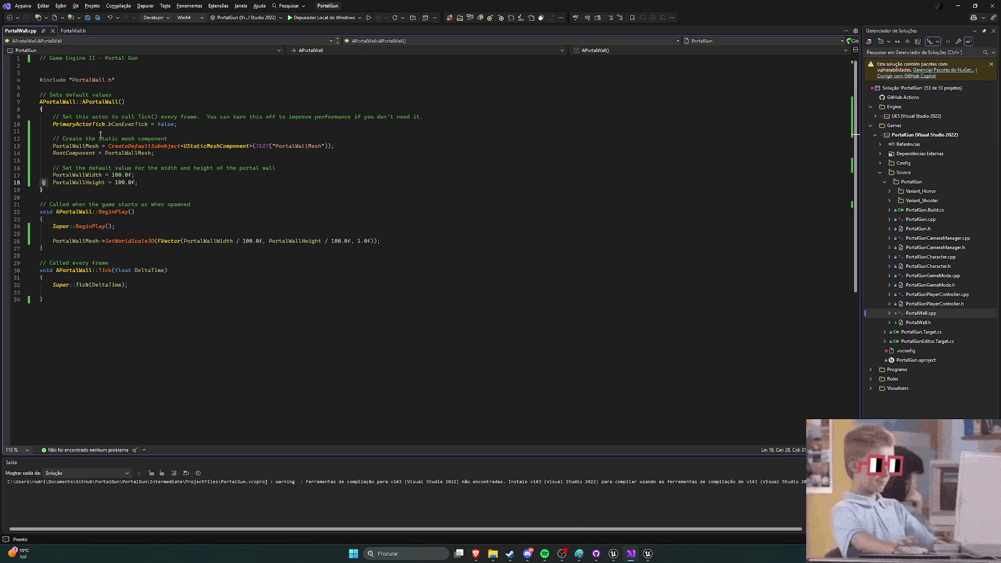
click(613, 554)
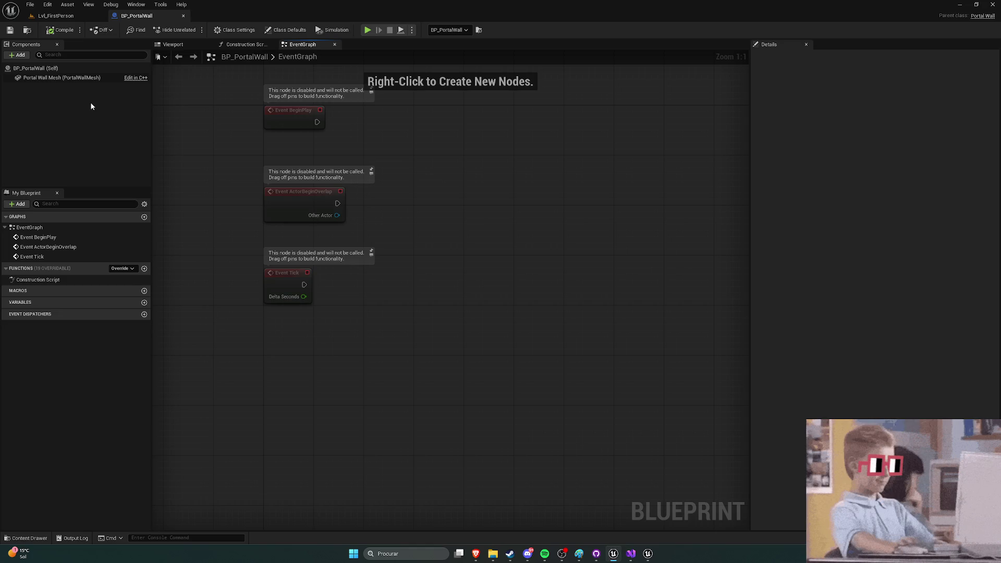
click(52, 16)
key(ctrl+alt+F11)
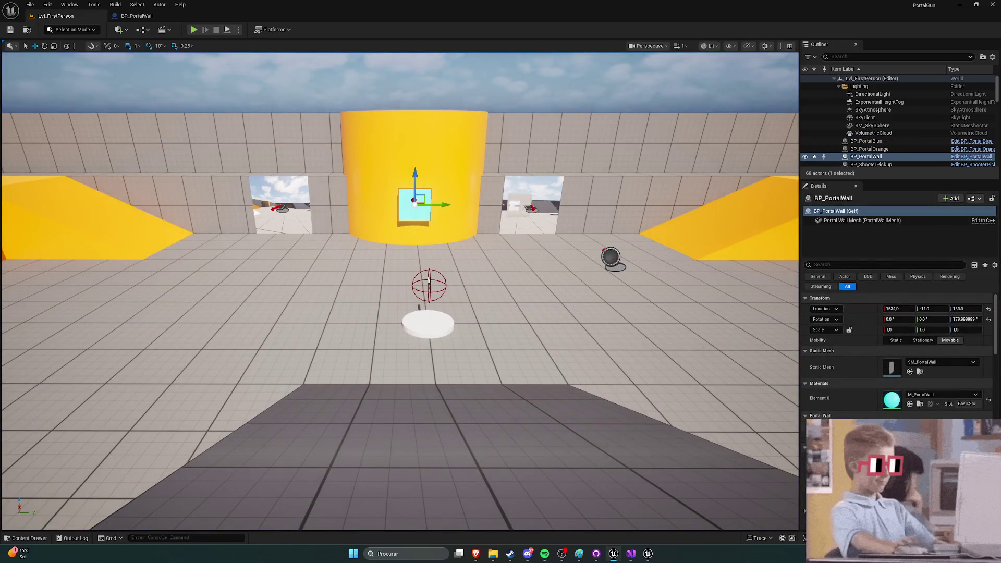
click(10, 29)
Step: Revisit the BP_PortalWall event graph, then bring the browser with the portal tutorial forward
click(137, 16)
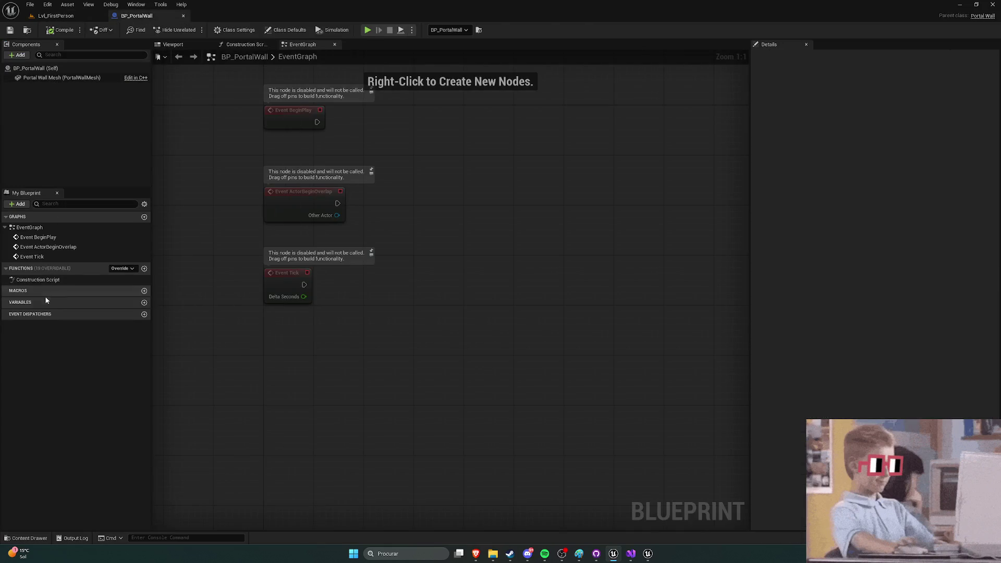
drag(371, 327, 488, 305)
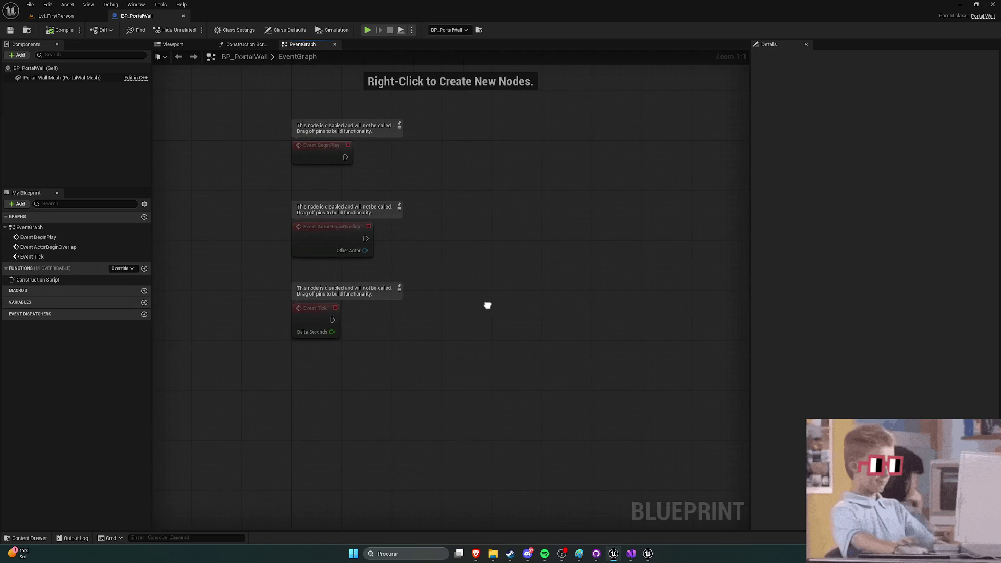
click(55, 16)
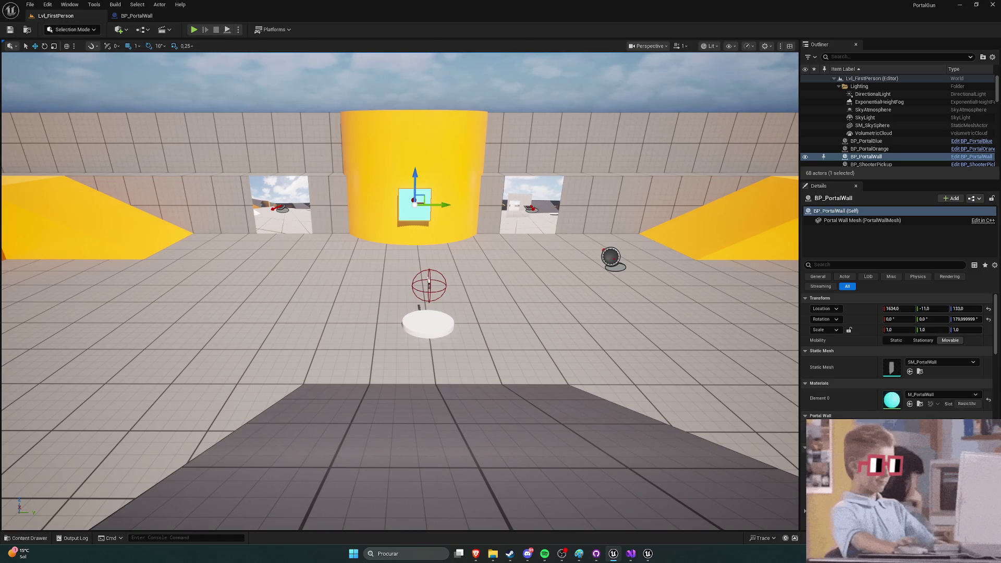
mouse_move(475, 554)
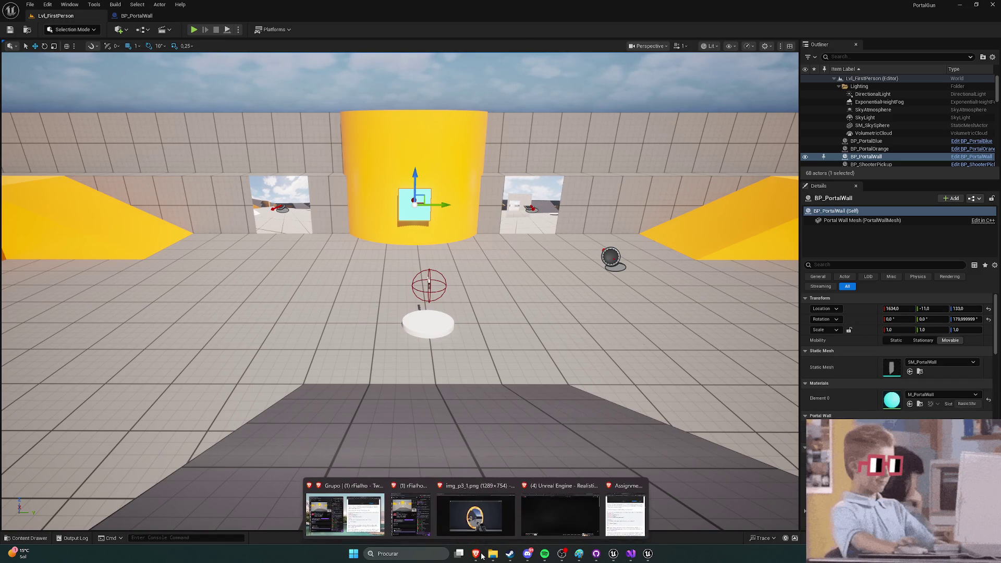
click(572, 515)
Step: Play the tutorial, skip ahead to 13:22 where Wall Width becomes 400, and return to PortalWall.cpp
click(468, 367)
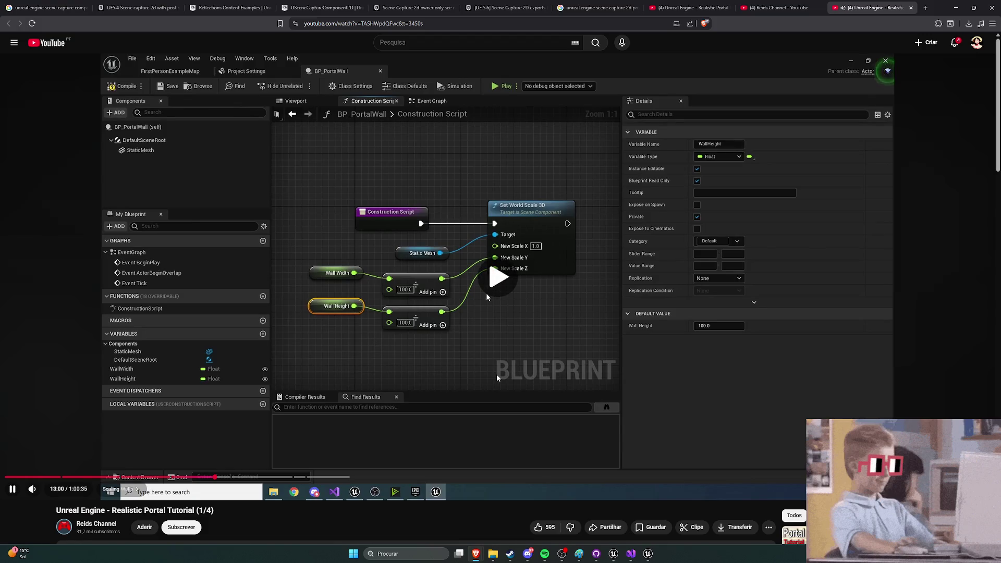
click(538, 288)
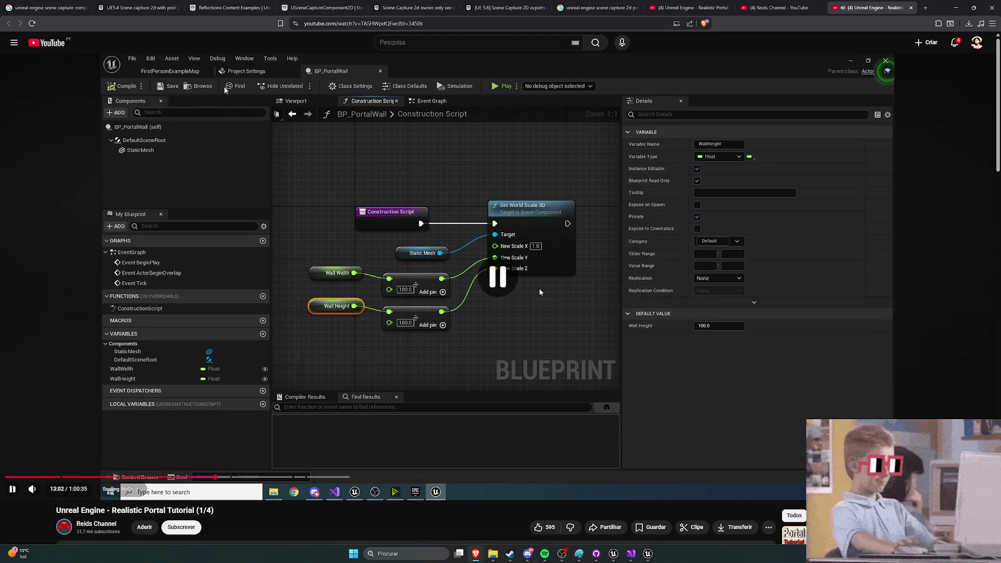
click(564, 349)
key(Right)
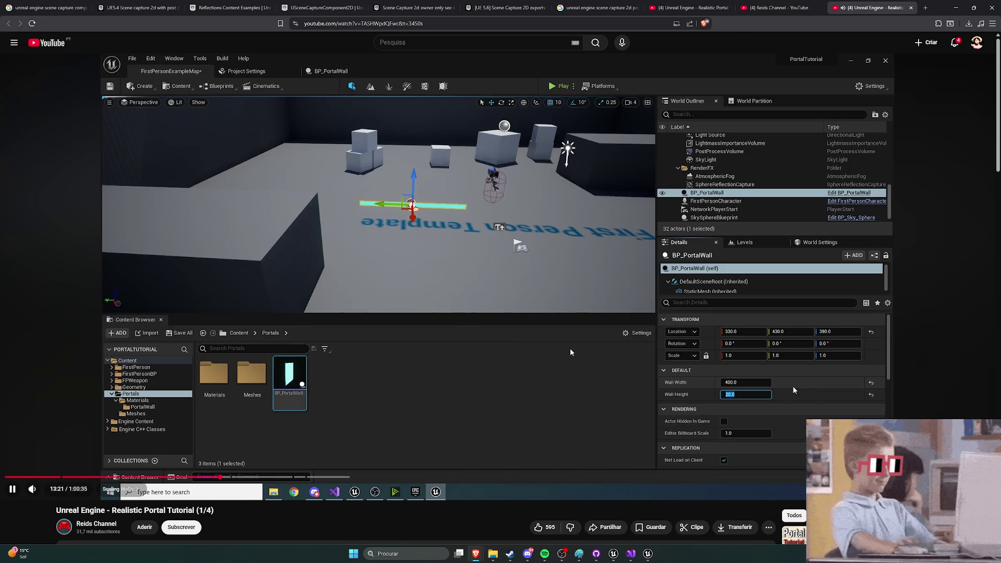
click(570, 352)
click(631, 553)
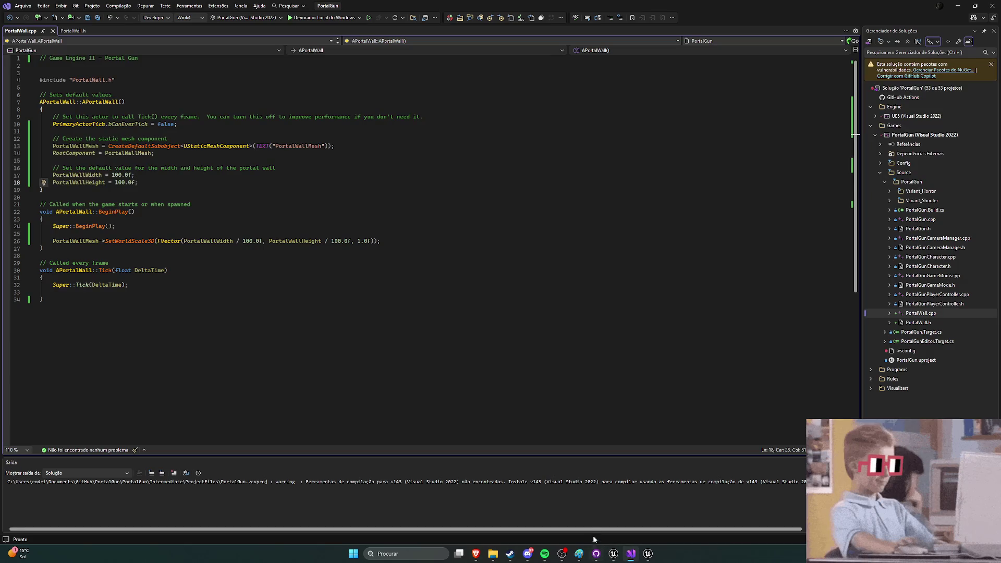
click(614, 554)
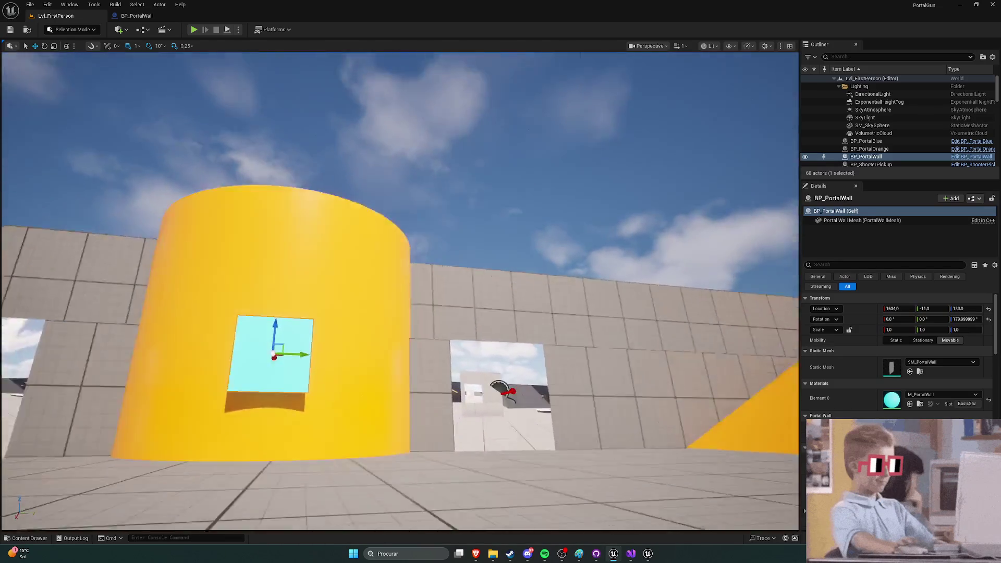
drag(400, 291, 400, 375)
drag(411, 313, 410, 282)
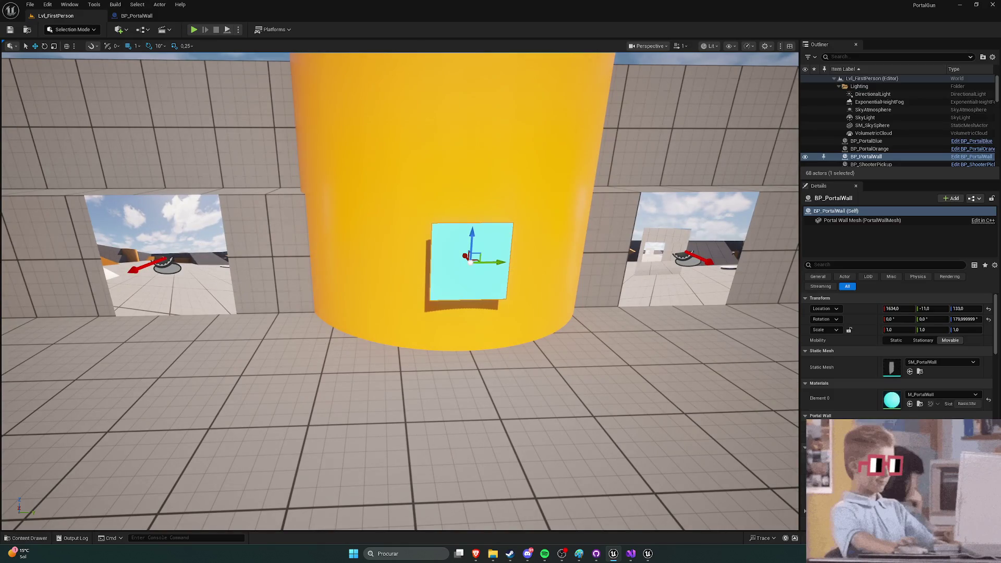
scroll(896, 355, down, 3)
scroll(895, 355, up, 3)
click(631, 553)
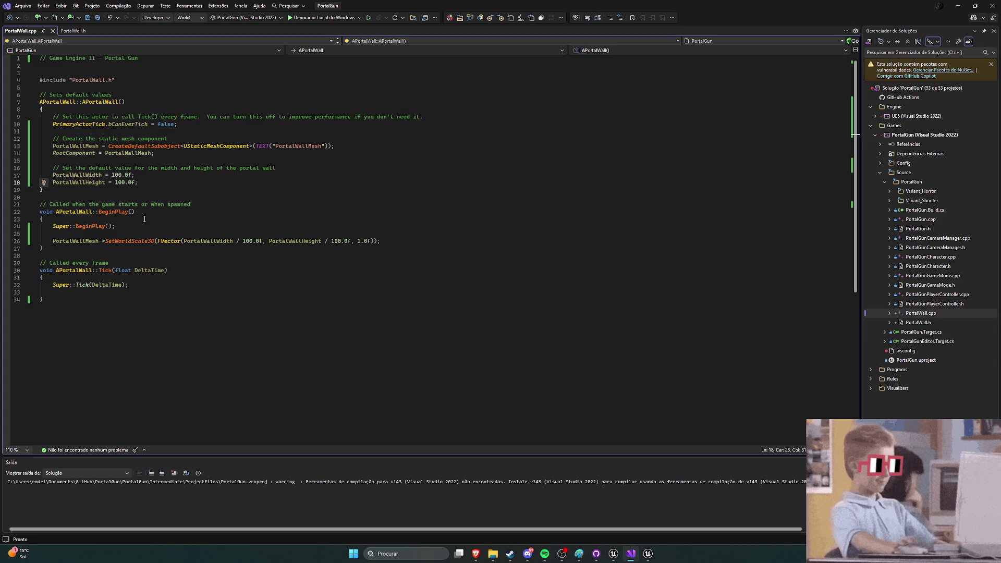
Step: Change PortalWallWidth's default on line 17 from 100 to 200, save, and recompile with Live Coding
mouse_move(172, 242)
double_click(116, 174)
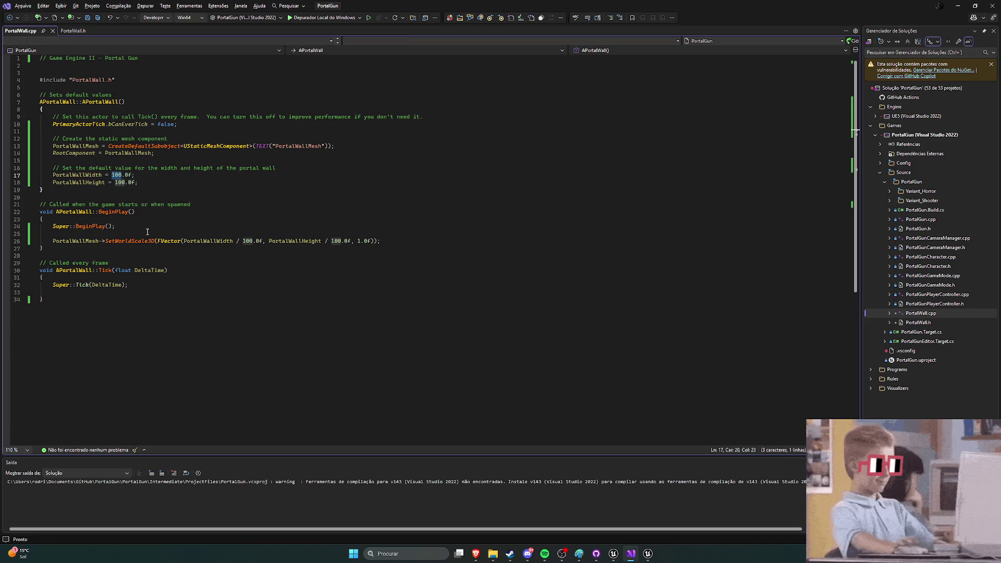
text(200)
key(ctrl+s)
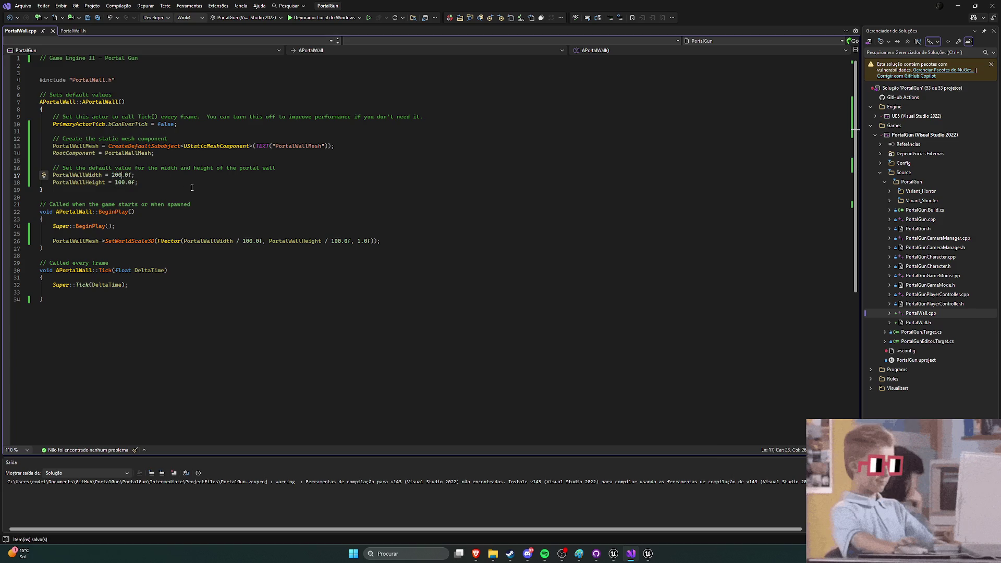
click(613, 553)
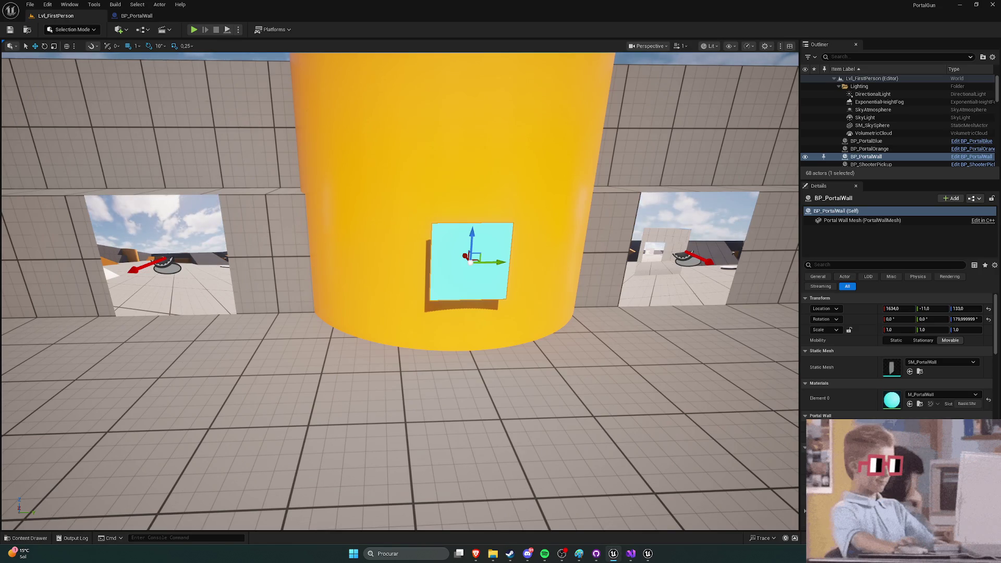
key(ctrl+alt+F11)
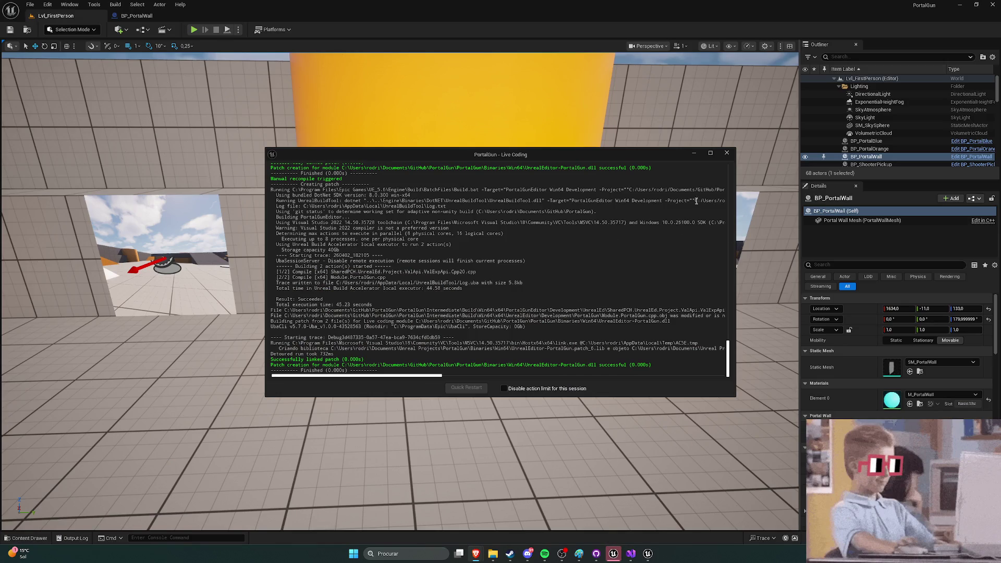
Step: Close the Live Coding log, select the yellow cylinder and run a quick play test
click(726, 153)
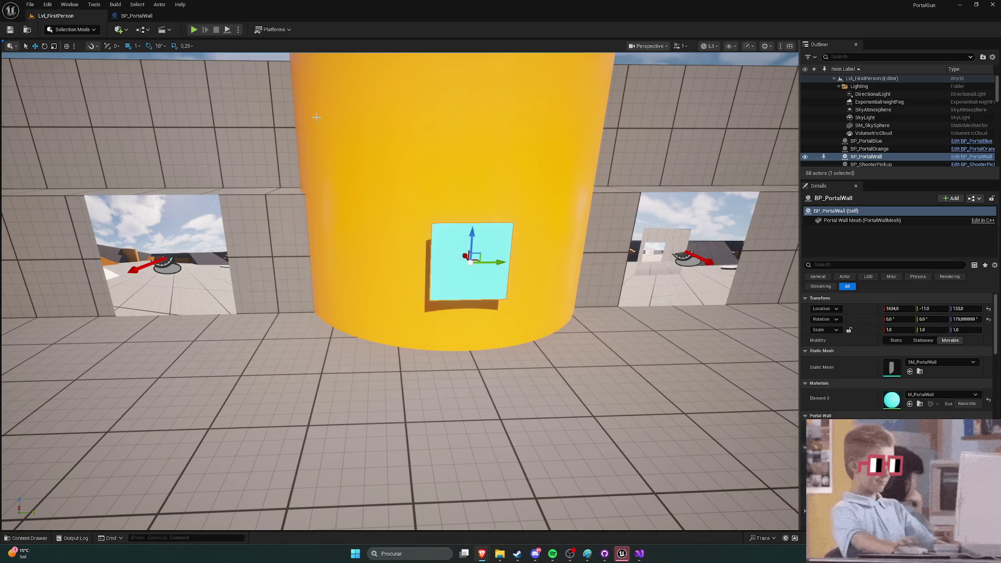
click(408, 186)
key(alt+p)
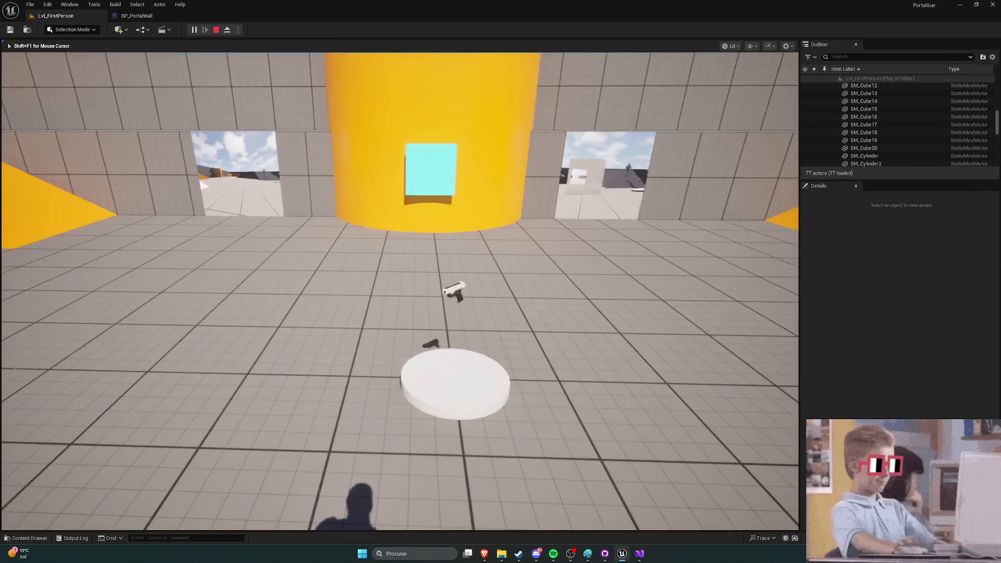
key(Escape)
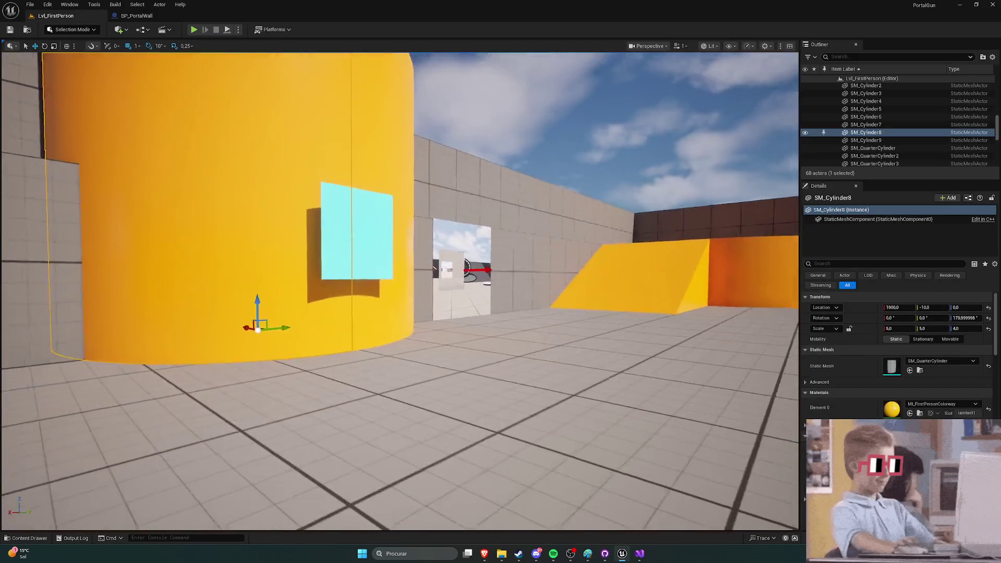
Step: Select the portal wall on the cylinder and play-test the level again
click(453, 235)
drag(333, 140, 309, 141)
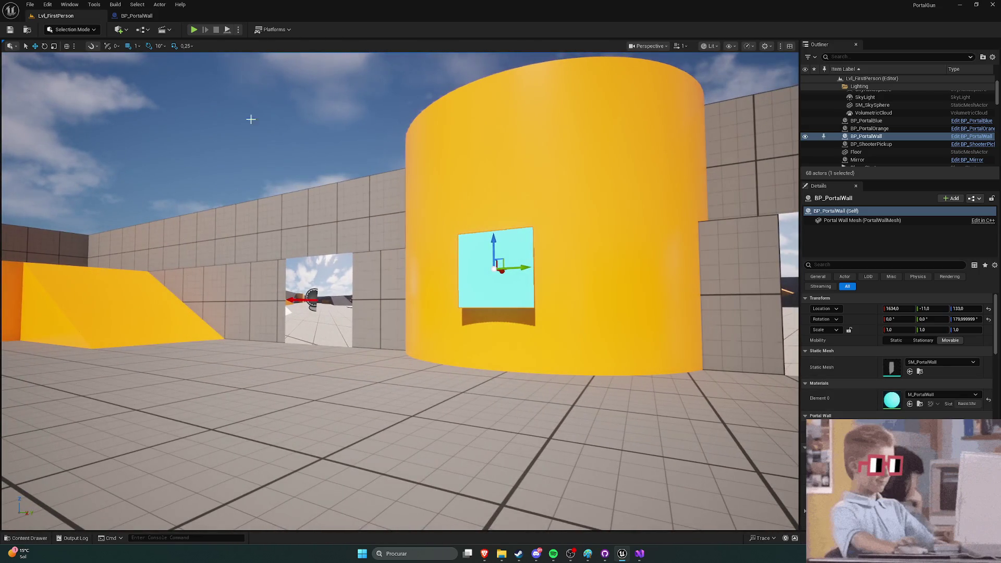
key(alt+p)
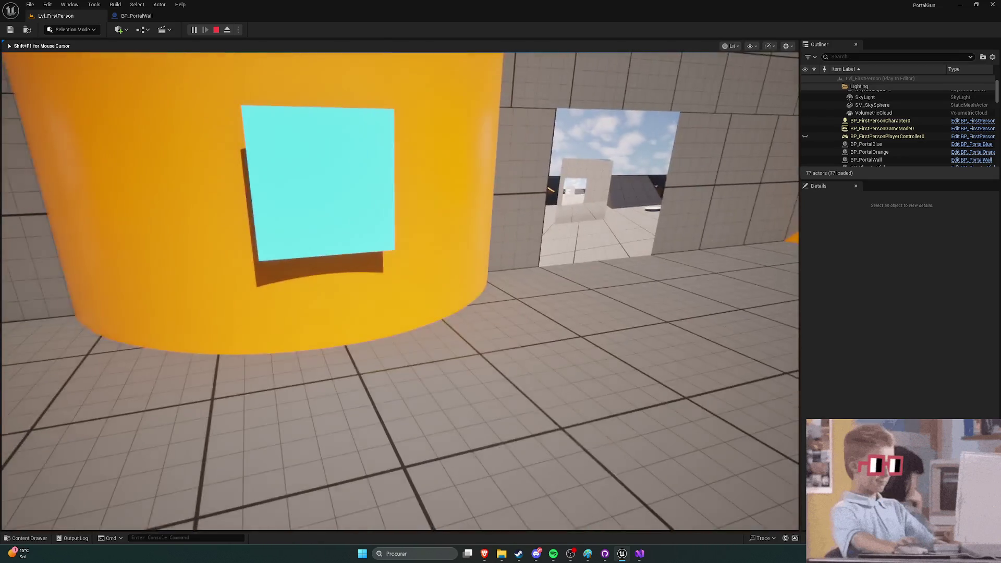
key(Escape)
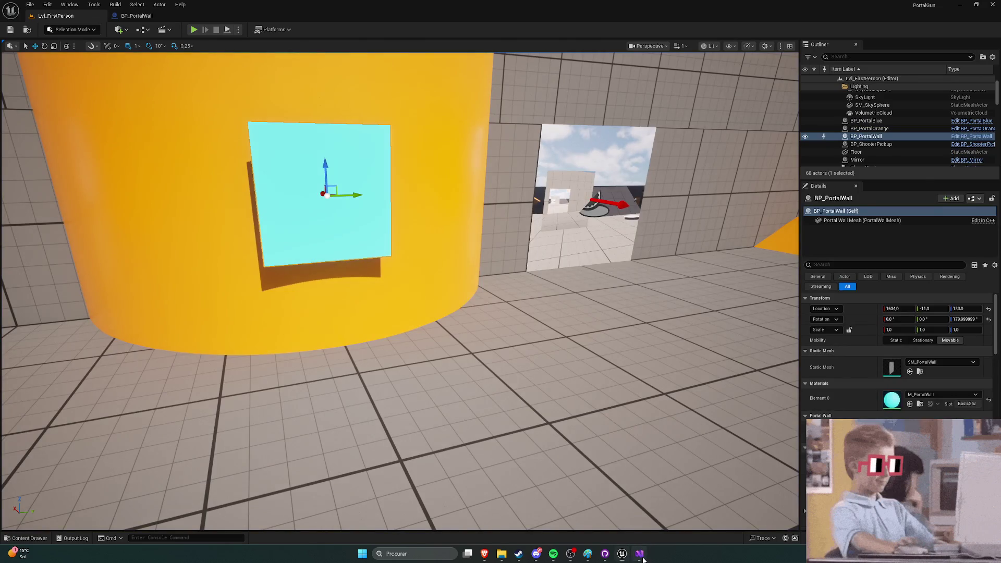
Step: Restore PortalWallWidth on line 17 to 100, save PortalWall.cpp, and play the level in Unreal
click(640, 553)
key(BackSpace)
key(BackSpace)
key(BackSpace)
text(100)
key(ctrl+s)
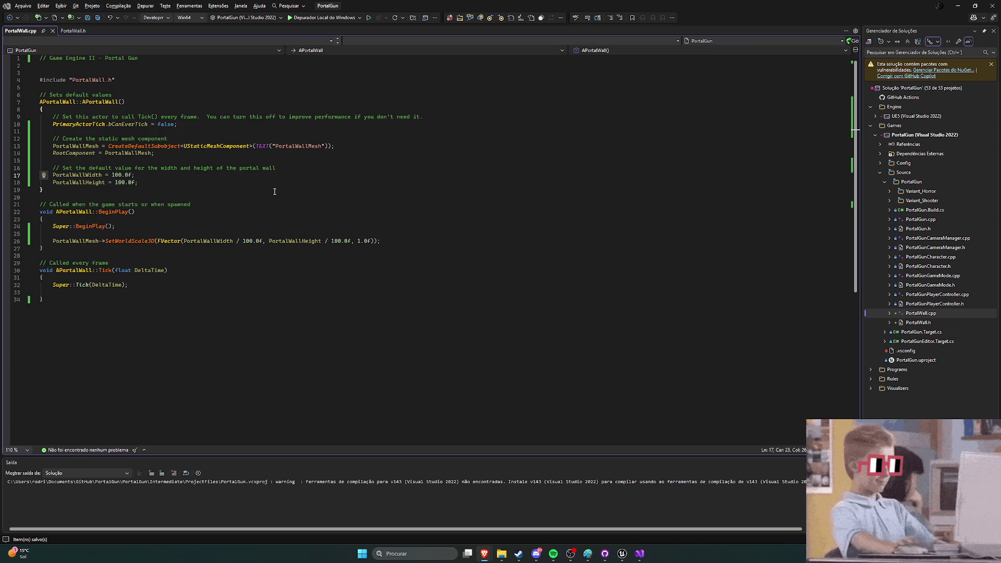
click(621, 553)
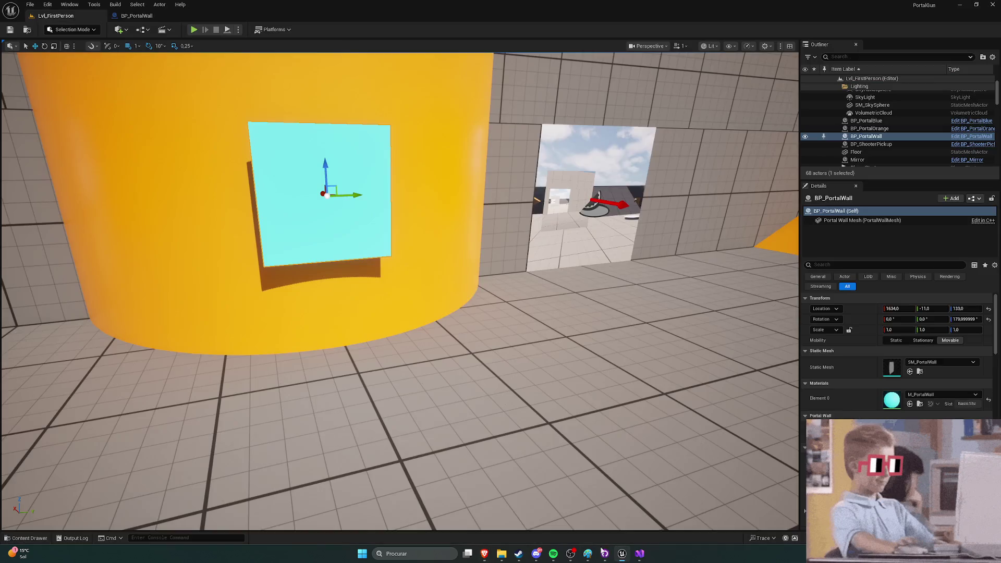
click(194, 30)
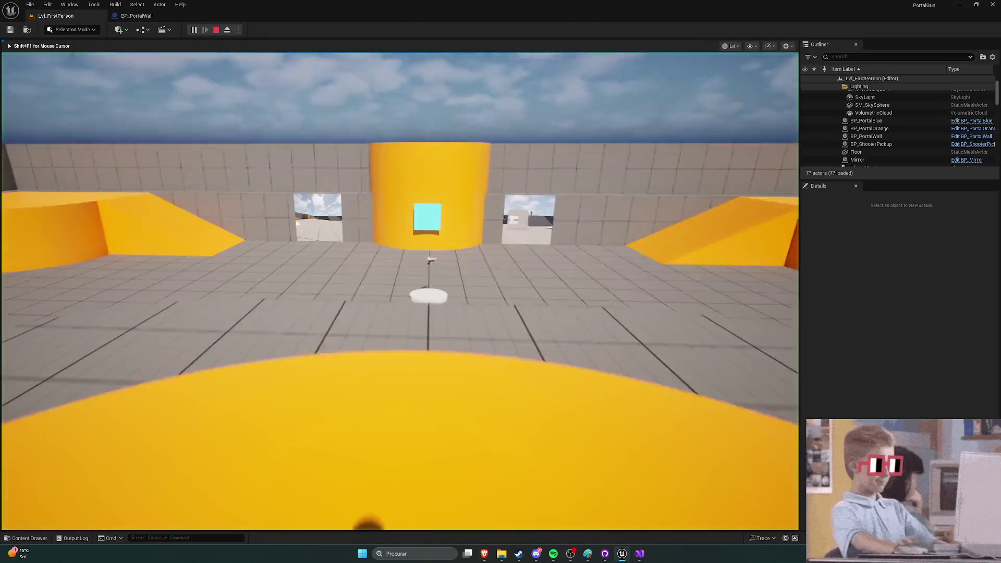
Step: Walk to the cylinder in play mode, stop, and drop the portal wall onto the floor with End
key(w)
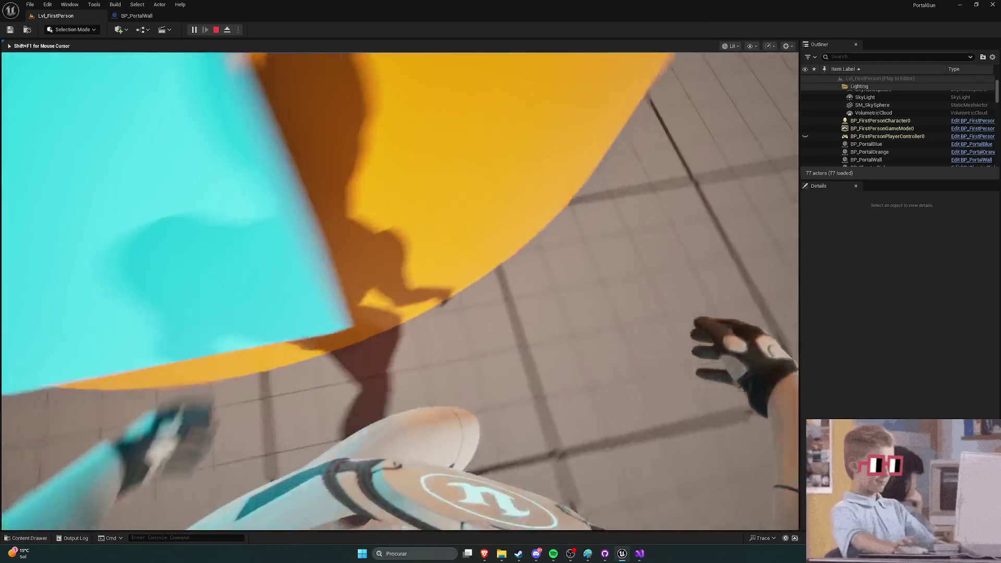
key(Escape)
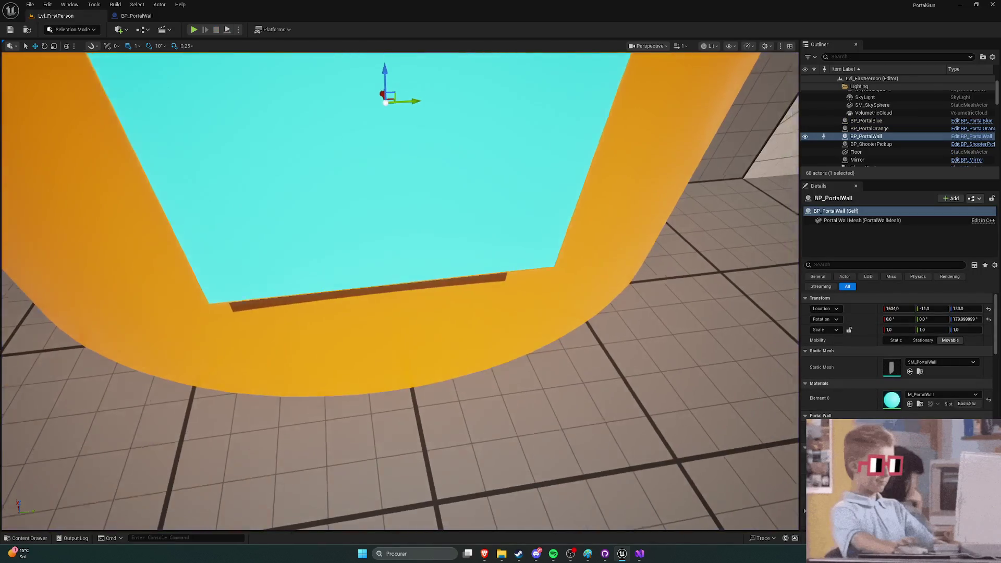
scroll(451, 295, down, 5)
key(End)
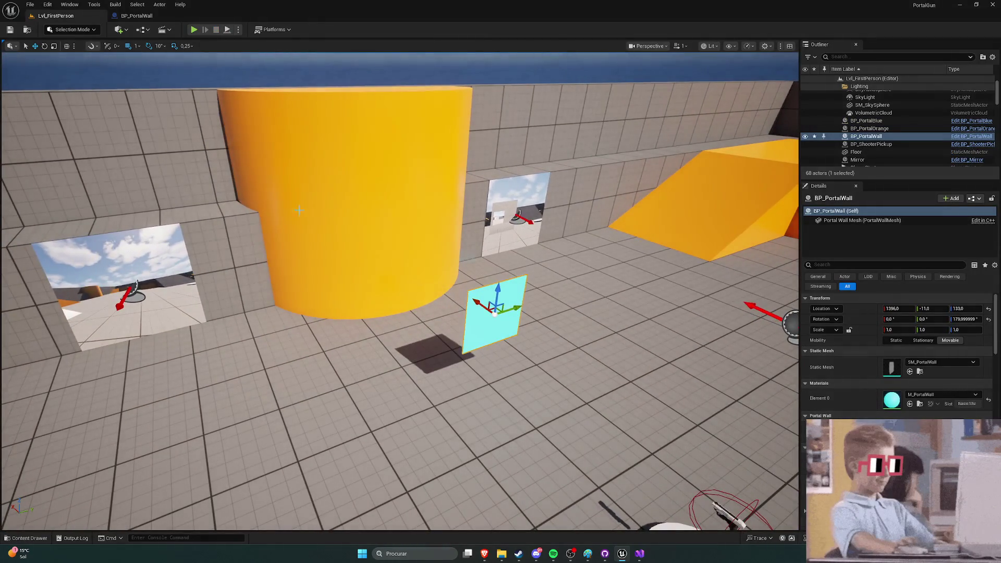
Step: Play-test again, walking toward the cylinder and the lowered portal wall
click(193, 30)
click(352, 145)
key(w)
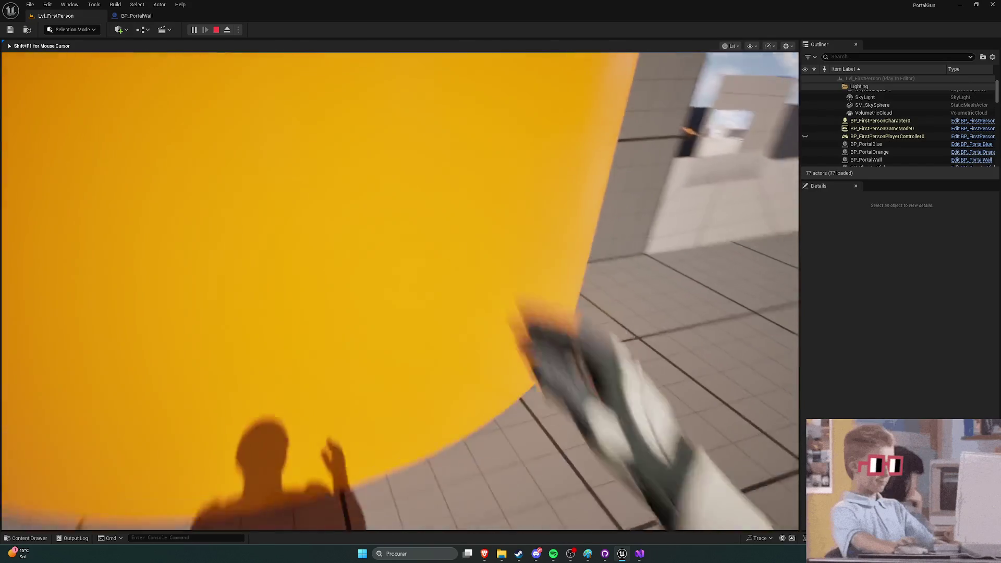
key(Escape)
Step: Bring up the Content Drawer and switch to the BP_PortalWall Blueprint's Event Graph
key(ctrl+space)
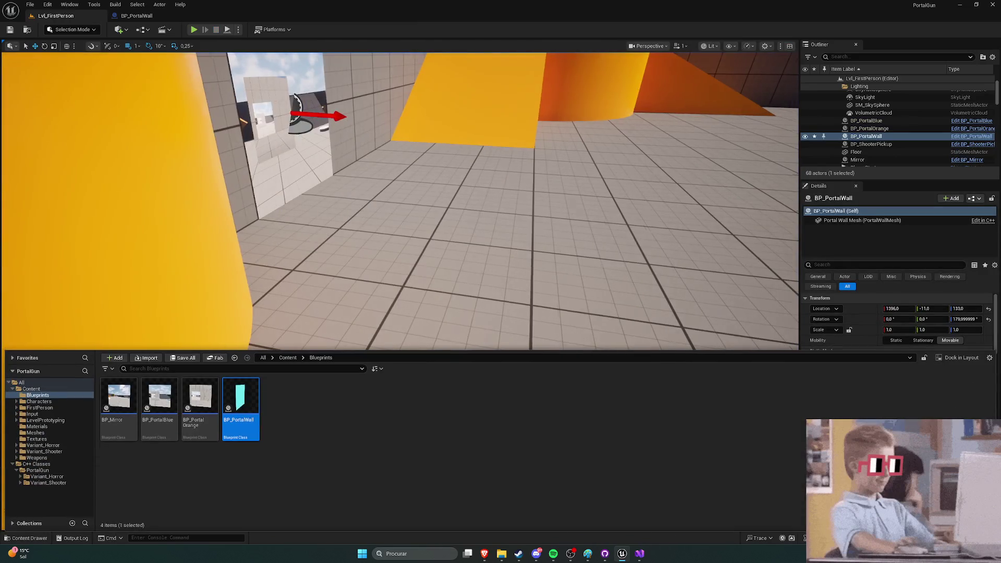
key(f)
click(136, 16)
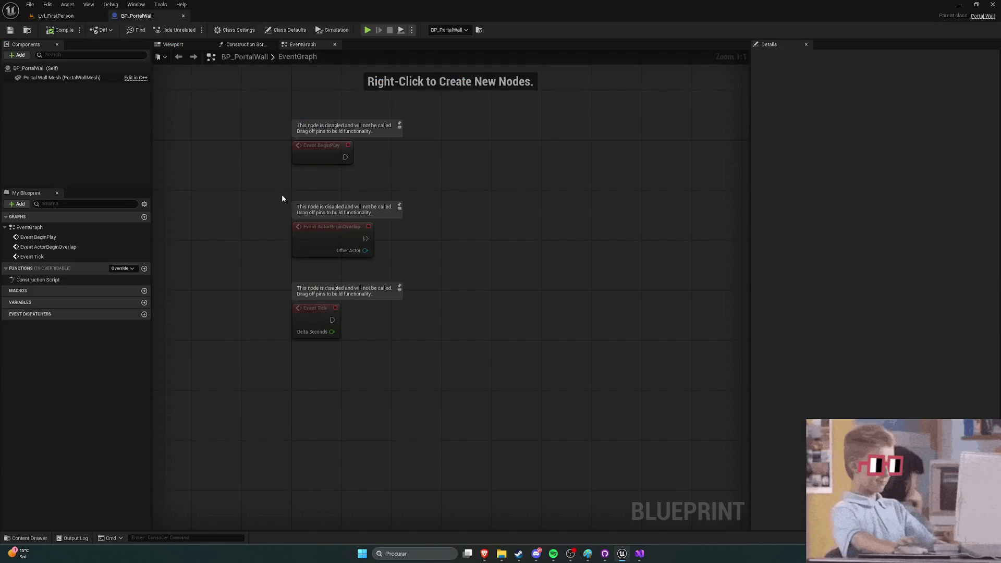
Step: Add a box simplified collision to SM_PortalWall, save it, and start a level play test
click(45, 79)
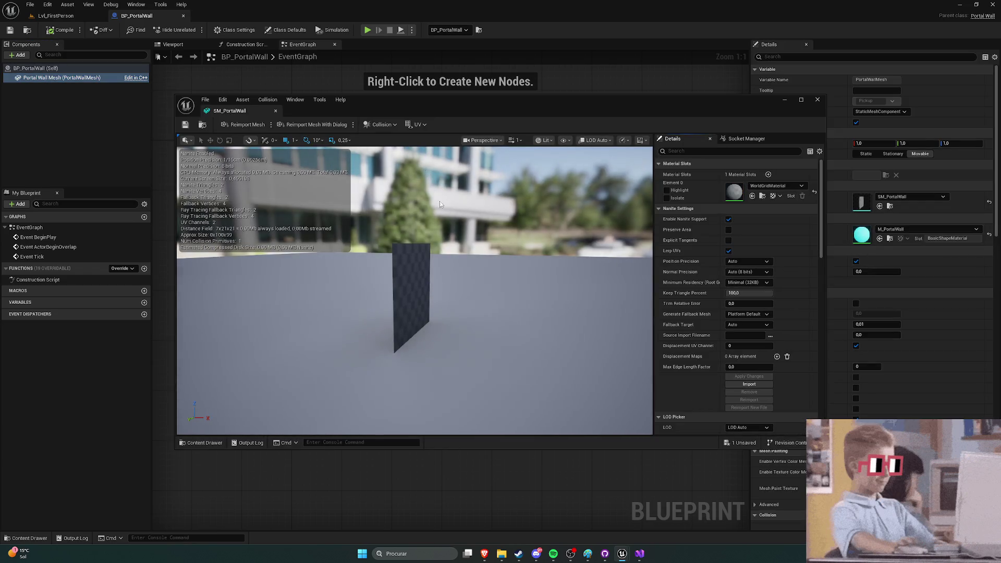
mouse_move(291, 110)
mouse_down()
mouse_move(202, 34)
mouse_move(208, 16)
mouse_up()
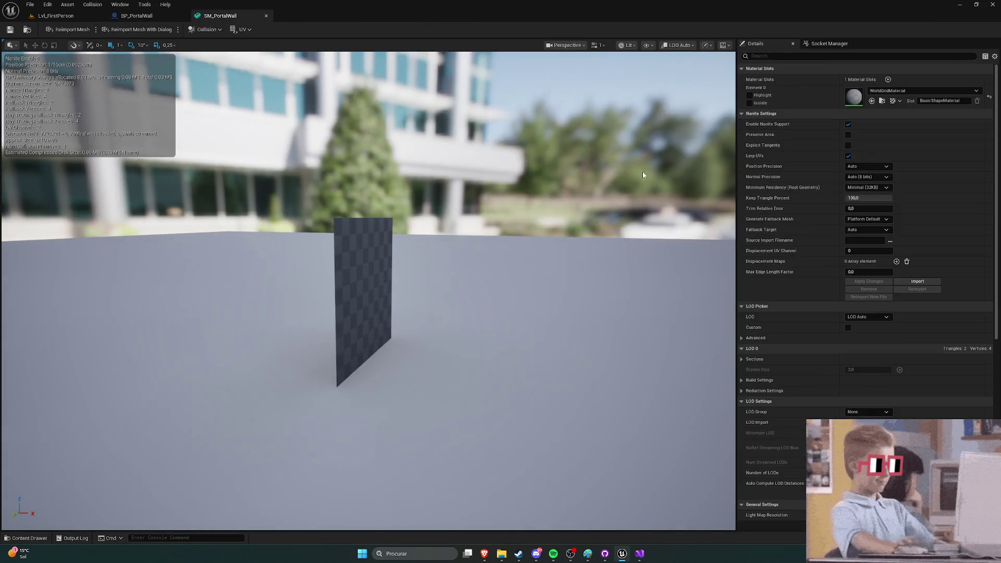
click(199, 30)
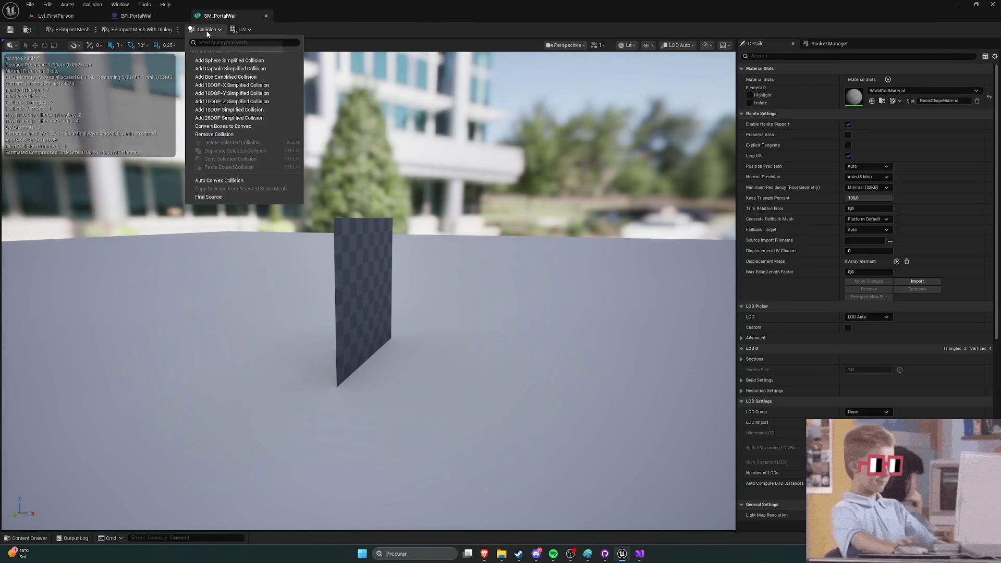
click(232, 77)
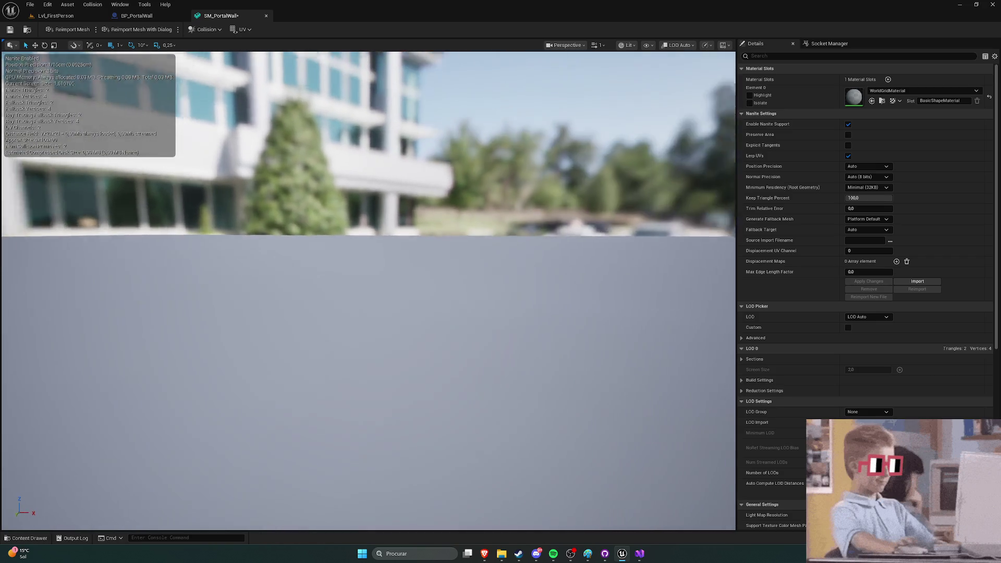
click(9, 30)
click(58, 16)
click(191, 31)
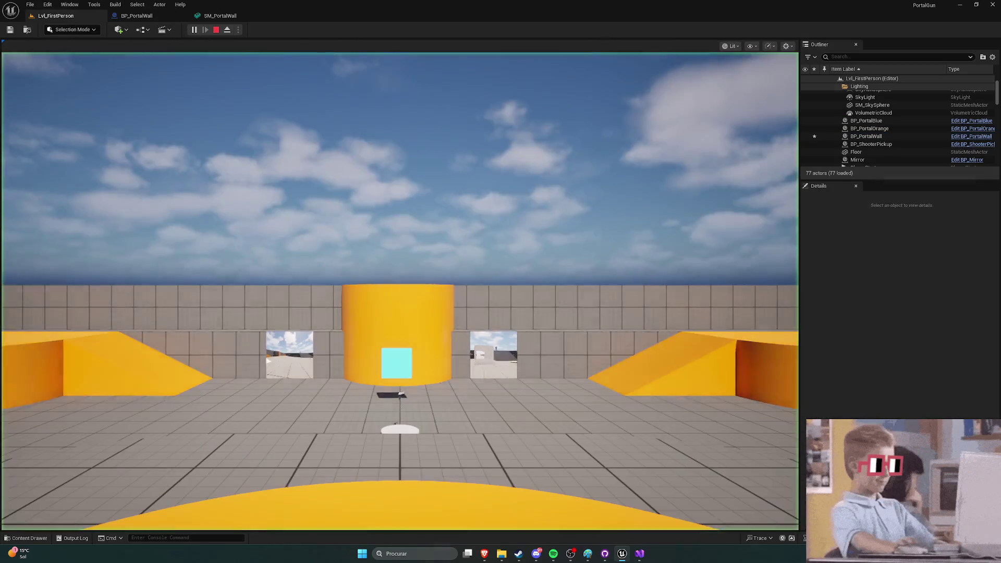
key(w)
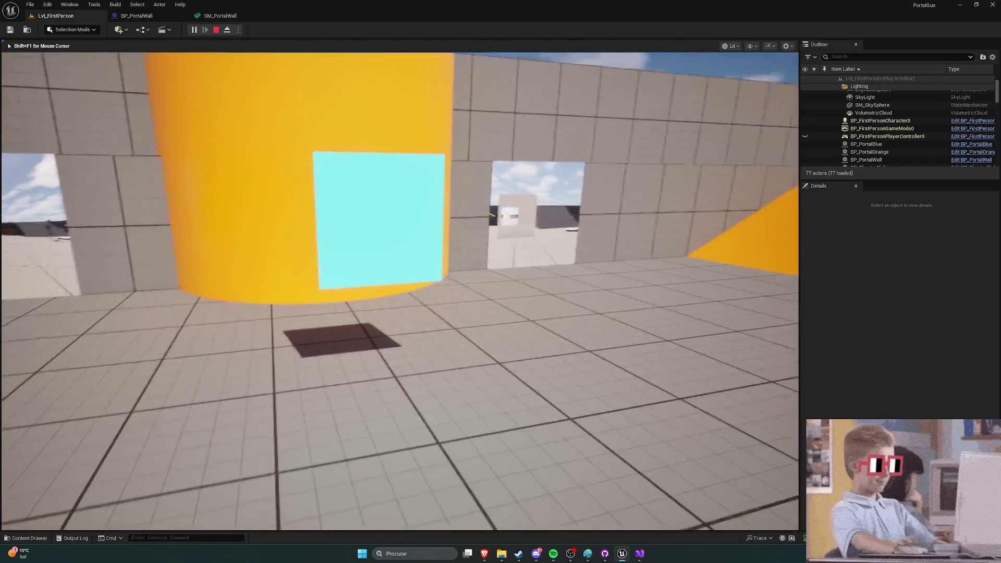
click(216, 29)
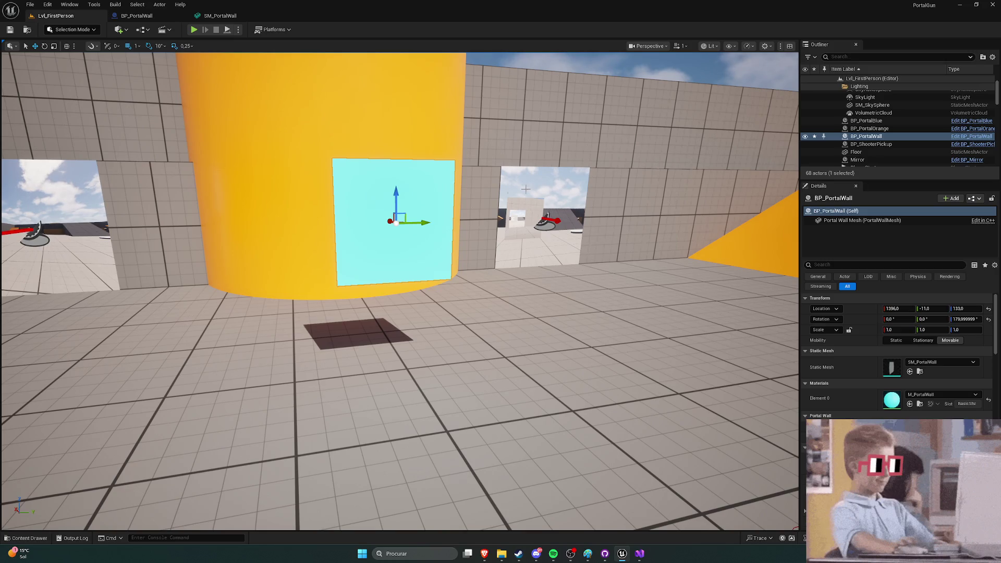
Step: Play-test the portals, then select BP_PortalBlue and show the Blueprints folder in the Content Drawer
click(194, 30)
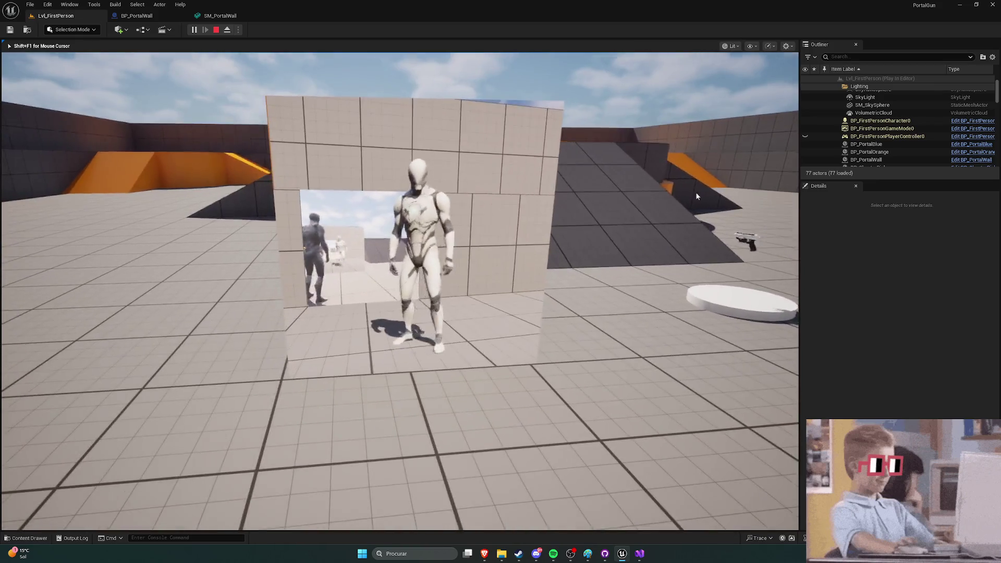
key(Escape)
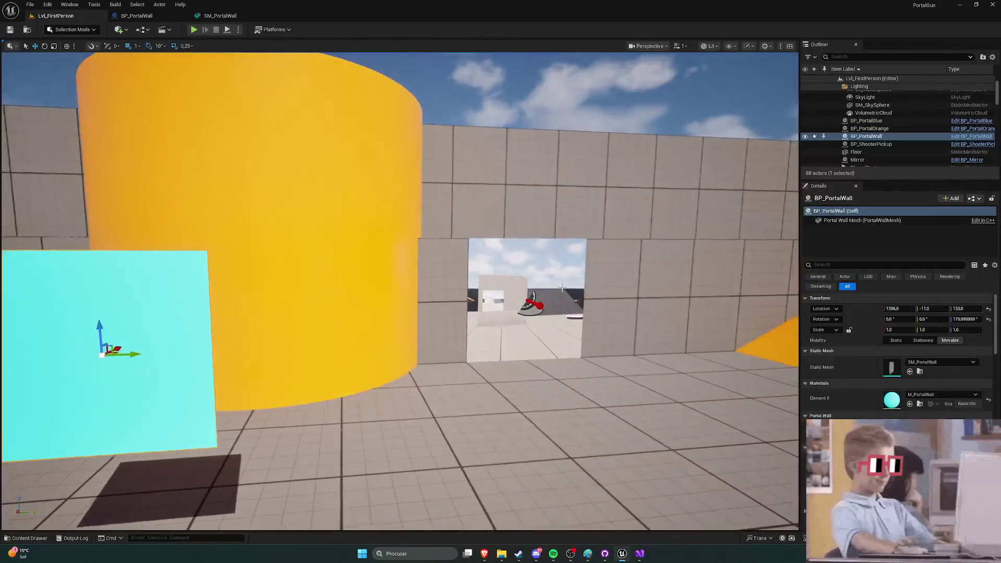
click(500, 271)
key(ctrl+space)
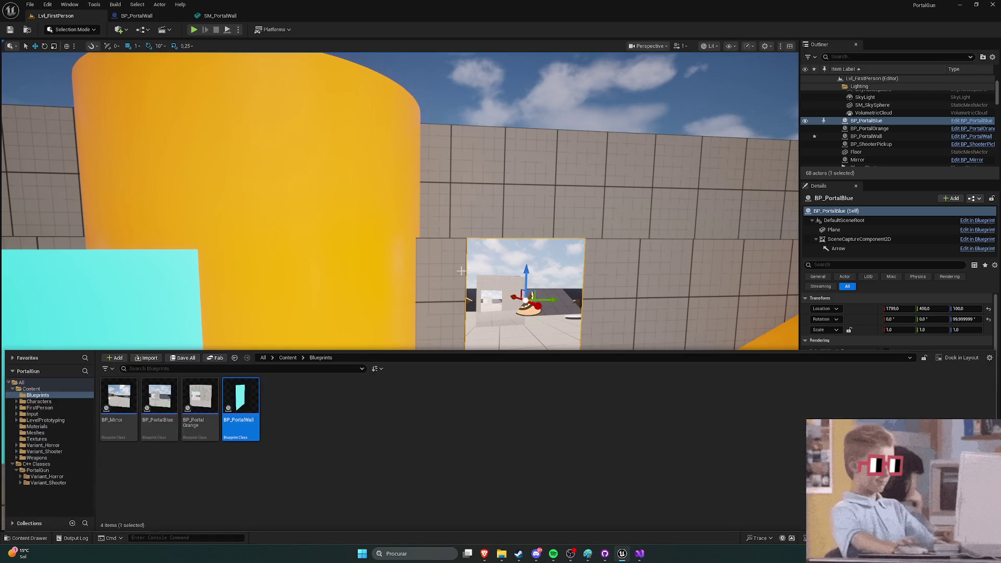
Step: Give BP_PortalBlue's Plane the M_PortalOrange material and save the blueprint
double_click(155, 407)
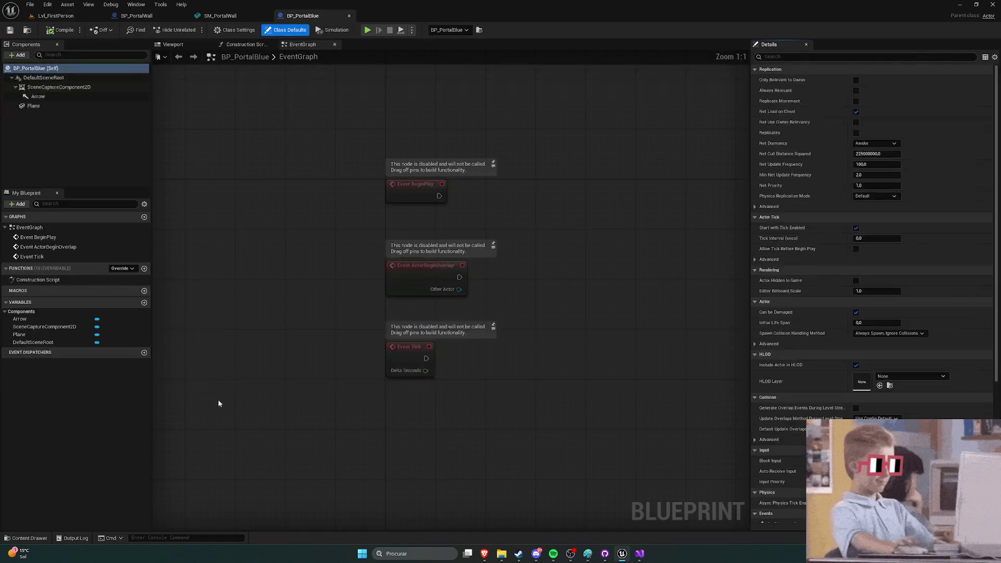
click(33, 106)
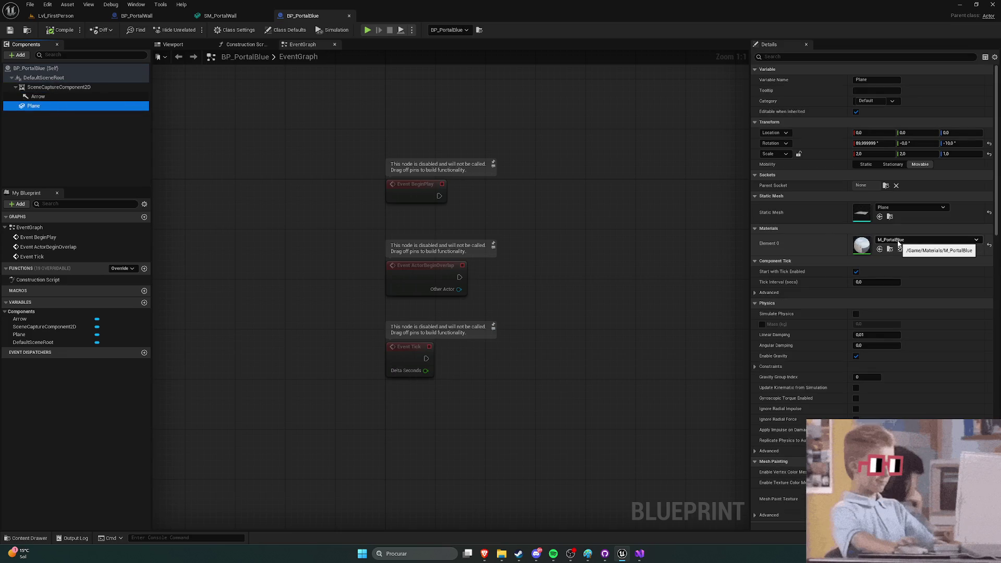
click(897, 243)
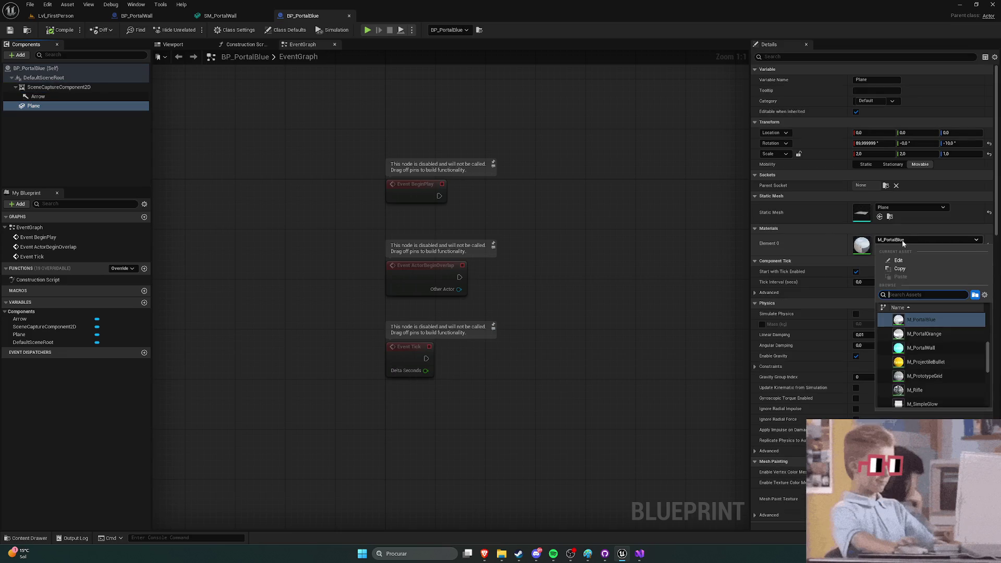
click(927, 340)
click(10, 30)
Step: Give BP_PortalOrange's Plane the M_PortalBlue material
key(ctrl+space)
double_click(201, 402)
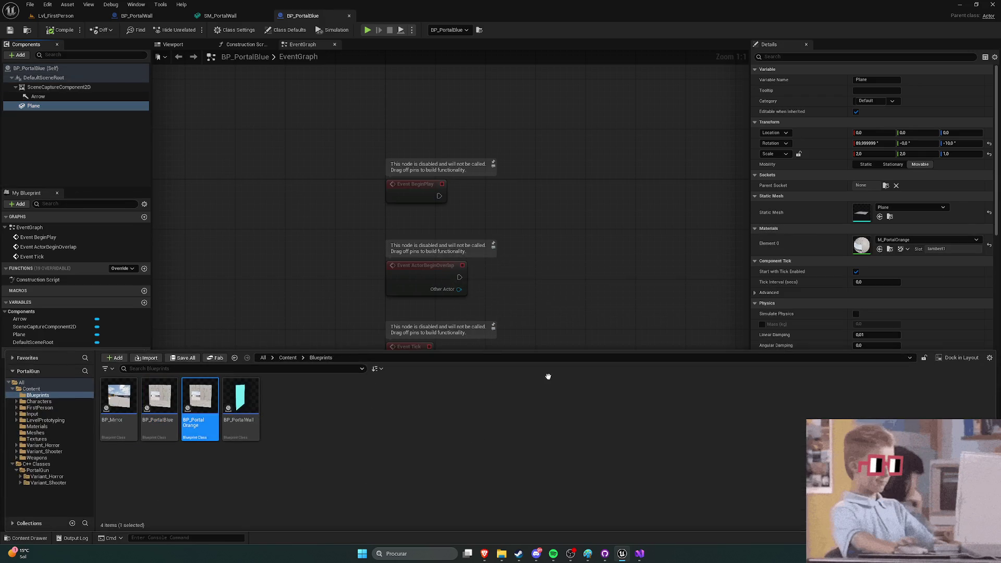
click(43, 106)
click(60, 87)
click(84, 106)
click(908, 239)
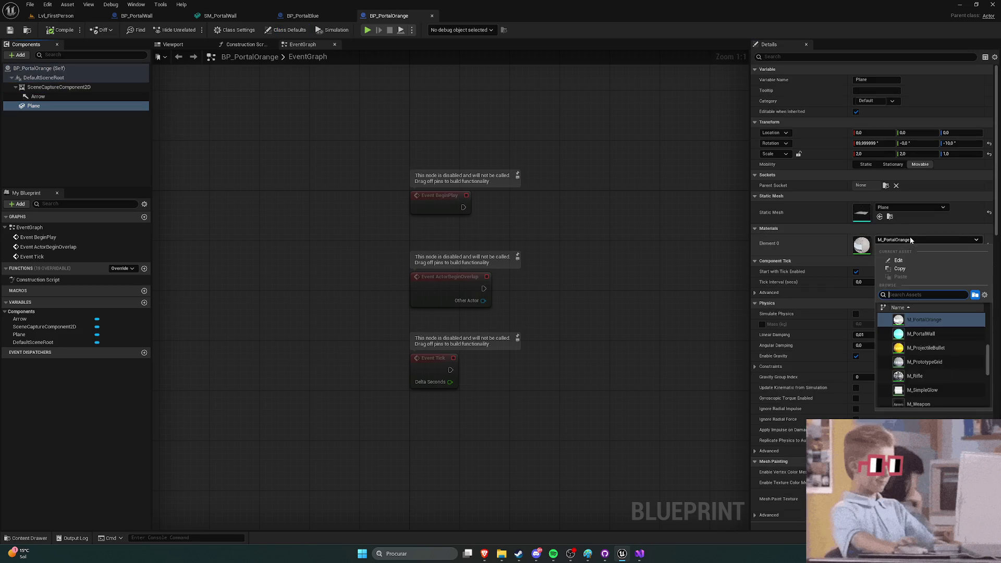
scroll(924, 332, up, 1)
click(926, 322)
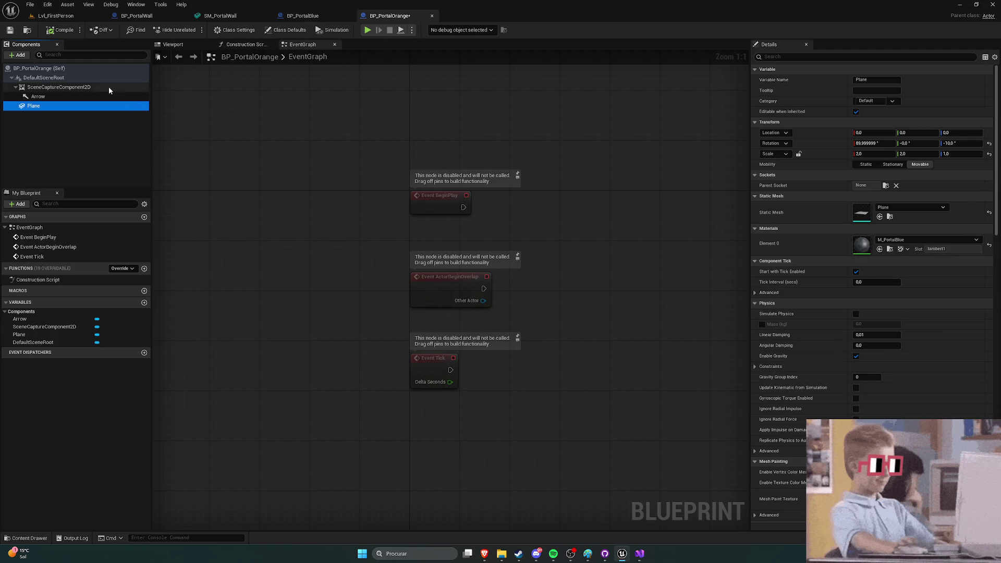
click(52, 15)
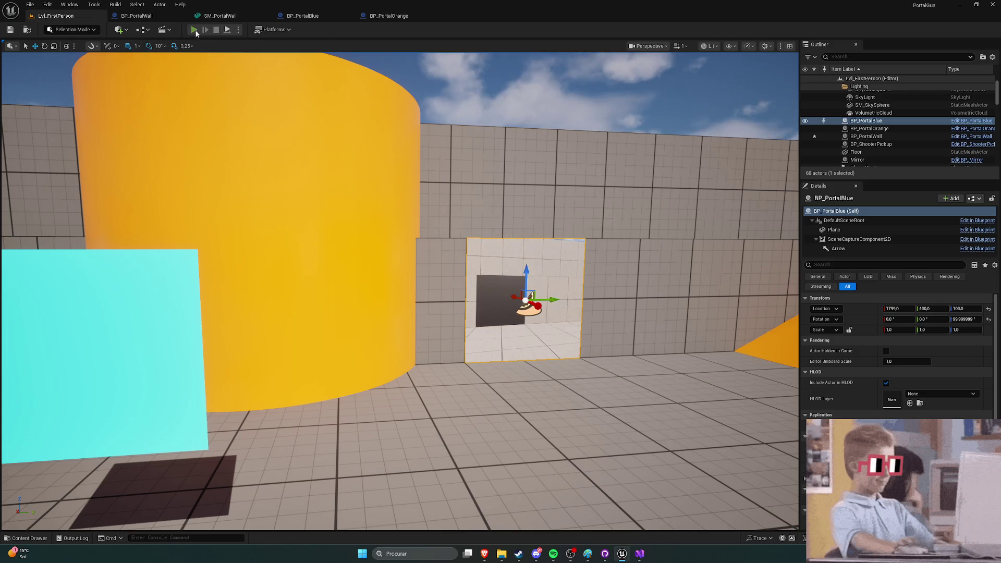
click(195, 30)
key(w)
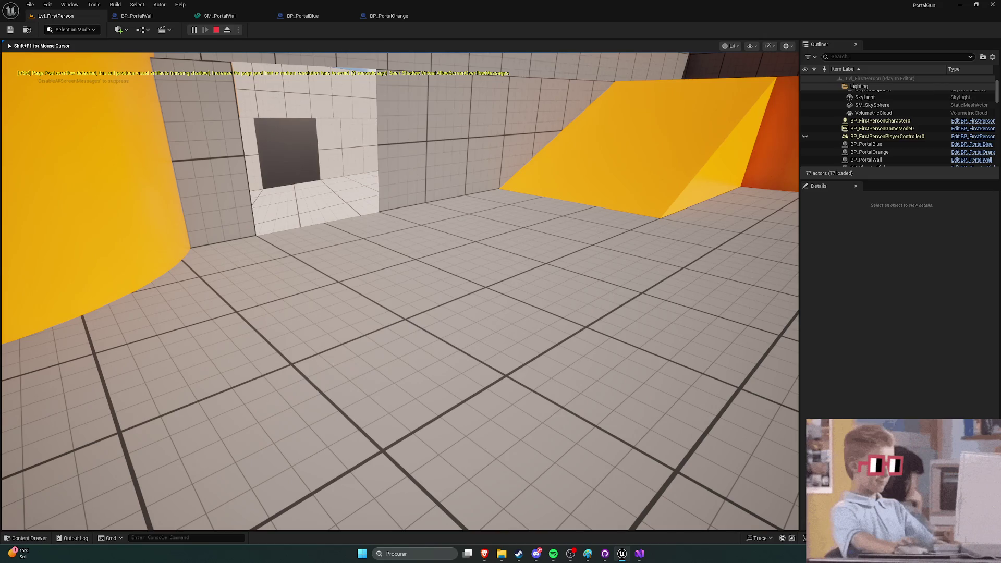
key(w)
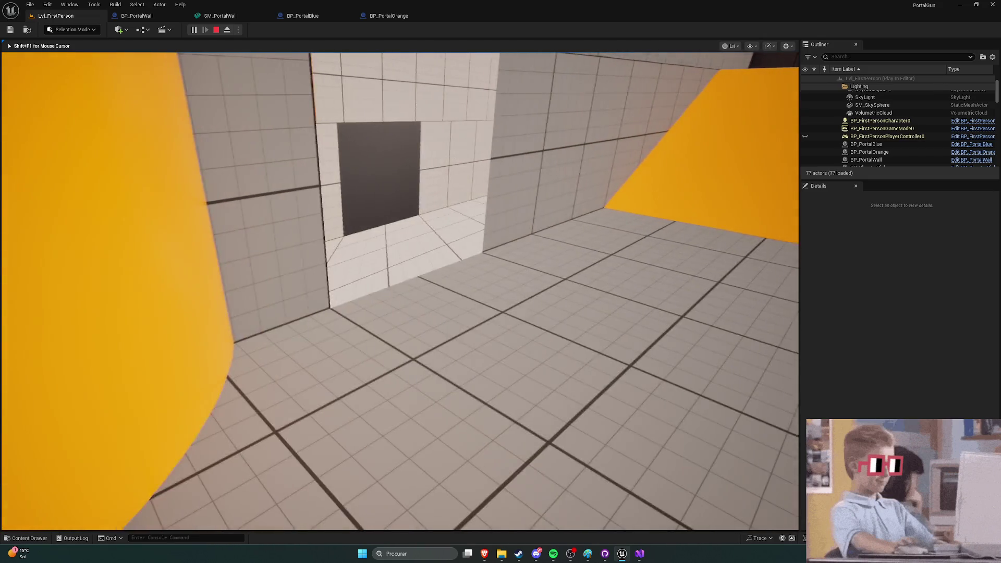
key(w)
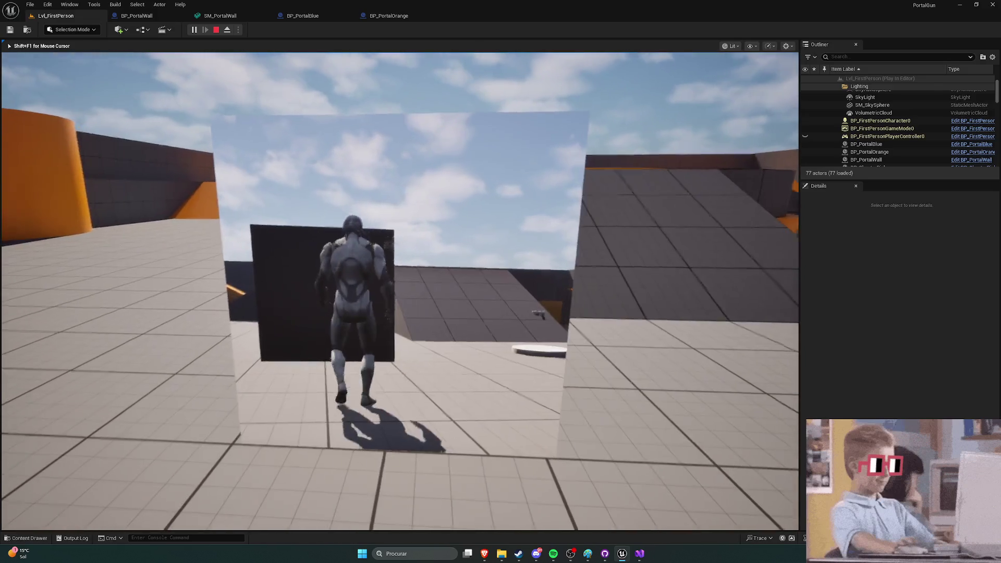
key(w)
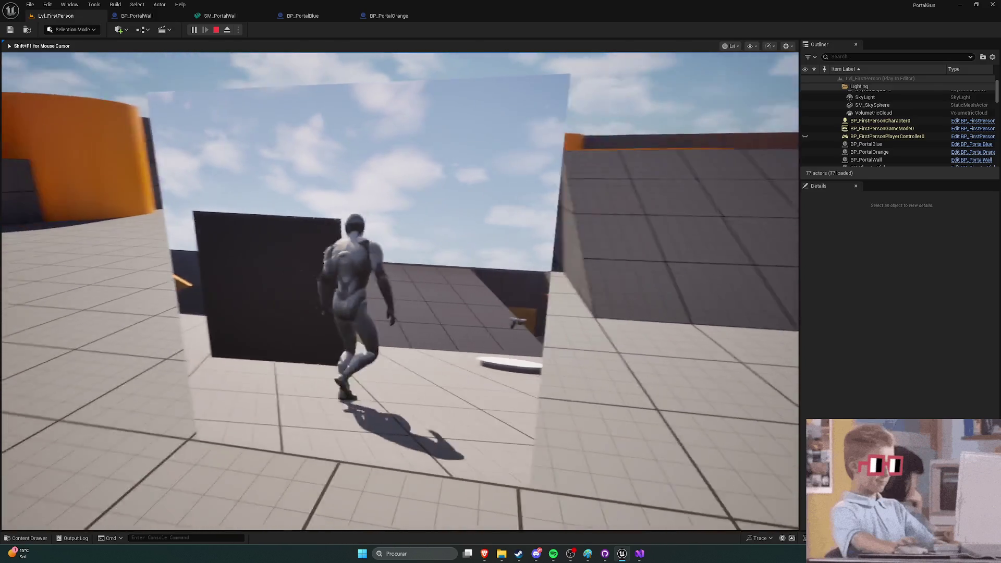
key(w)
key(w)
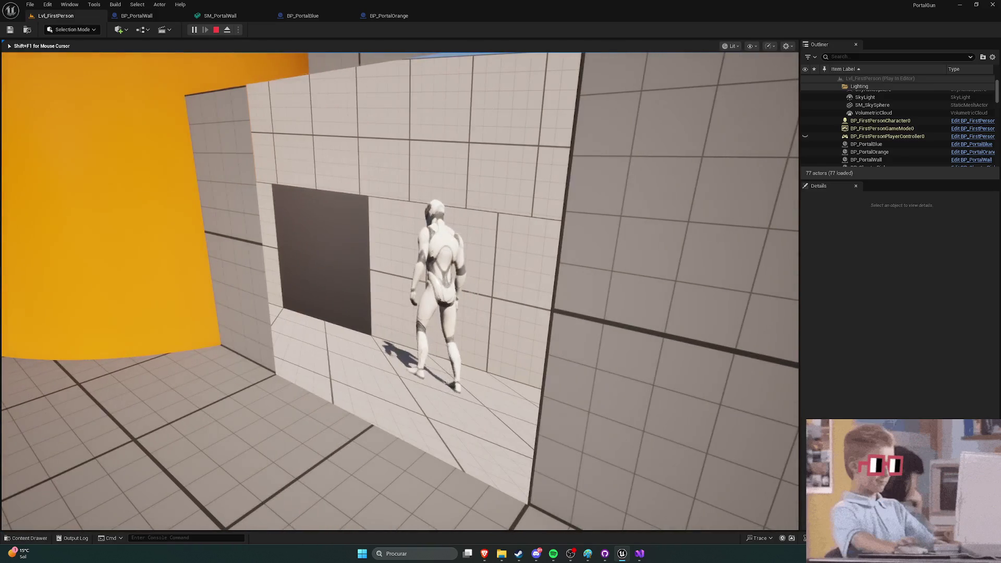
key(Escape)
key(ctrl+space)
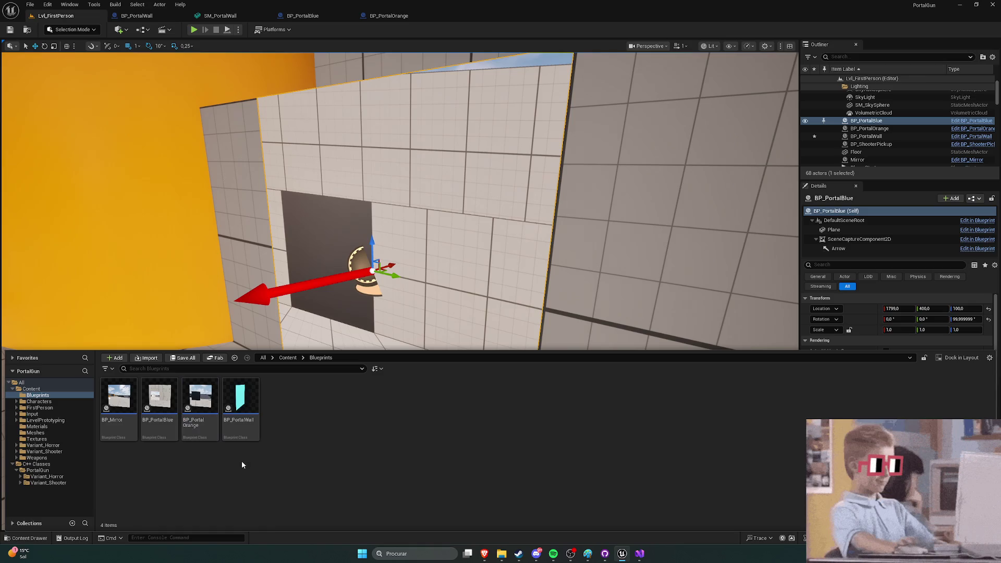
click(67, 538)
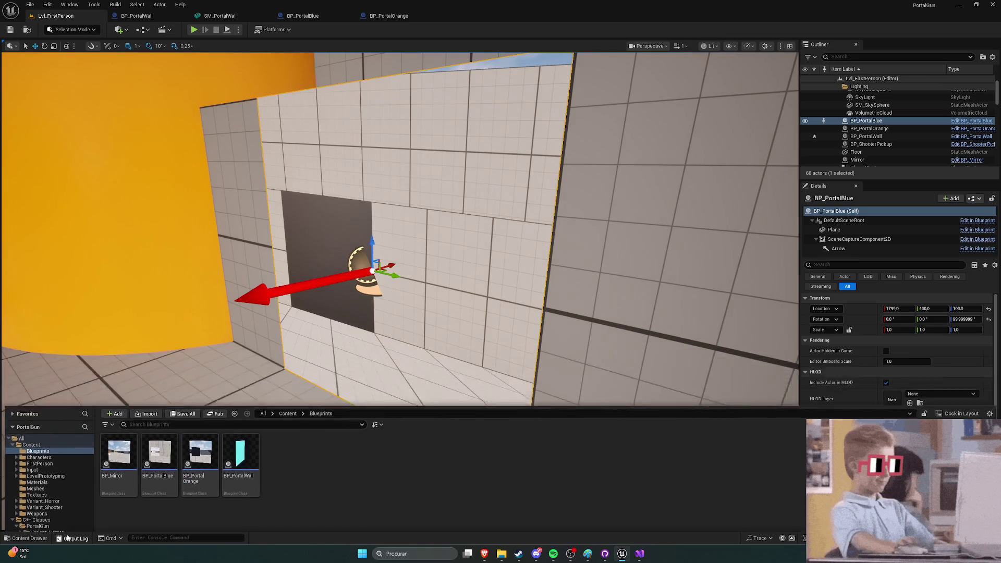
Step: Scroll back through the Output Log, close it, and show the Textures folder in the Content Drawer
drag(987, 380, 987, 516)
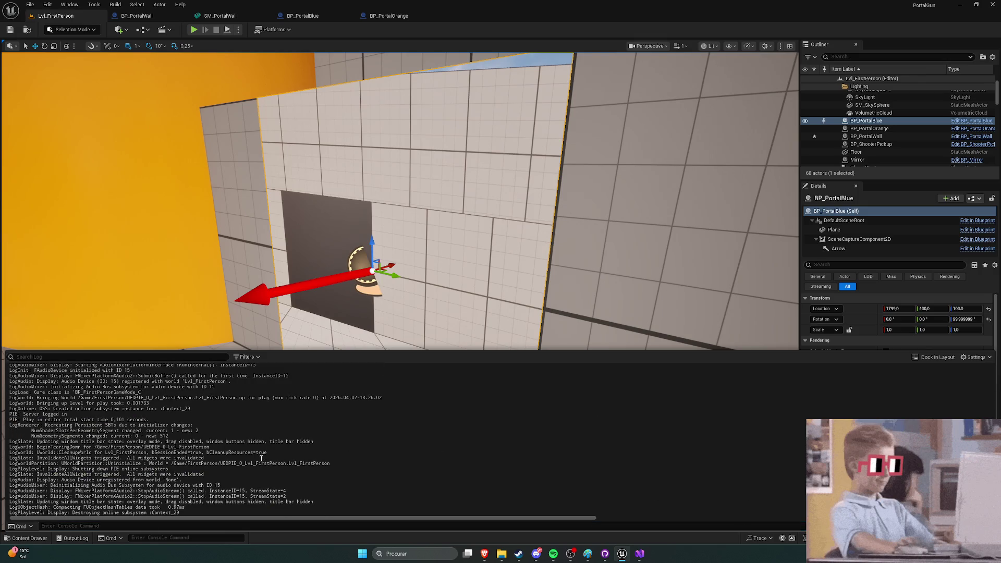
scroll(258, 459, up, 10)
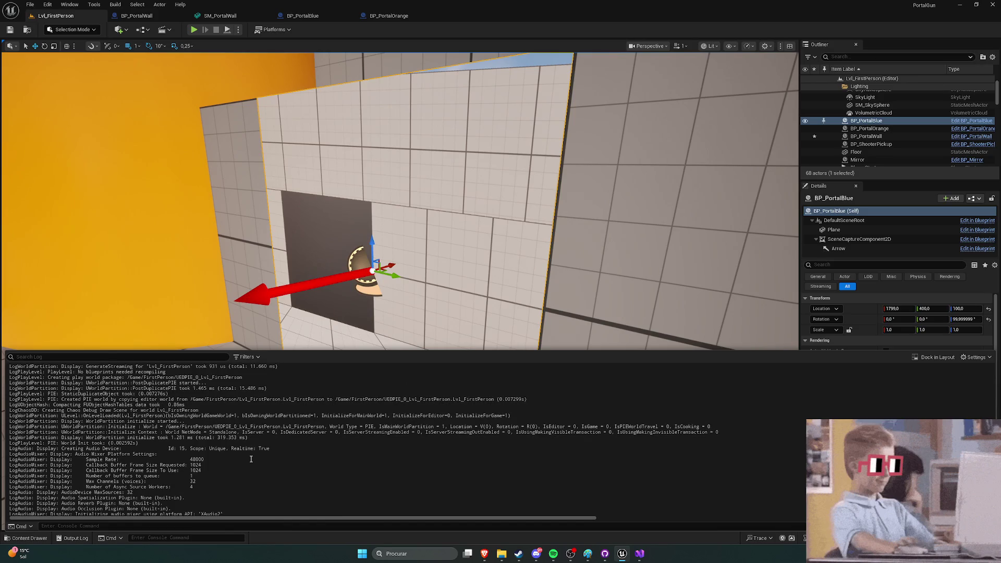
scroll(250, 458, up, 6)
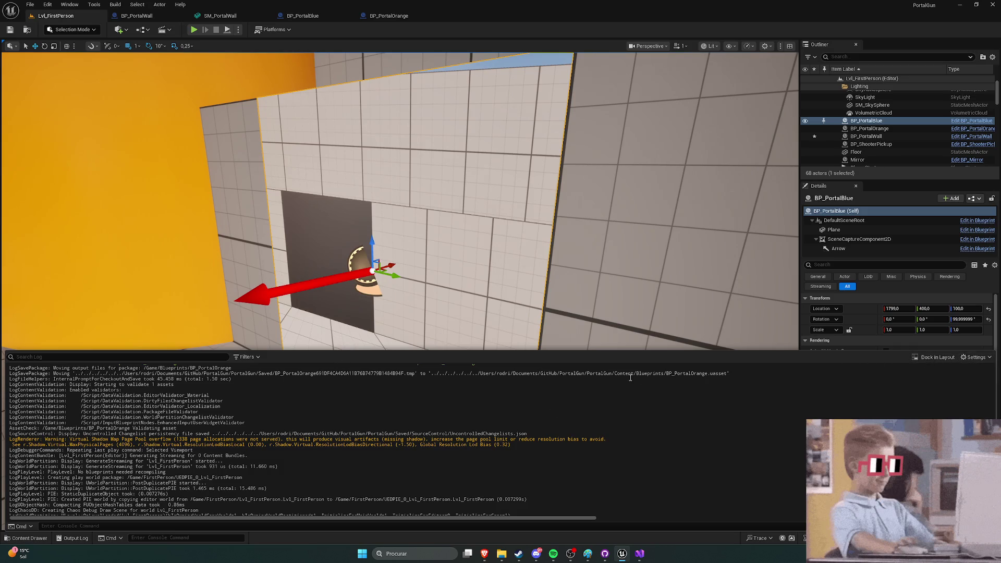
click(327, 203)
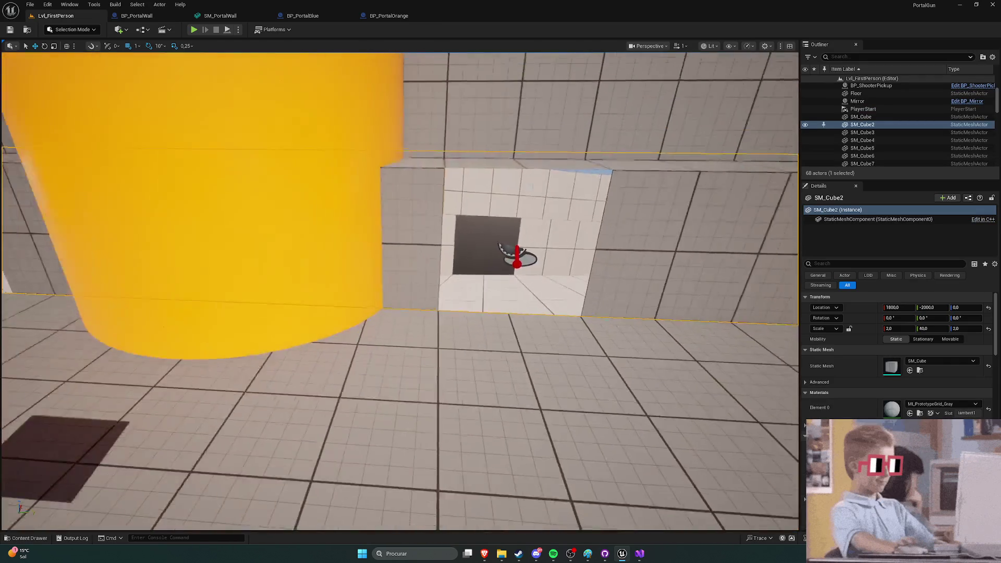
key(ctrl+space)
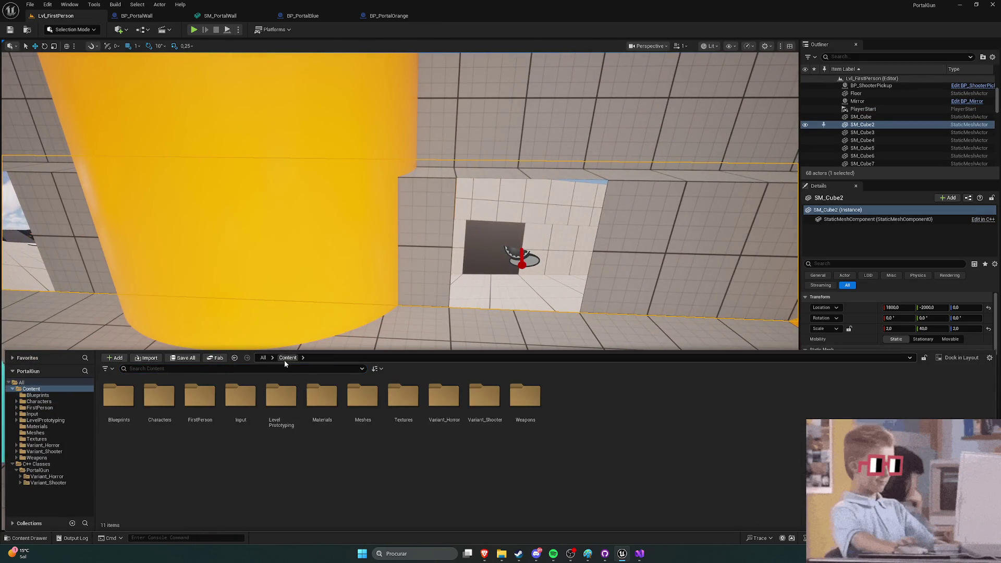
double_click(403, 397)
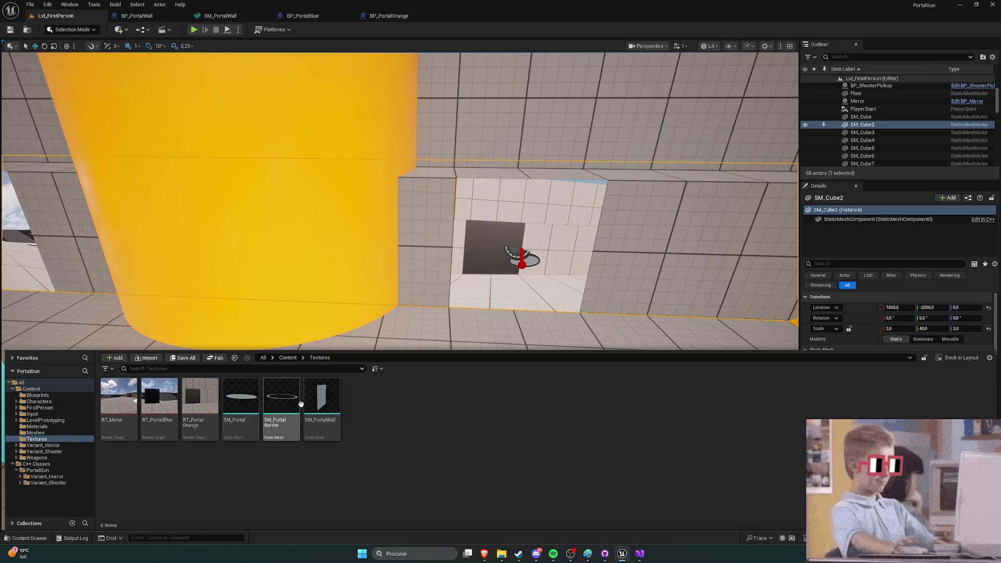
Step: Resize RT_PortalBlue to 256×256 and save it
double_click(163, 399)
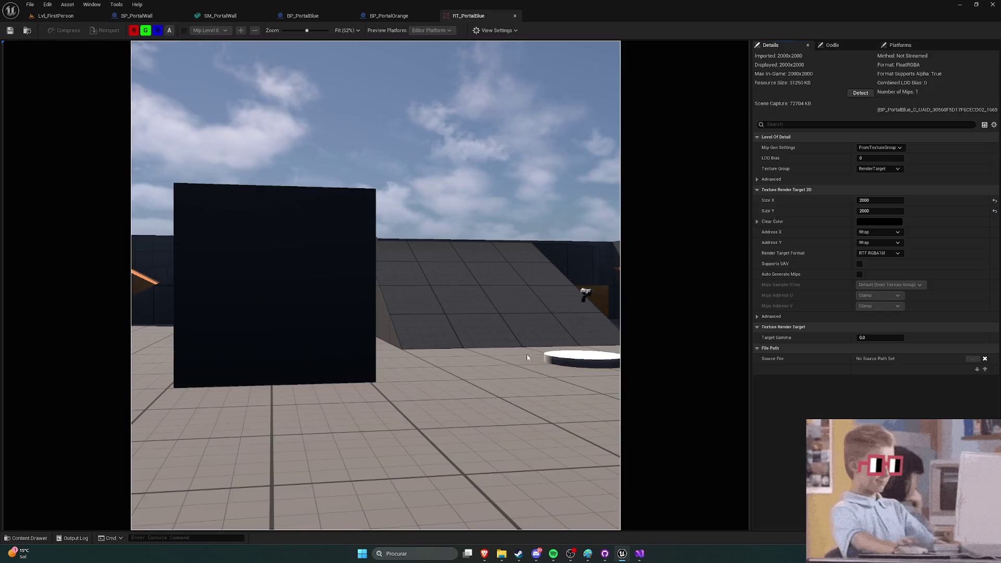
click(867, 201)
text(256)
key(Return)
key(Tab)
text(256)
key(Return)
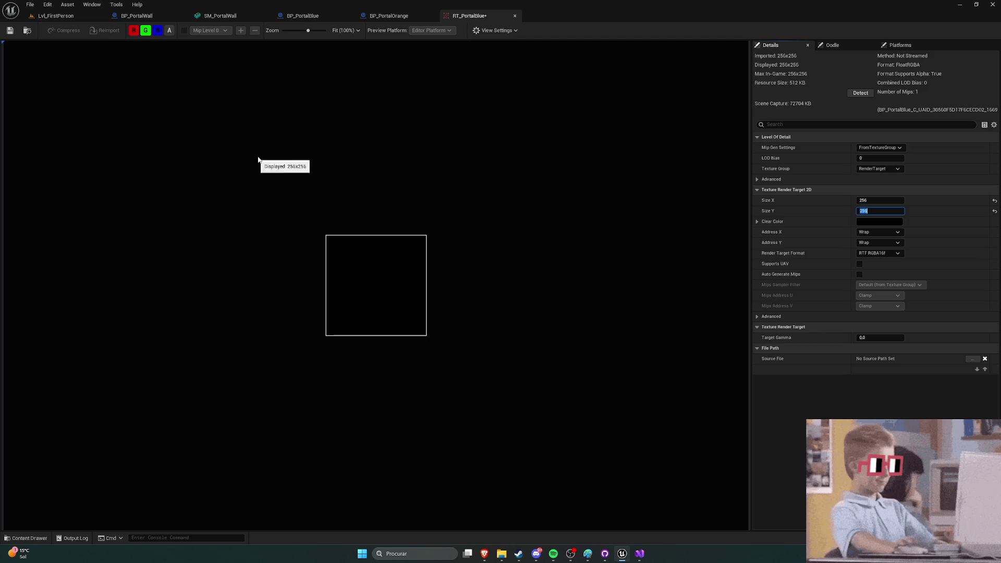
key(ctrl+space)
Step: Resize RT_PortalOrange to 256×256, save it, and start a play test of Lvl_FirstPerson
click(10, 30)
double_click(201, 401)
click(880, 201)
text(256)
key(Return)
click(876, 213)
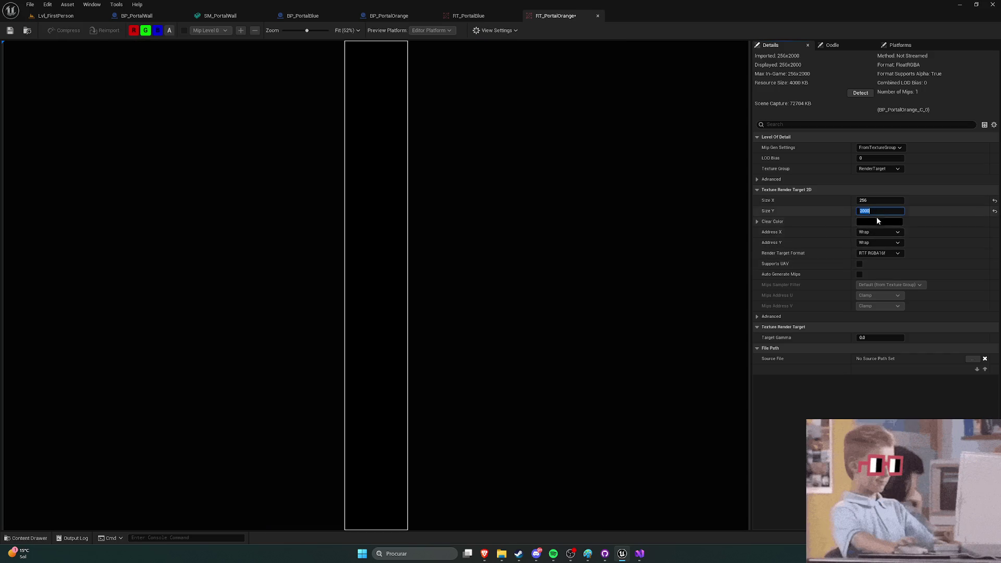
text(256)
key(Return)
click(10, 30)
click(56, 16)
click(194, 29)
Step: Walk the player through the portal into the white room, stop play, and reopen RT_PortalBlue
key(w)
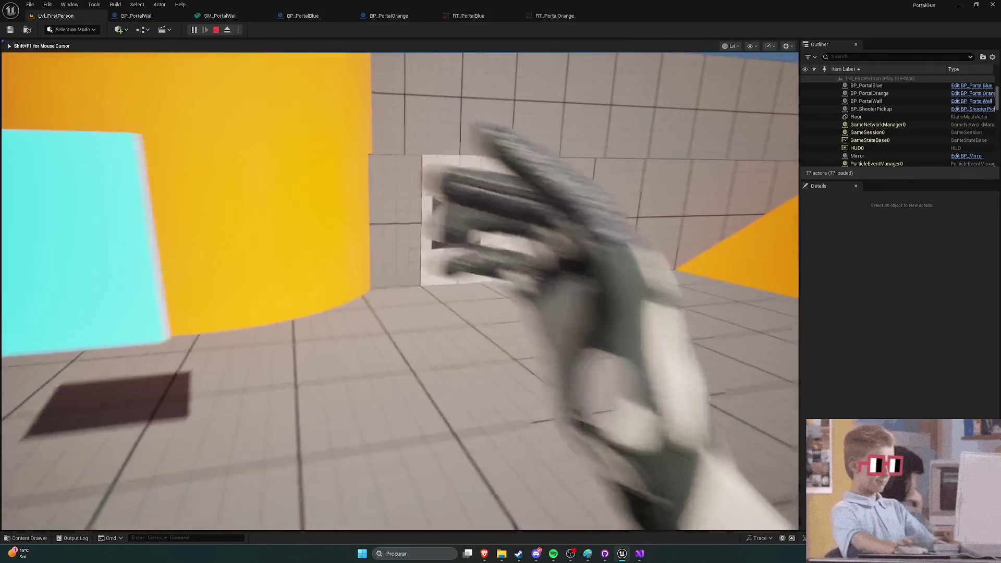
key(w)
key(w)
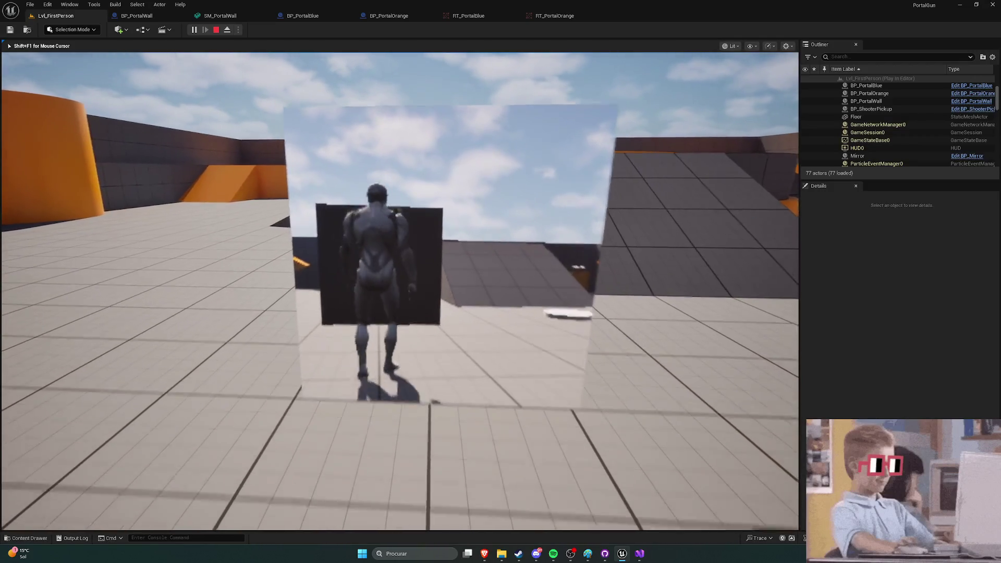
key(w)
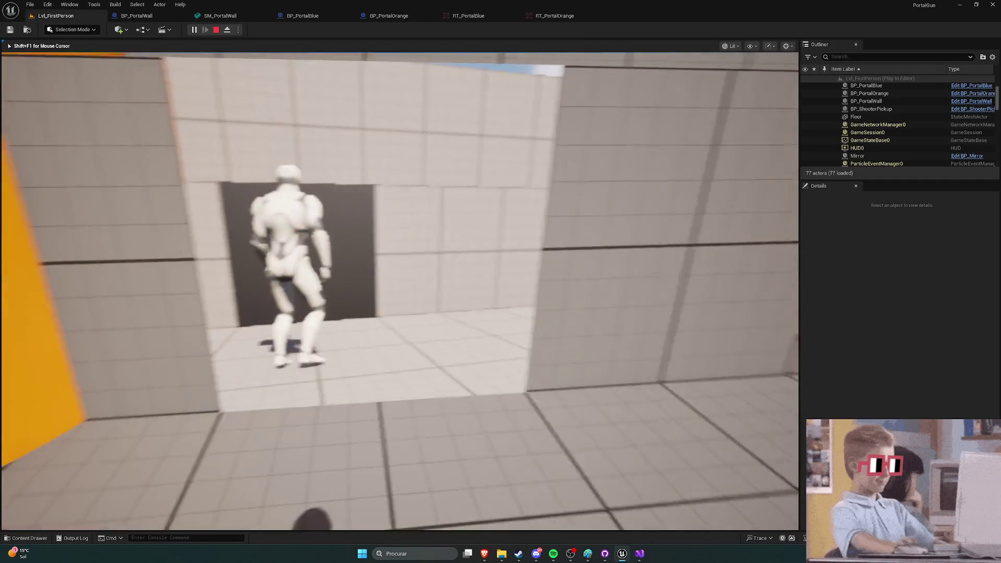
key(Escape)
key(ctrl+space)
key(ctrl+space)
click(474, 16)
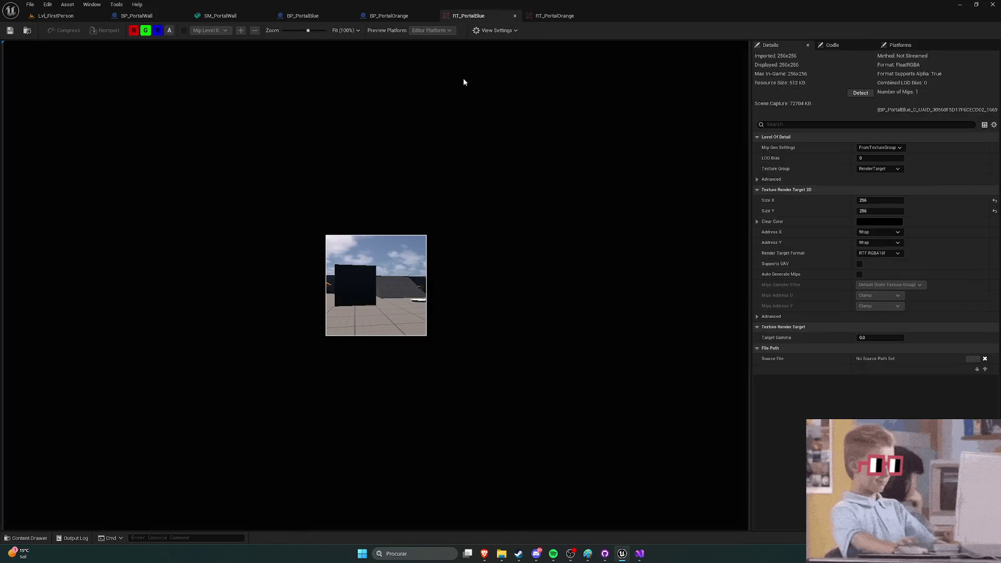
Step: Set RT_PortalBlue's Size X and Size Y back to 2000
click(993, 200)
click(994, 211)
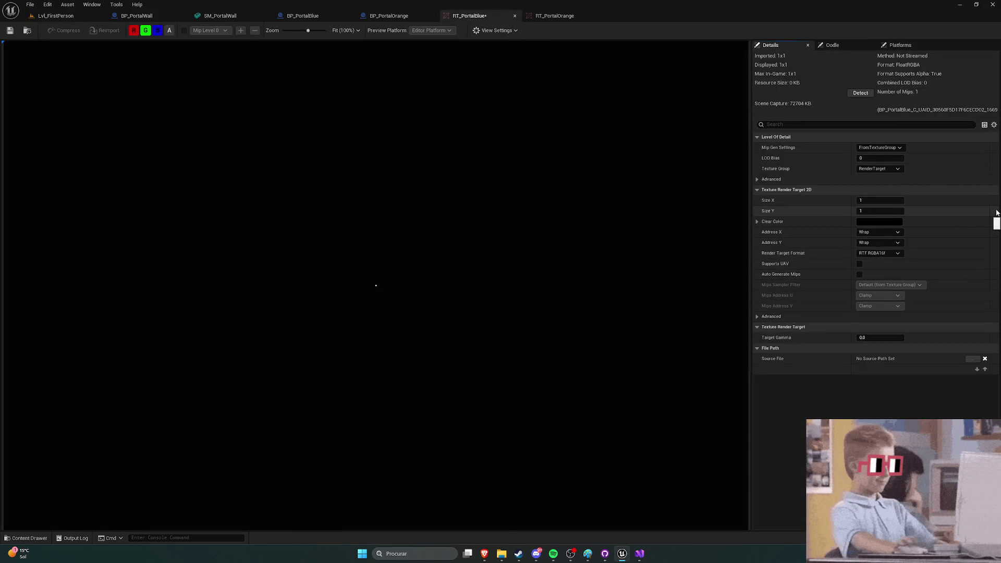
click(871, 201)
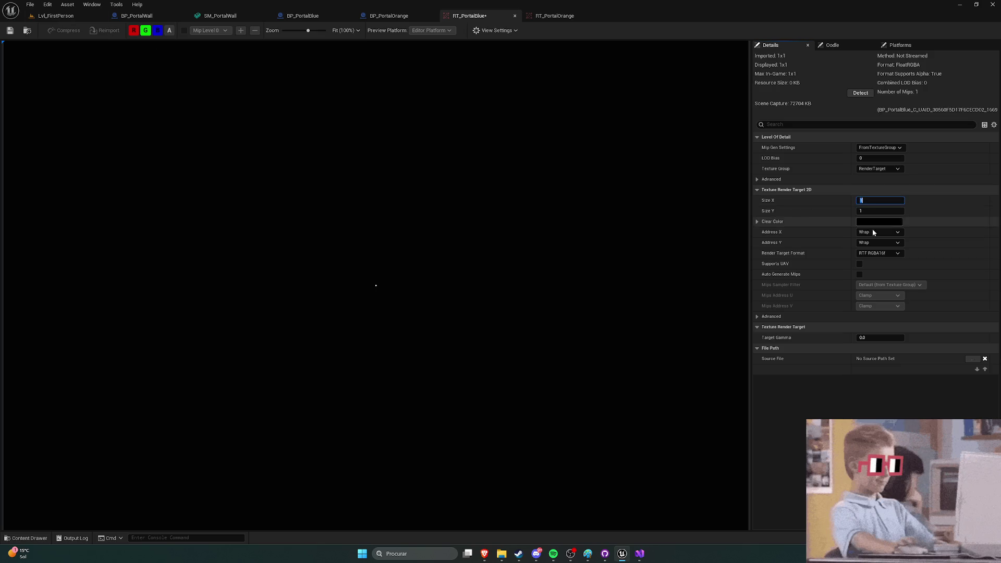
text(2000)
key(Tab)
text(2000)
key(Return)
Step: Set RT_PortalOrange's Size X and Size Y to 2000 and save both render targets
click(539, 16)
click(878, 202)
text(2)
key(Tab)
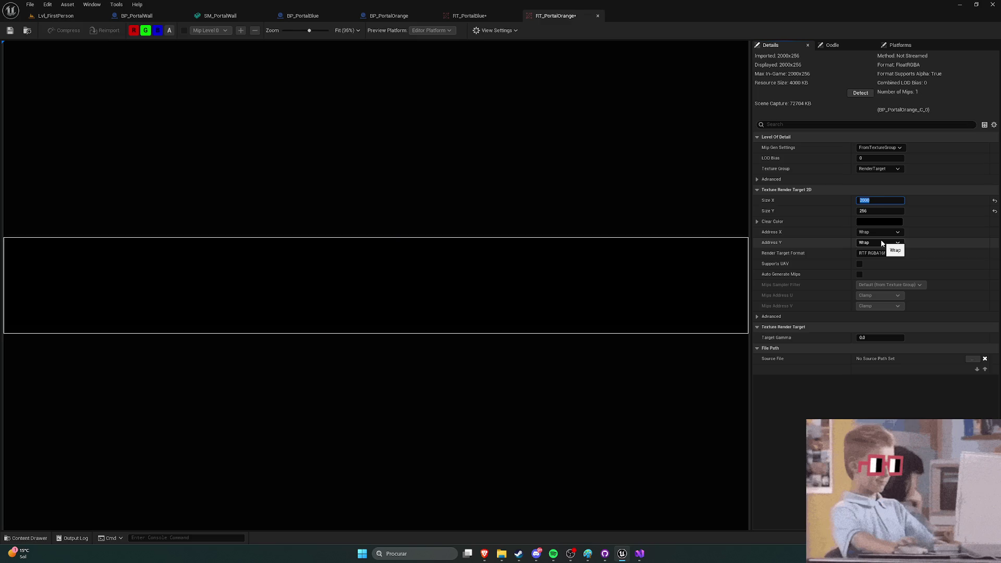
text(2000)
key(Return)
click(10, 31)
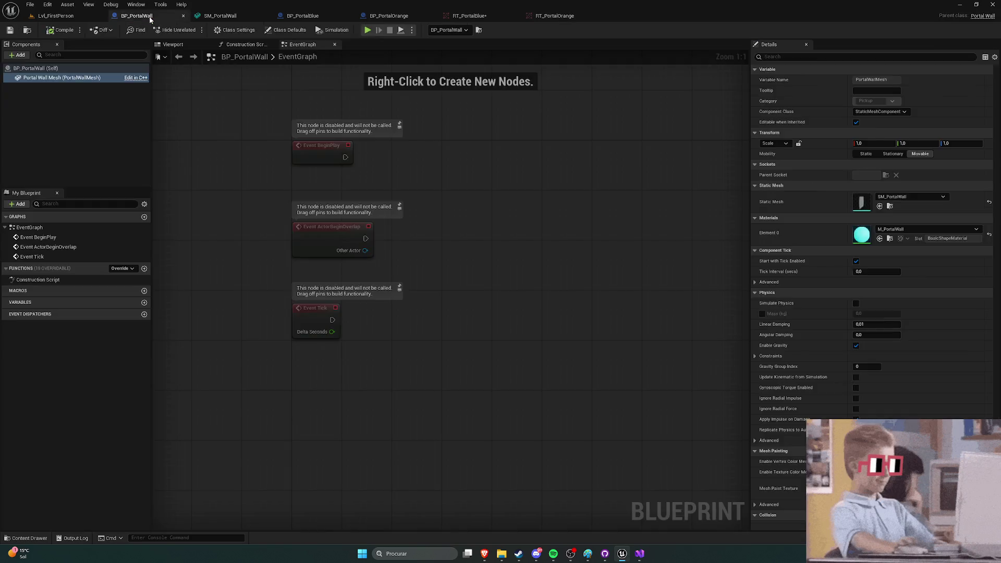
Step: Back in Lvl_FirstPerson, select BP_PortalBlue and play-test walking toward the portal wall
click(56, 16)
key(ctrl+space)
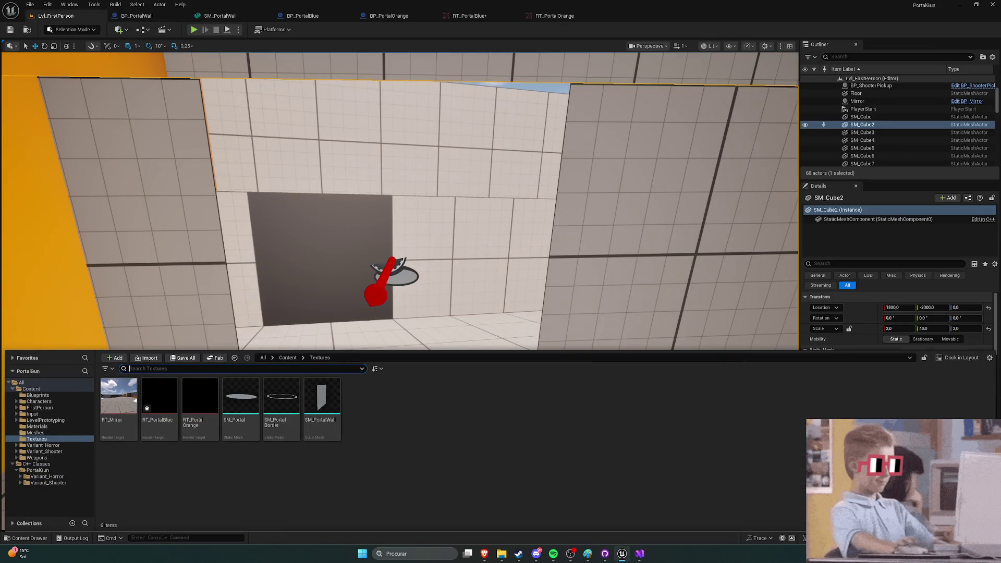
click(390, 276)
key(alt+p)
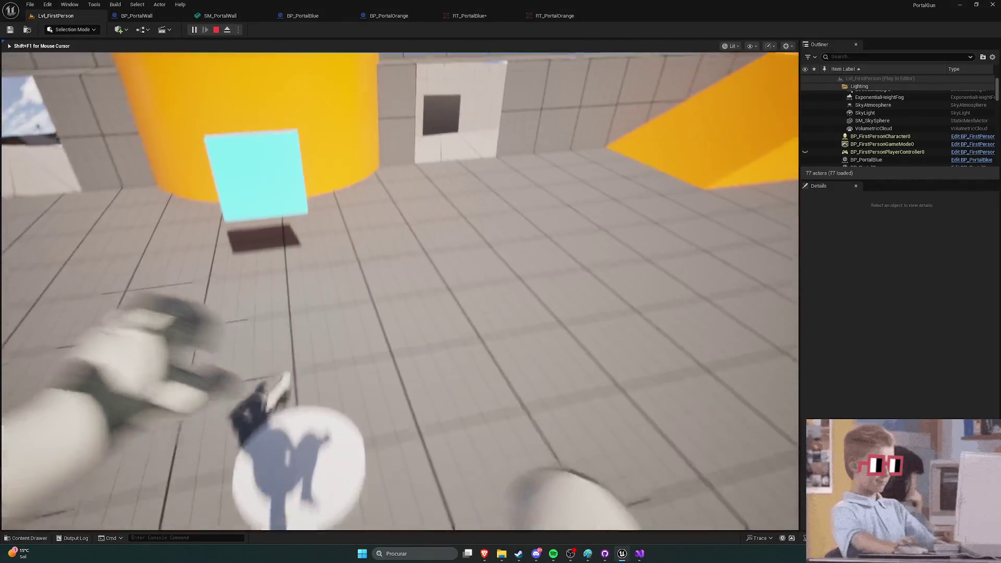
key(w)
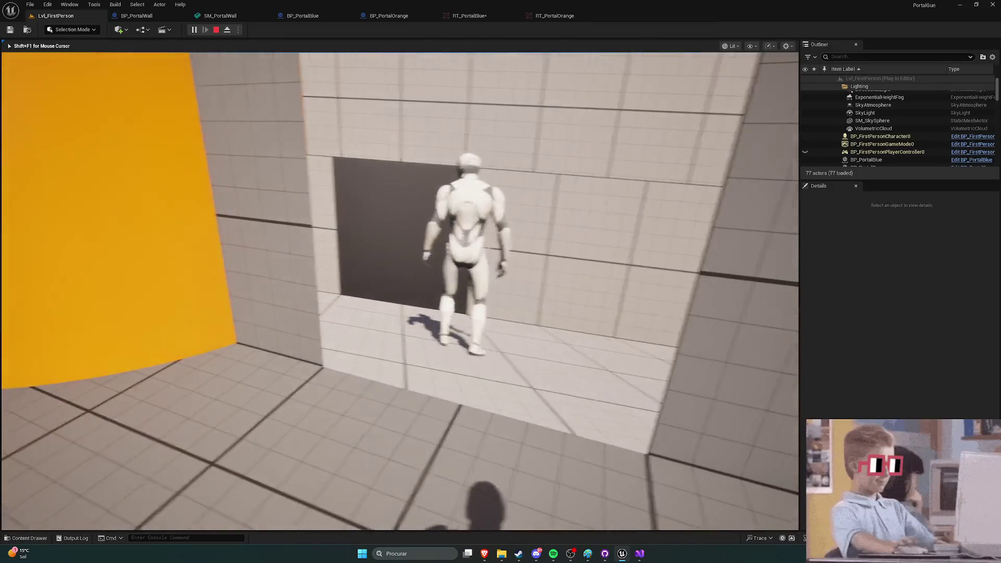
key(Escape)
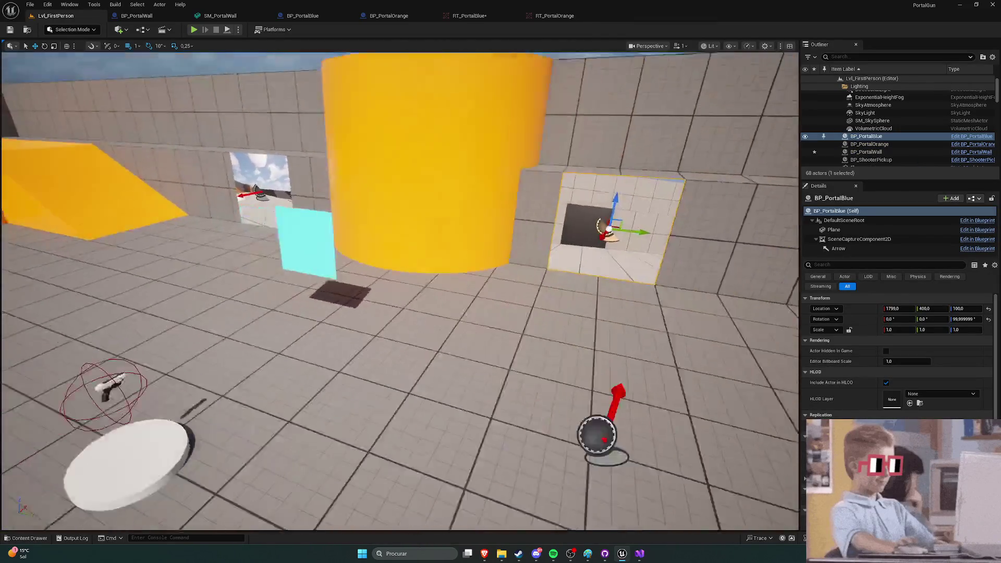
Step: Delete the BP_PortalOrange and BP_PortalBlue actors from the level
key(s)
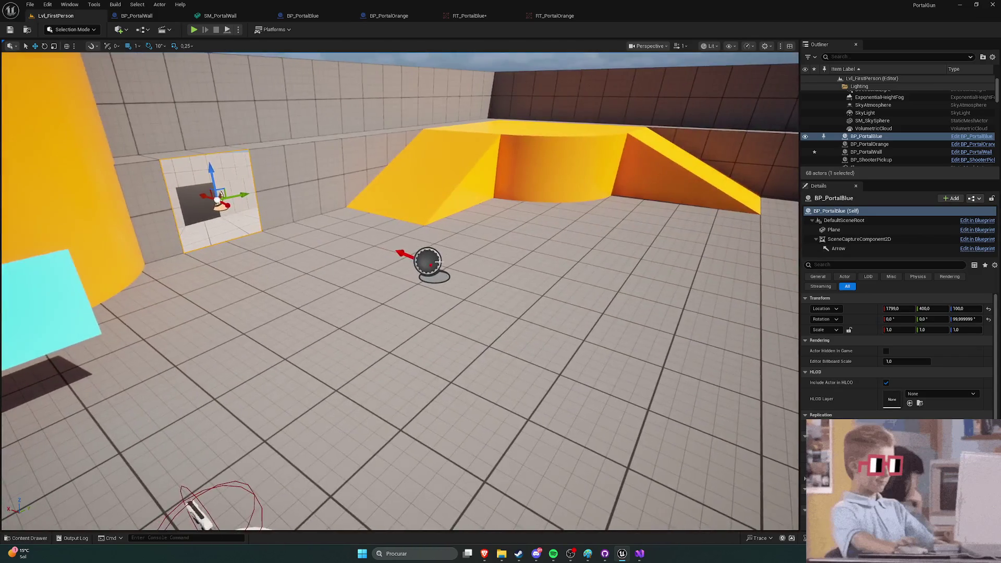
click(462, 300)
key(Delete)
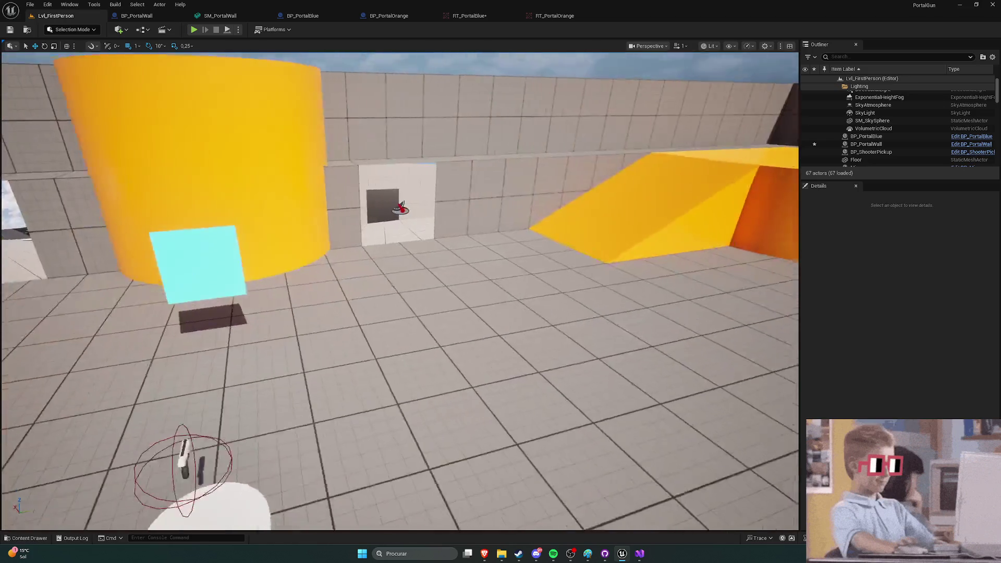
click(386, 201)
key(Delete)
Step: Select the BP_PortalWall actor and bring up PortalWall.cpp in Visual Studio
drag(447, 329, 198, 329)
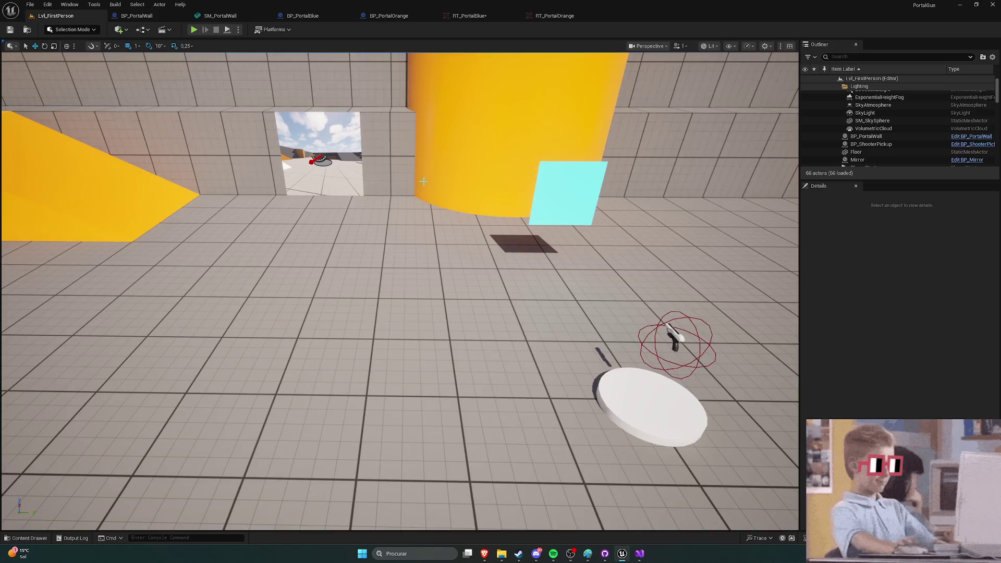
click(481, 246)
mouse_move(480, 246)
mouse_down()
mouse_move(526, 250)
mouse_move(490, 253)
mouse_up()
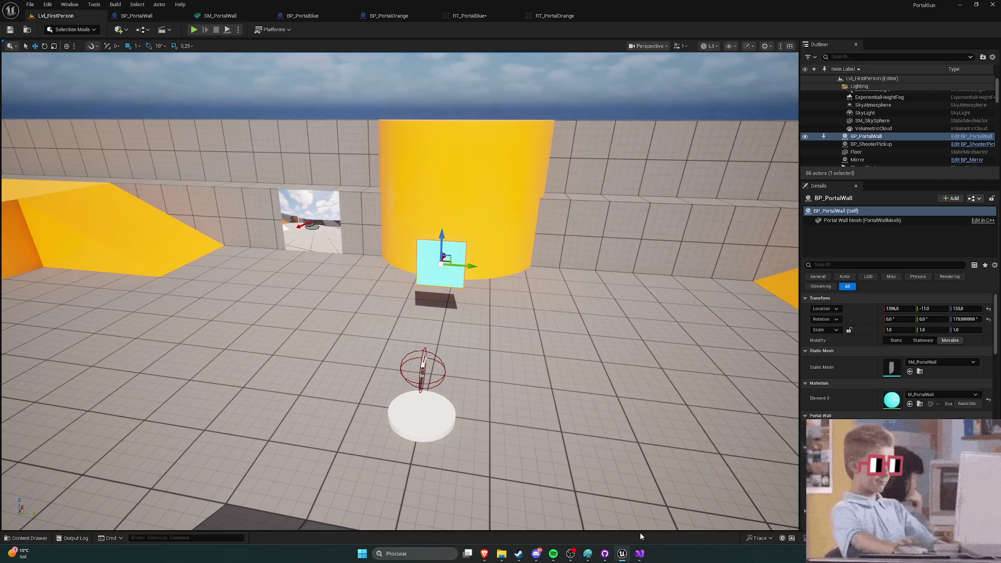
click(640, 553)
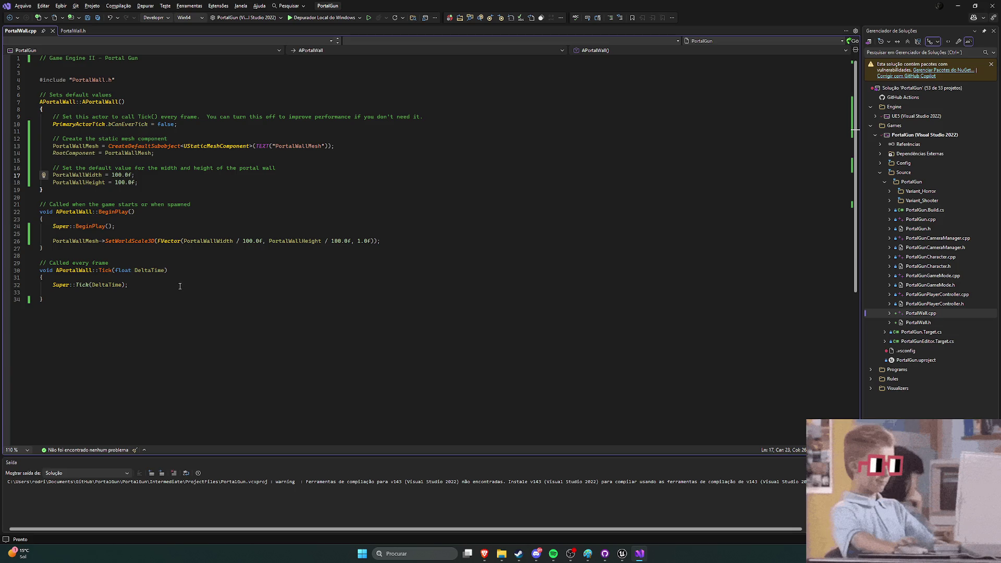
Step: Remove the empty line 33 in PortalWall.cpp's Tick function and save
drag(391, 240, 52, 241)
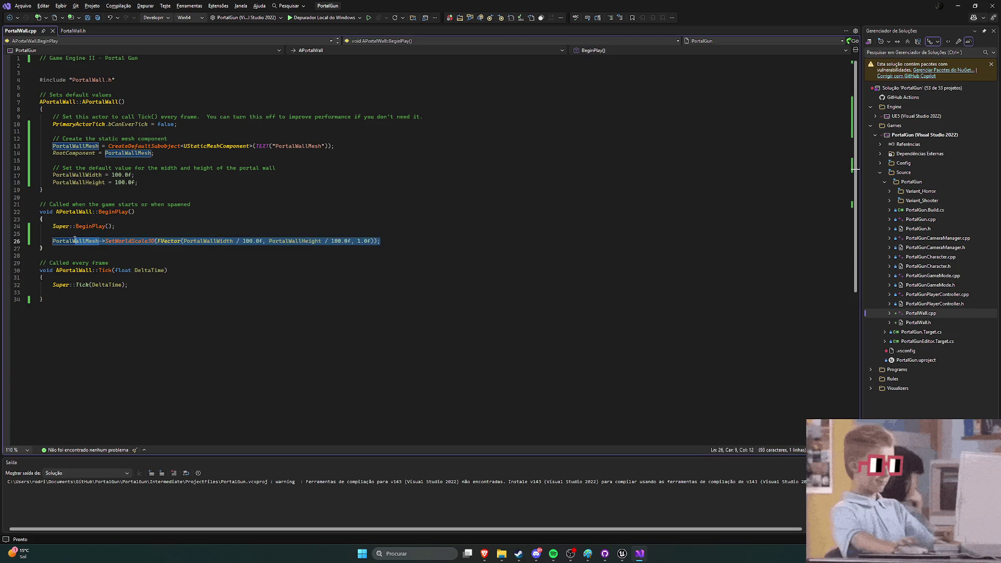
click(72, 285)
click(70, 295)
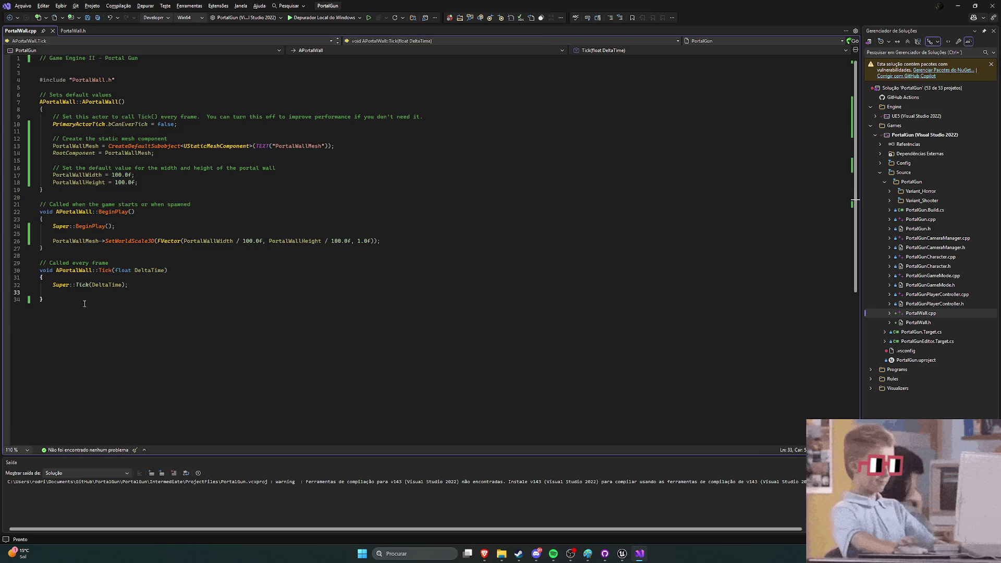
key(BackSpace)
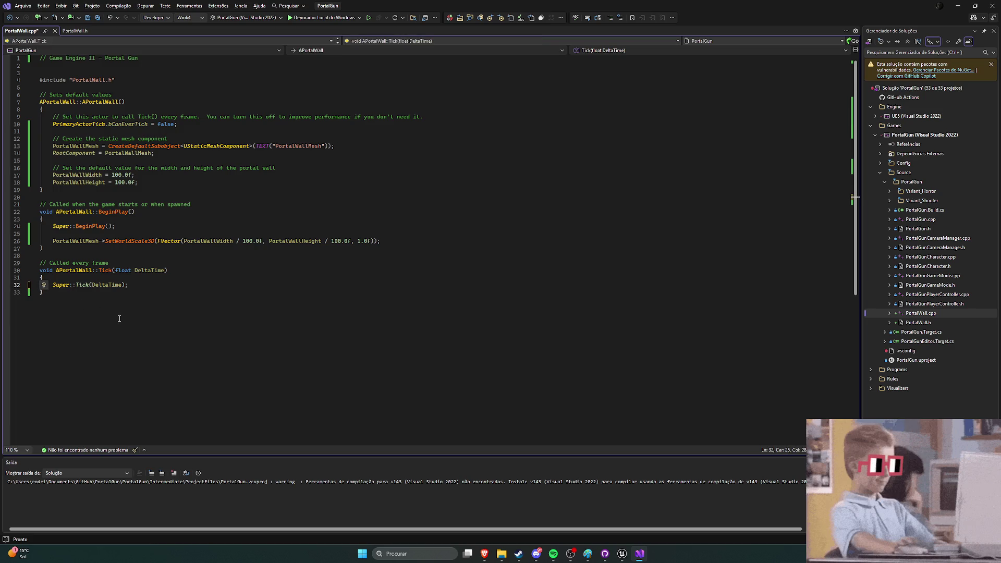
key(ctrl+s)
Step: Delete the SetWorldScale3D line and the width/height default lines from PortalWall.cpp
drag(386, 241, 52, 241)
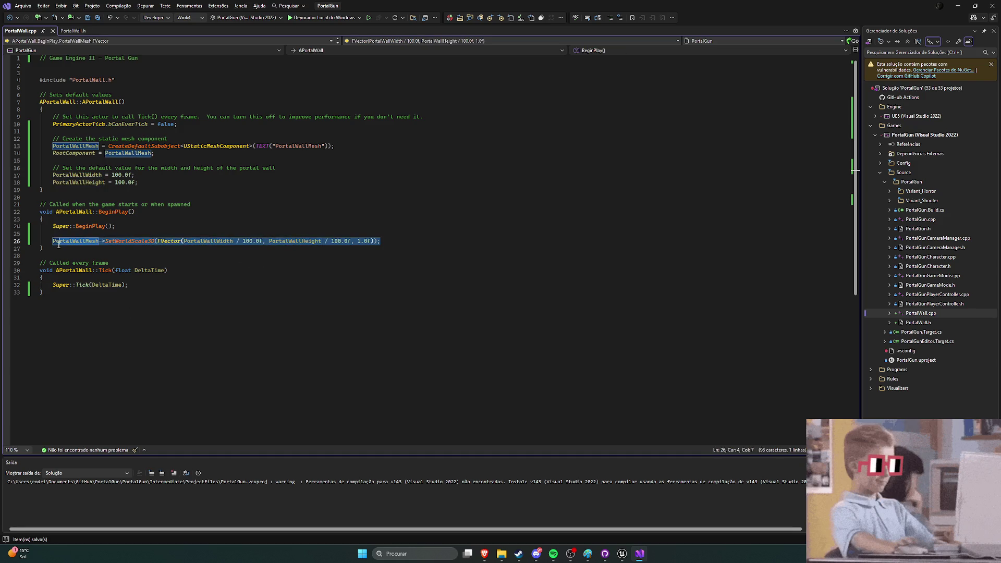
click(90, 244)
drag(389, 239, 53, 244)
click(383, 241)
shift+click(53, 244)
key(BackSpace)
key(BackSpace)
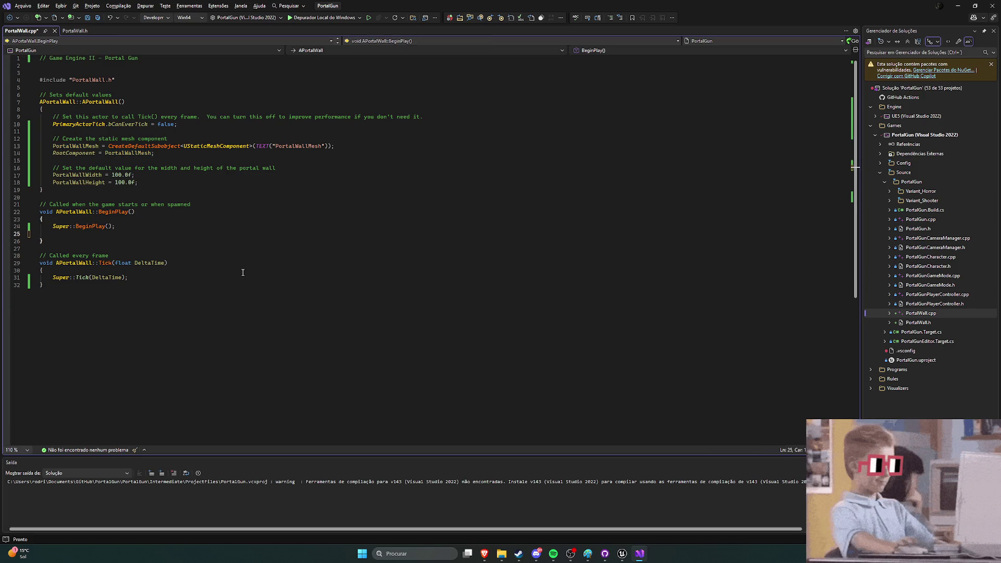
key(BackSpace)
key(ctrl+s)
drag(138, 182, 15, 170)
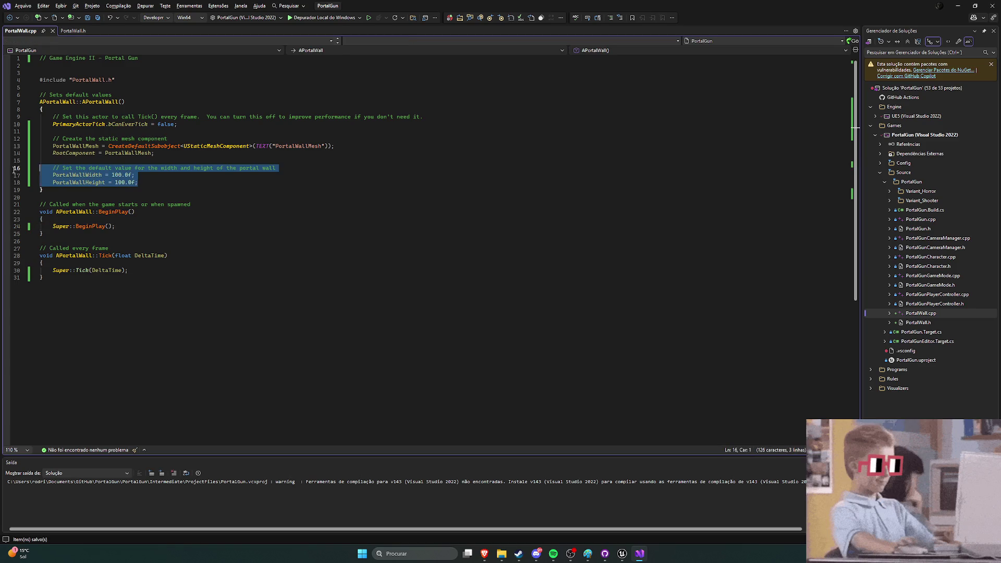
key(BackSpace)
key(BackSpace)
key(BackSpace)
Step: Remove the width/height properties from PortalWall.h, save, and recompile with Live Coding
key(ctrl+Tab)
mouse_move(129, 221)
mouse_down()
mouse_move(78, 173)
mouse_move(39, 159)
mouse_up()
key(BackSpace)
key(BackSpace)
key(BackSpace)
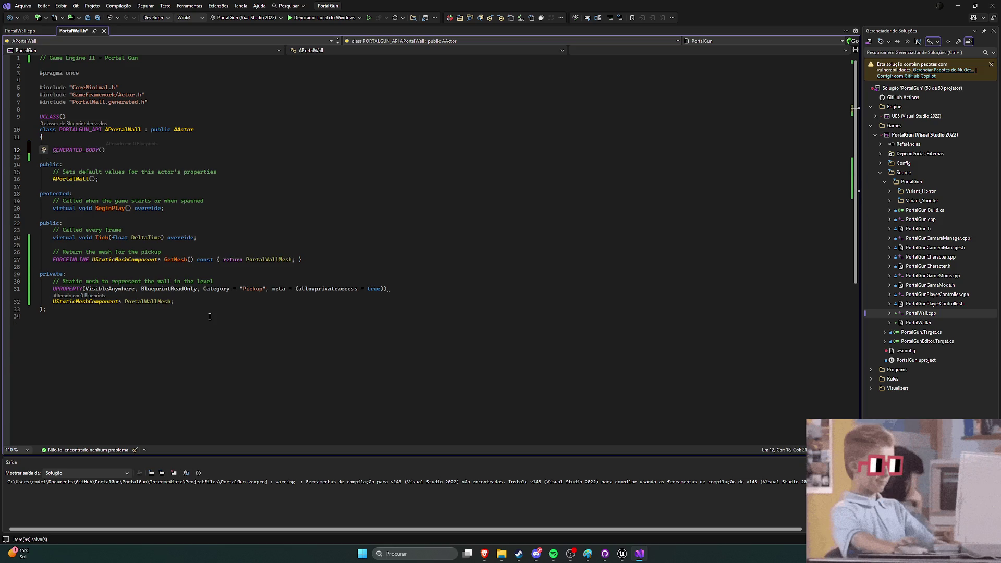
key(Return)
key(ctrl+s)
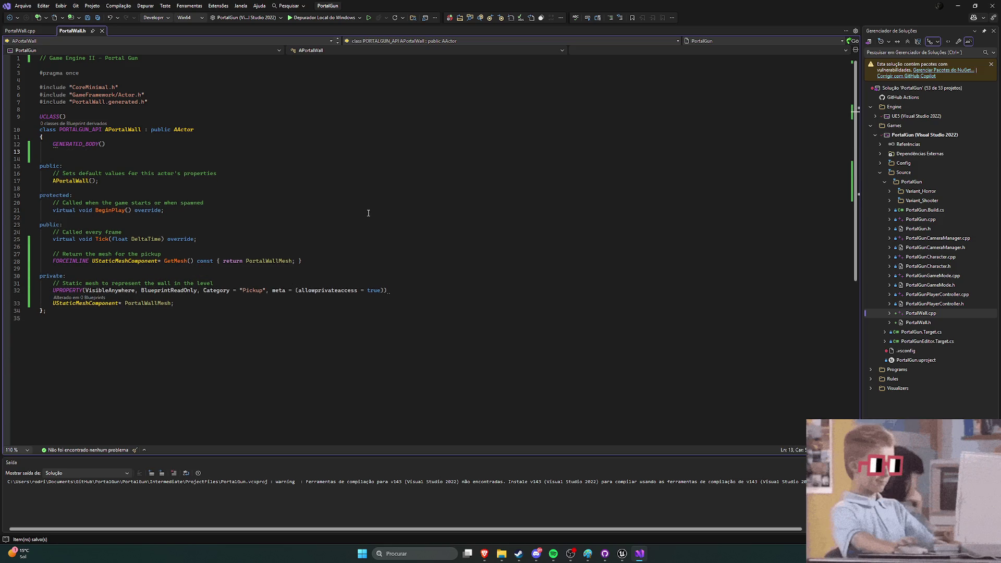
click(622, 553)
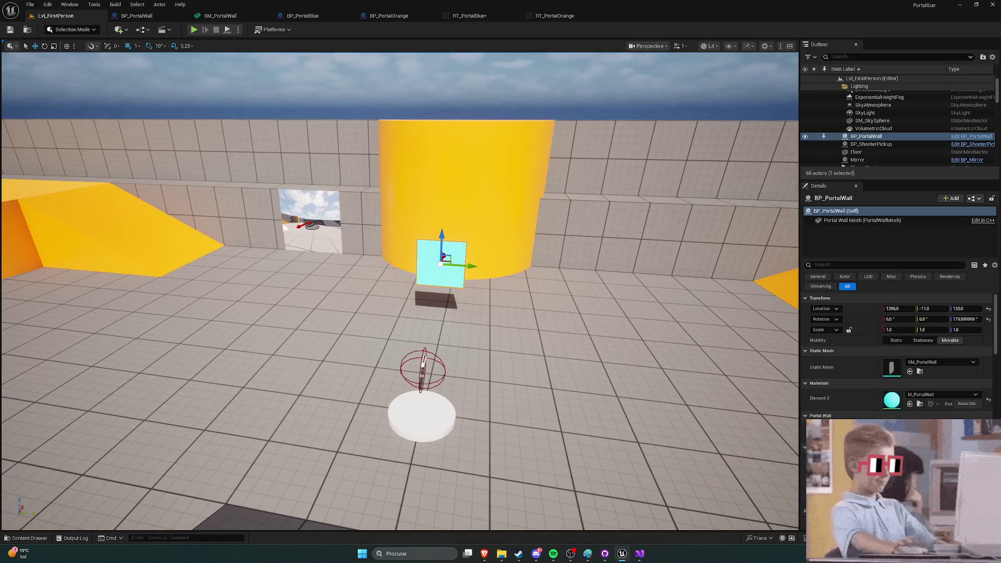
key(ctrl+alt+F11)
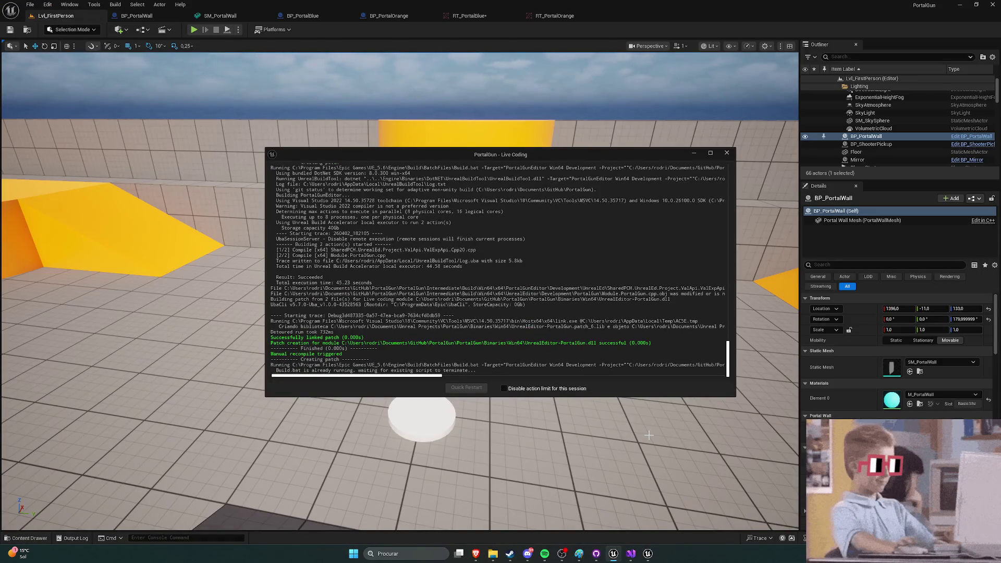
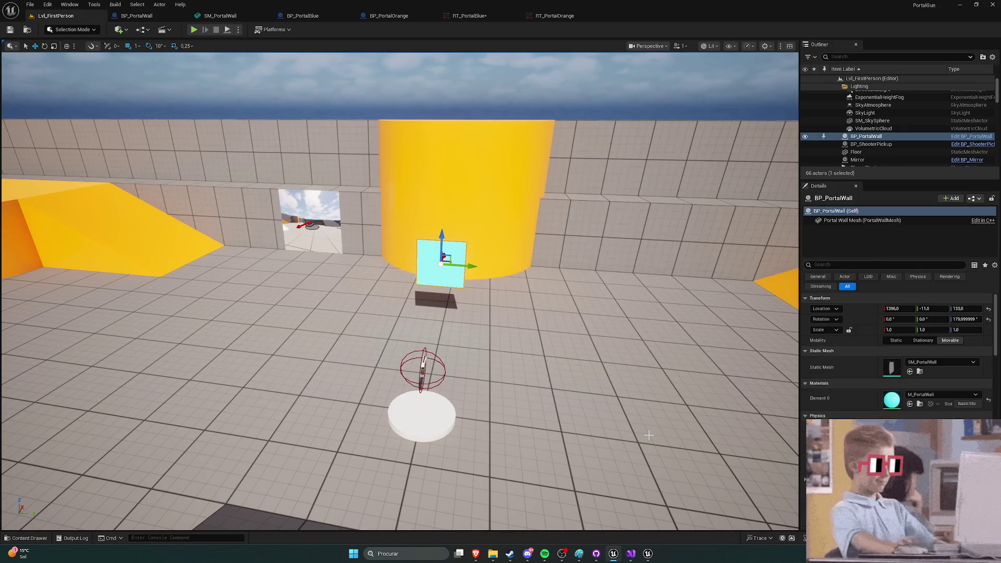
Step: Scale the cyan portal wall to Y 2.5 and Z 2.25
mouse_move(572, 267)
mouse_down()
mouse_move(733, 335)
mouse_move(609, 285)
mouse_up()
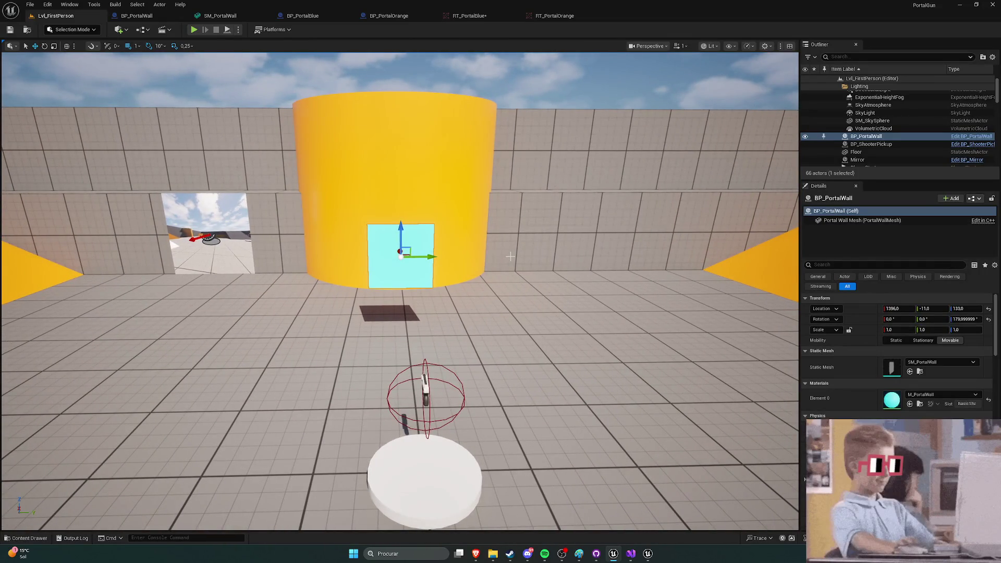
drag(442, 243, 490, 248)
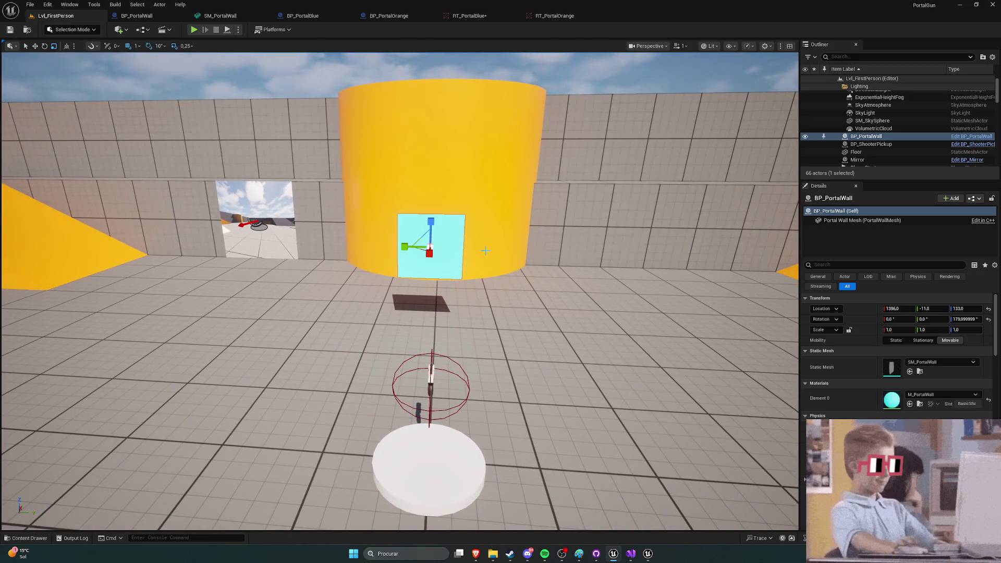
scroll(490, 248, up, 5)
scroll(338, 276, up, 1)
drag(320, 276, 414, 295)
Step: Move the portal wall against the orange cylinder at X 1600, Z 182, then deselect it
key(w)
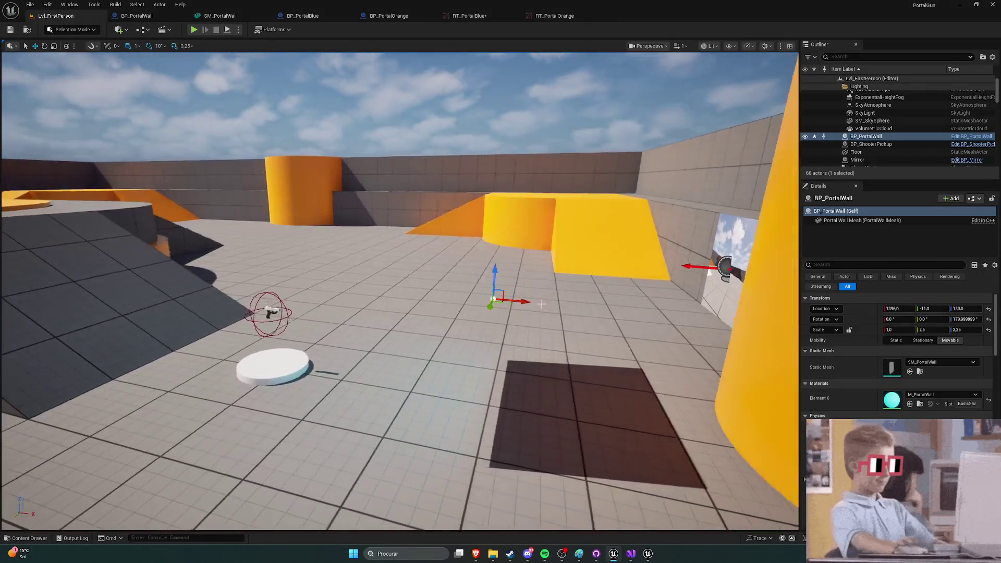
drag(498, 296, 599, 310)
key(f)
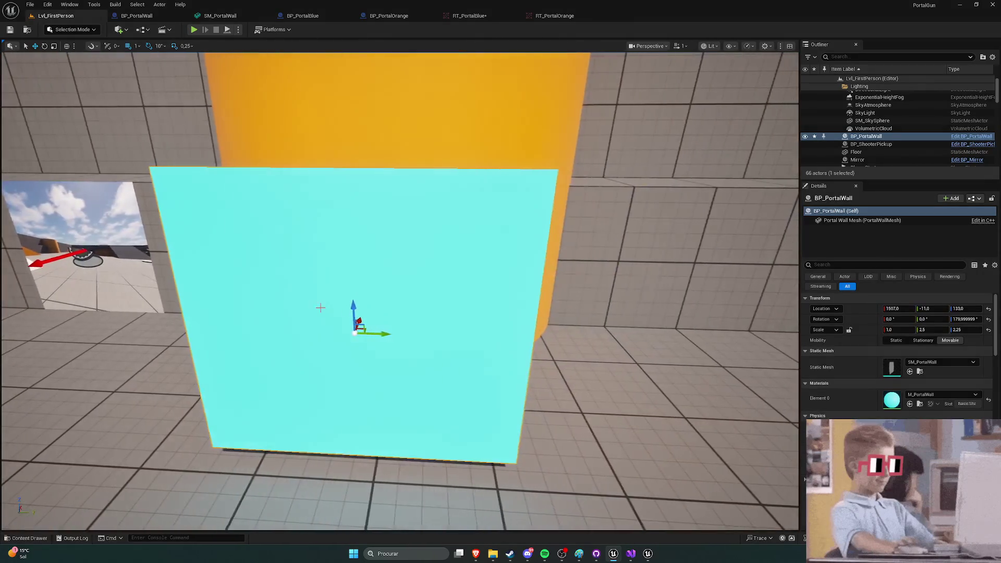
drag(358, 310, 336, 224)
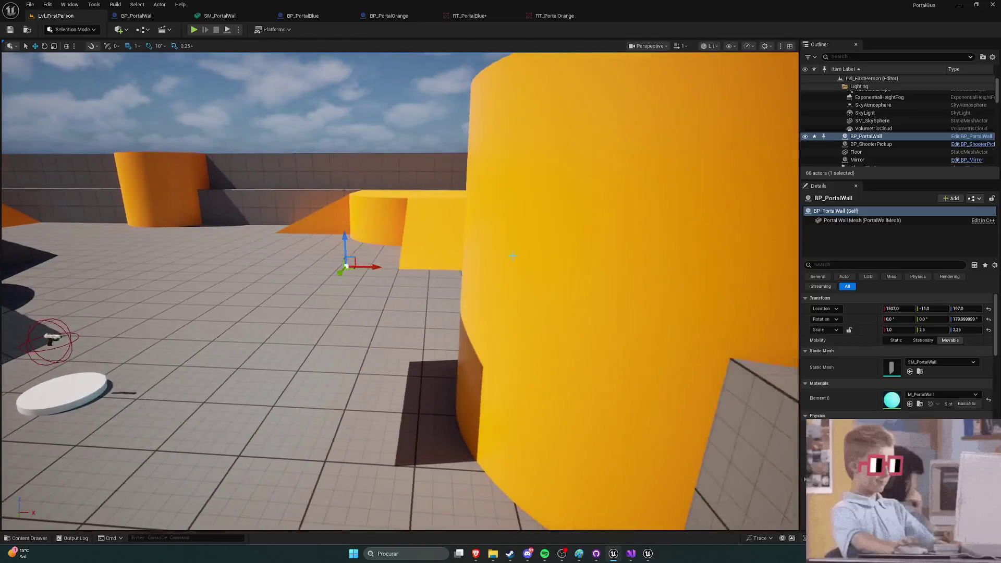
mouse_move(358, 261)
mouse_down()
mouse_move(360, 272)
mouse_move(446, 273)
mouse_up()
key(f)
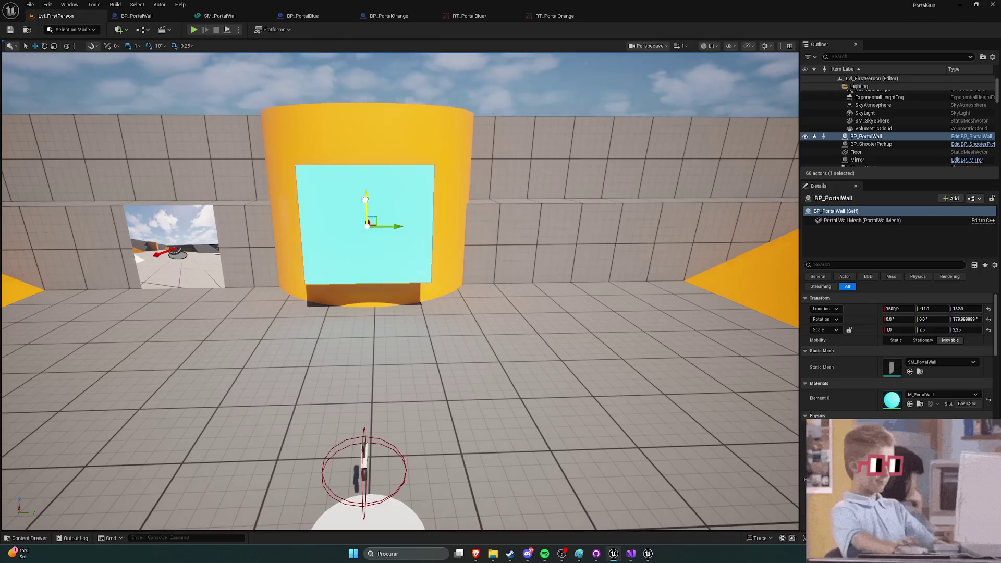
click(247, 170)
click(228, 103)
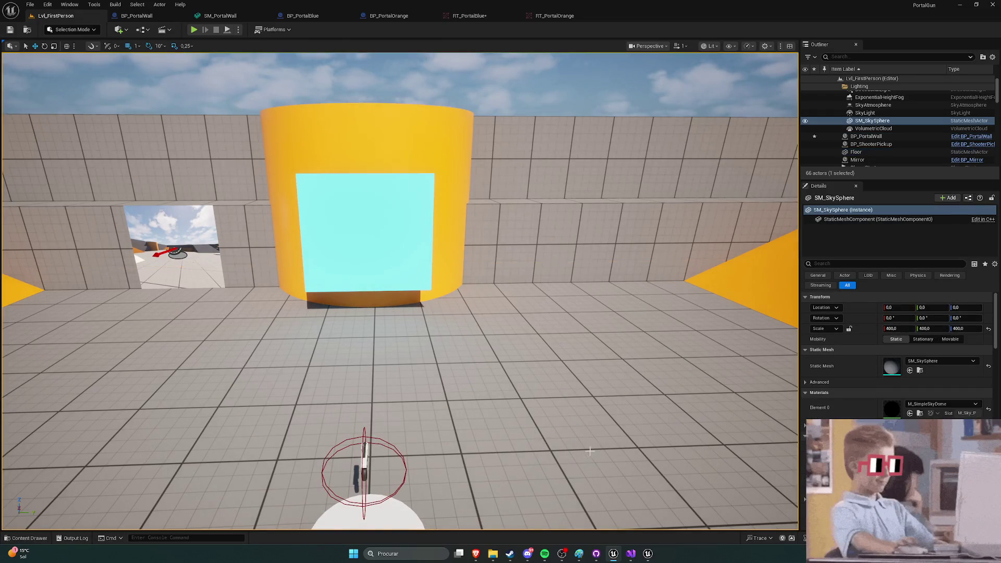
Step: Skip the YouTube portal tutorial ahead to the first-person character blueprint part and pause it
mouse_move(480, 556)
click(562, 517)
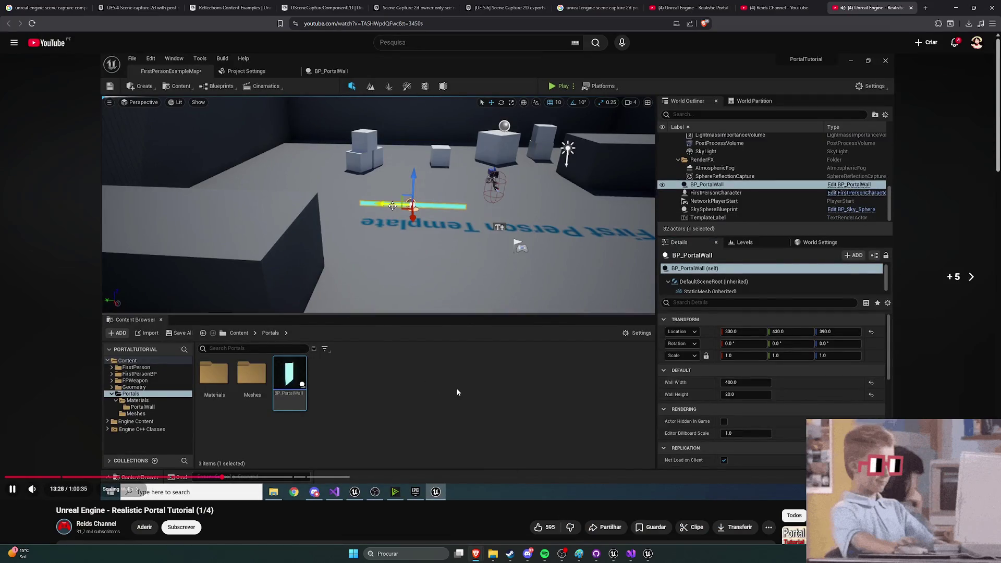
key(l)
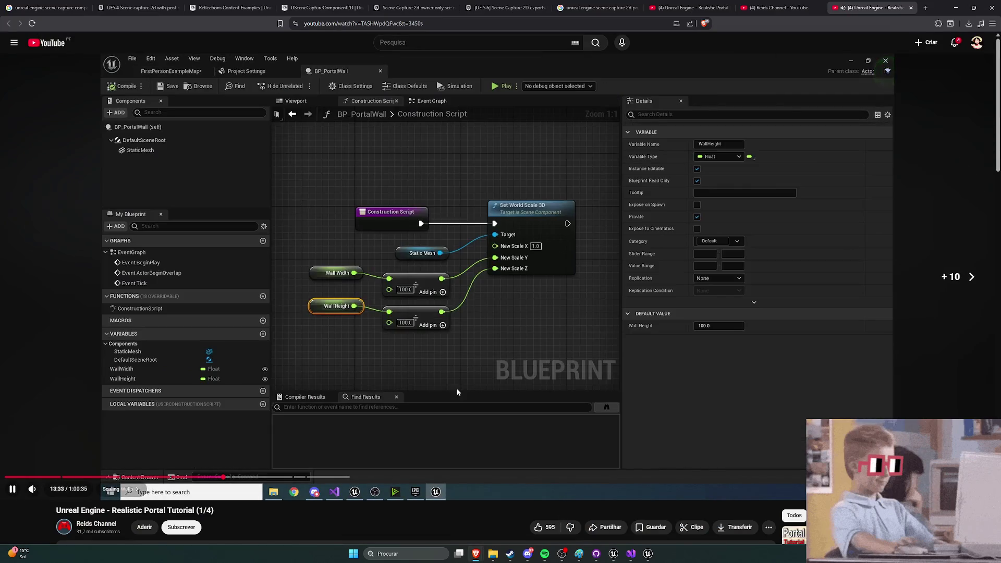
key(Right)
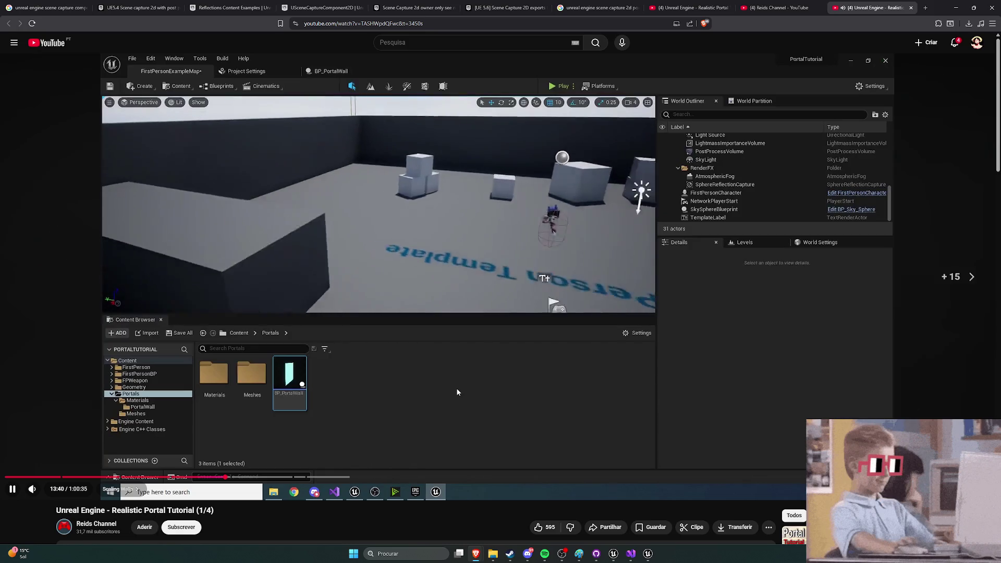
key(Right)
key(l)
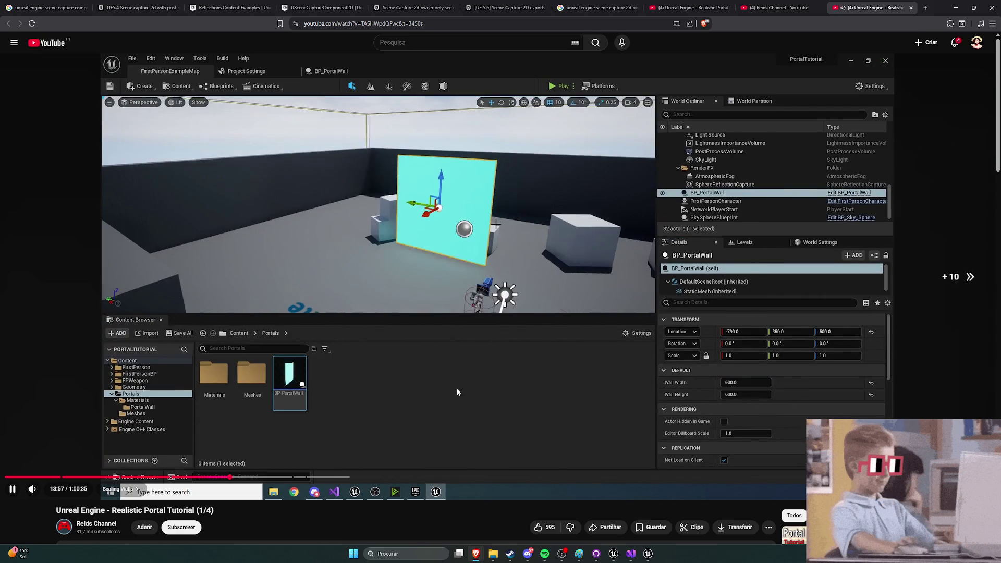
key(Right)
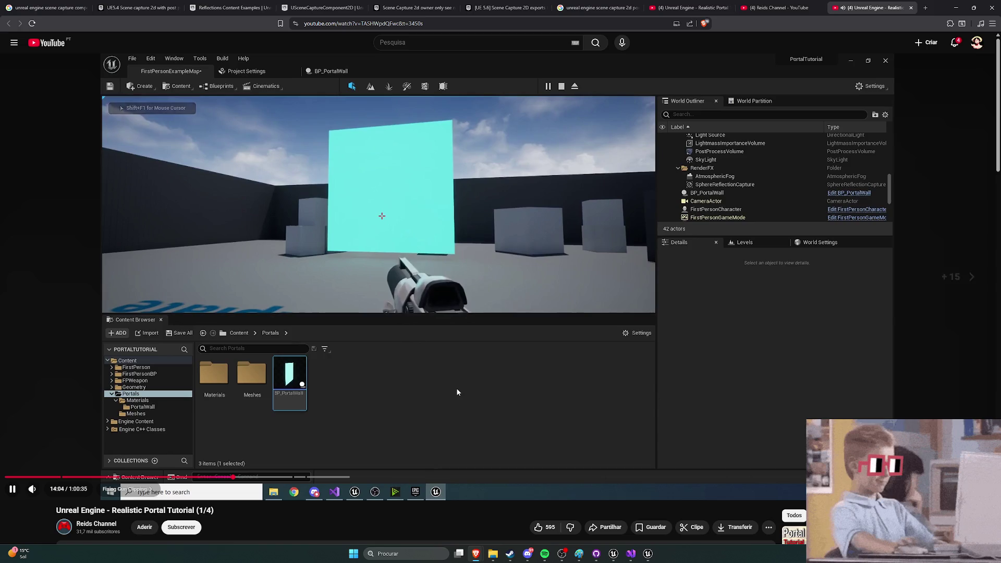
key(Right)
key(Right)
key(Right)
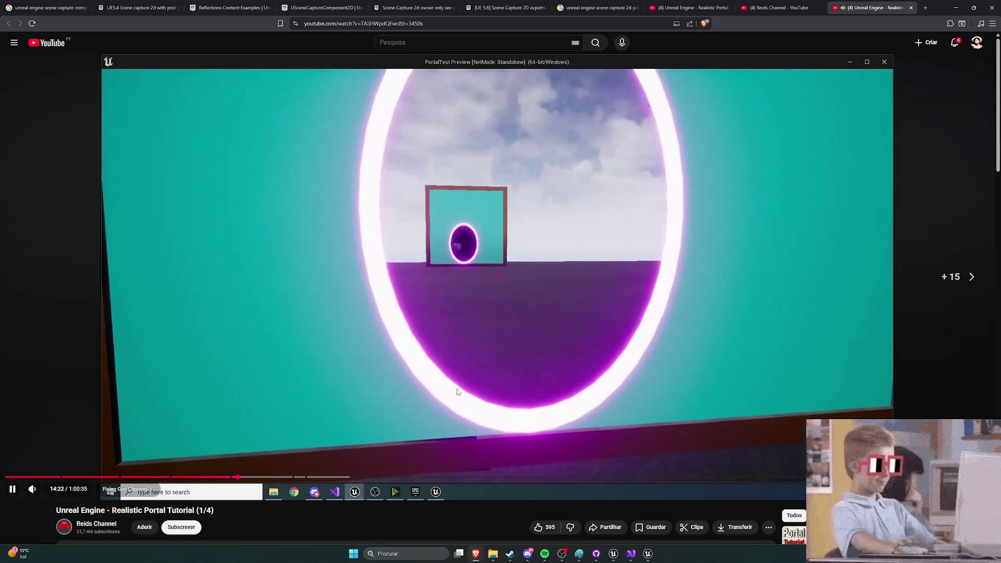
key(Right)
key(Right)
key(Right)
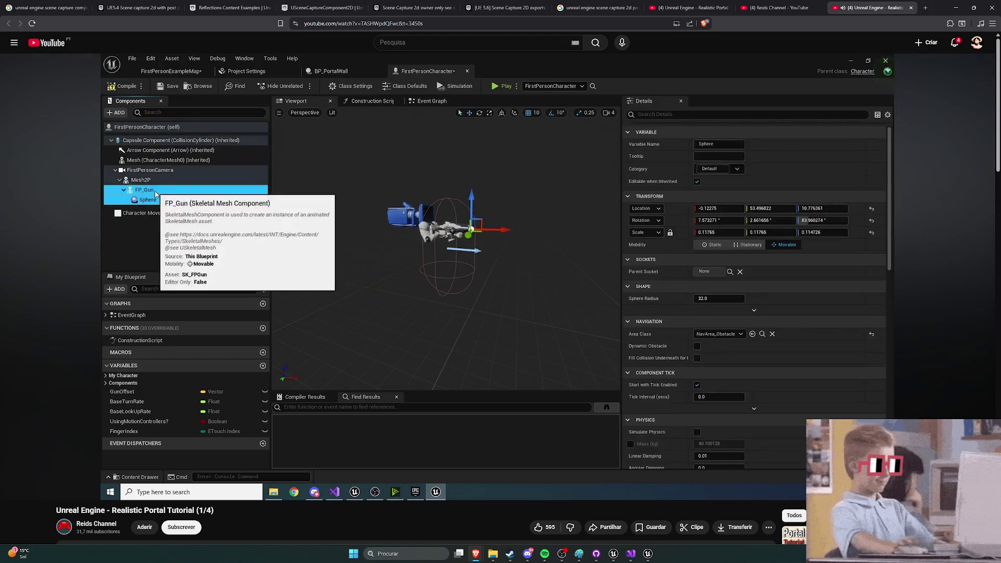
key(k)
Step: Return to Unreal and bring up the content drawer on the Textures folder
key(alt+Tab)
scroll(424, 316, up, 3)
key(ctrl+space)
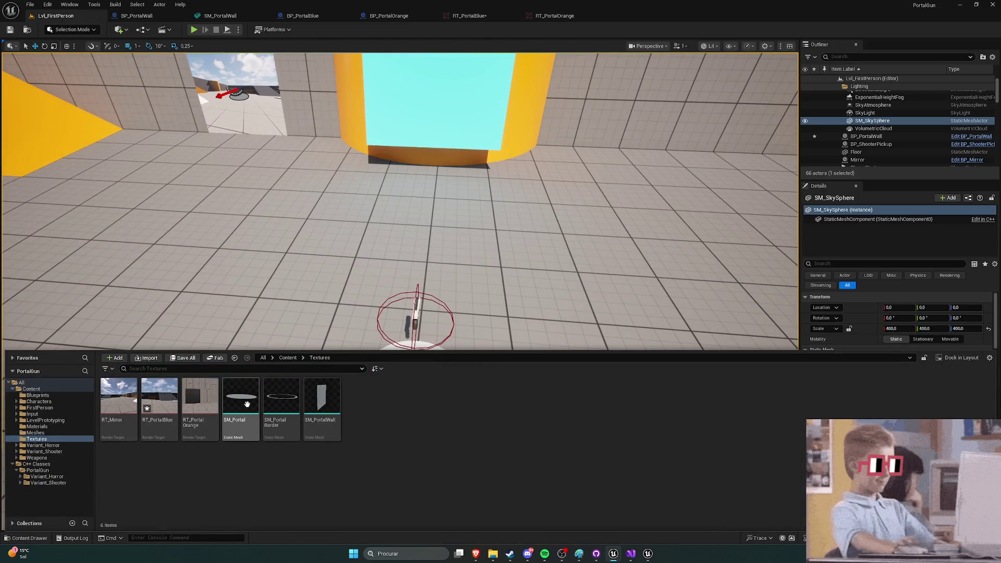
Step: Open RT_PortalBlue, then close the portal asset editor tabs until only Lvl_FirstPerson remains
double_click(151, 435)
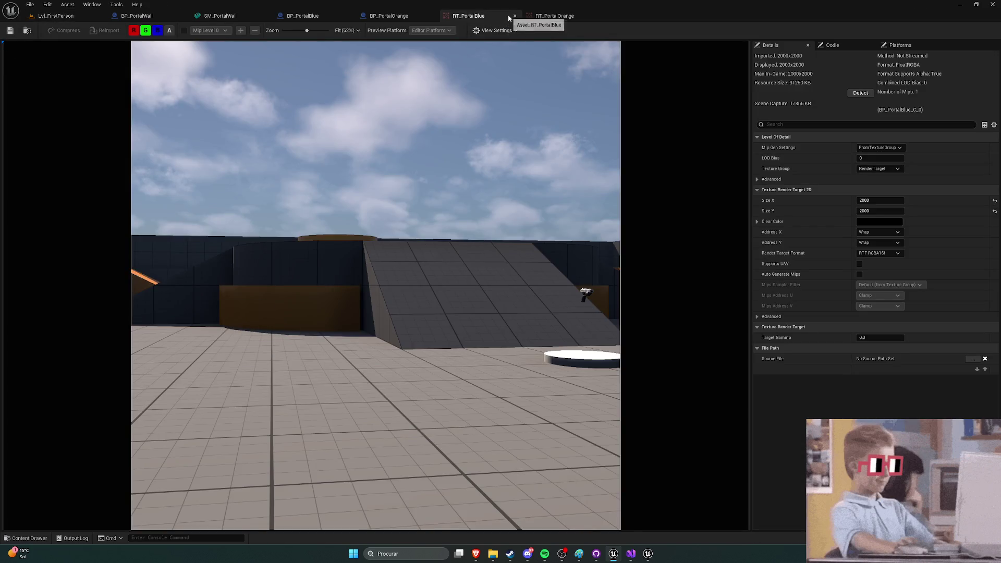
click(515, 16)
click(515, 15)
click(183, 16)
click(182, 16)
click(183, 16)
click(183, 16)
mouse_move(396, 248)
mouse_down()
mouse_move(396, 282)
mouse_move(364, 282)
mouse_move(360, 230)
mouse_up()
mouse_move(435, 233)
mouse_down()
mouse_move(402, 211)
mouse_move(416, 266)
mouse_up()
key(ctrl+space)
Step: Find the ShooterCharacter class under C++ Classes > Variant_Shooter and glance at Visual Studio
click(254, 486)
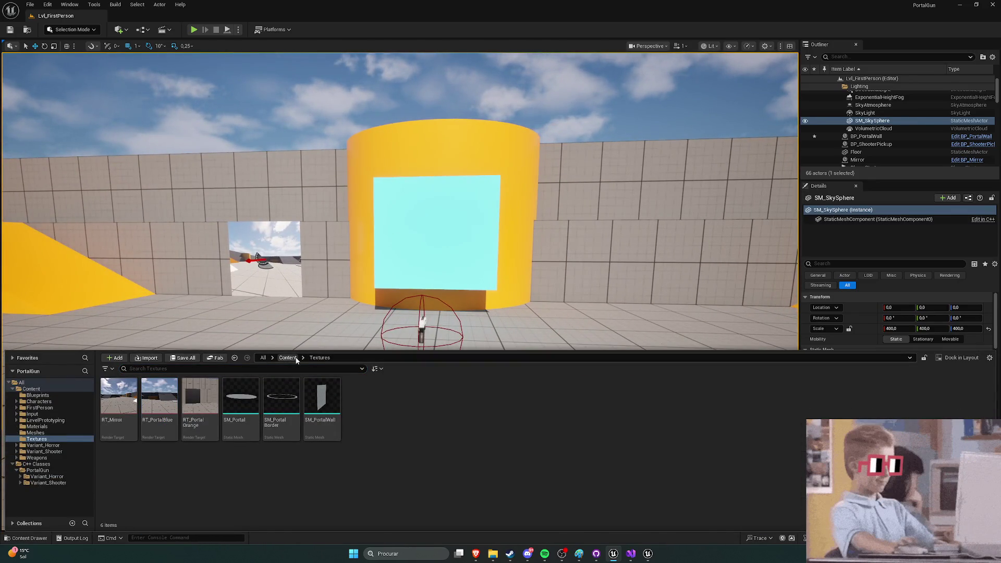
click(47, 482)
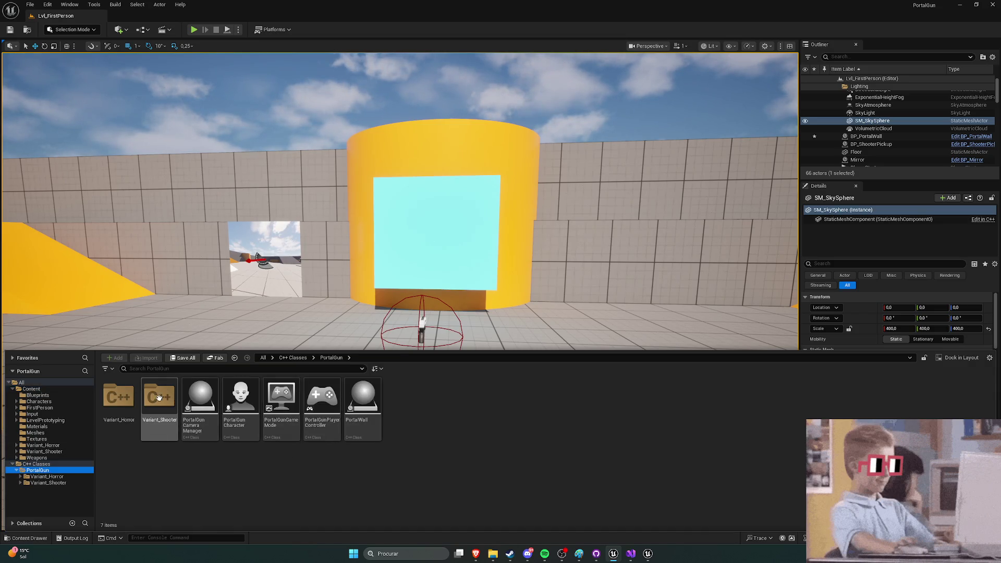
click(240, 406)
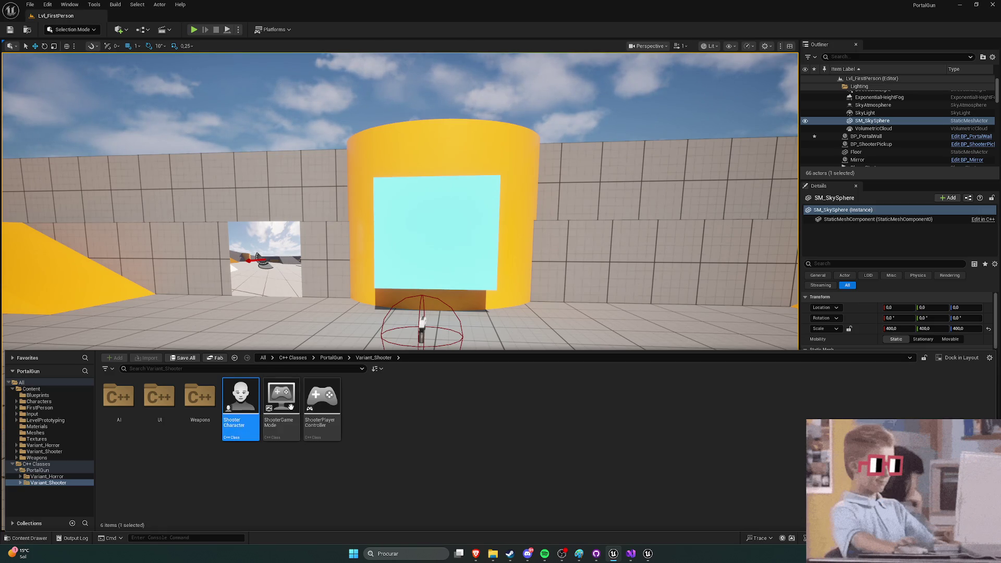
click(627, 551)
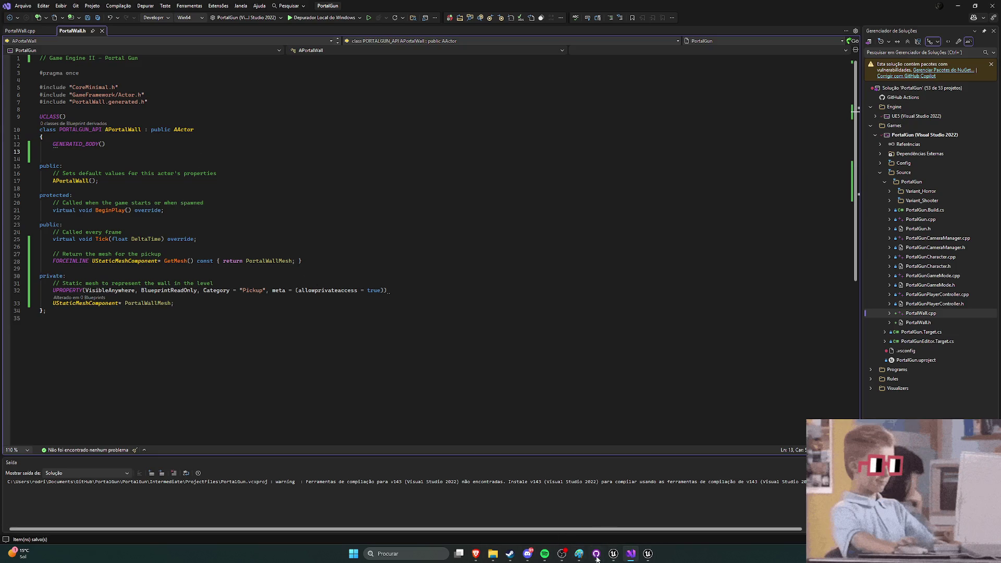
click(613, 553)
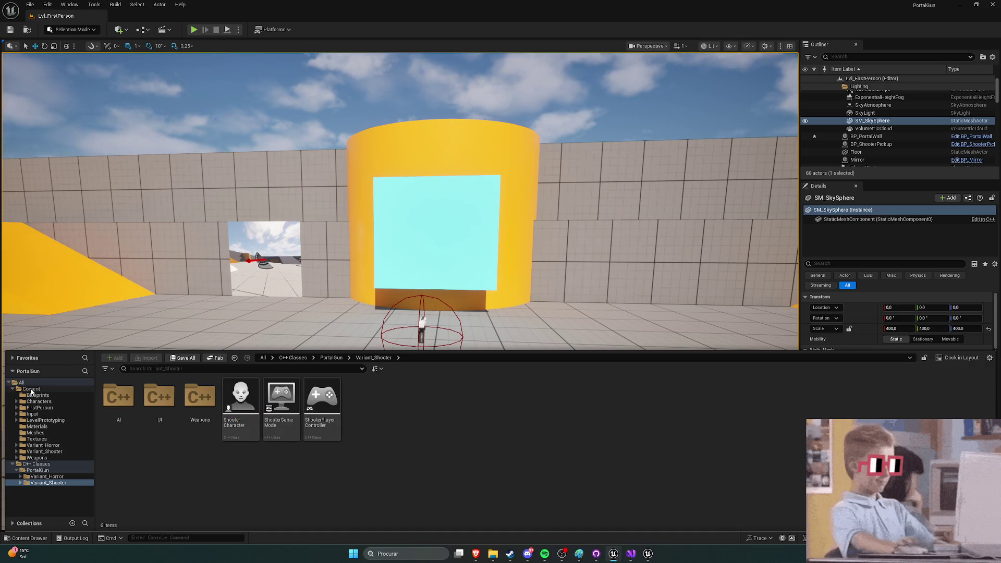
Step: Open the Content > Variant_Shooter > Blueprints folder
click(31, 390)
double_click(488, 412)
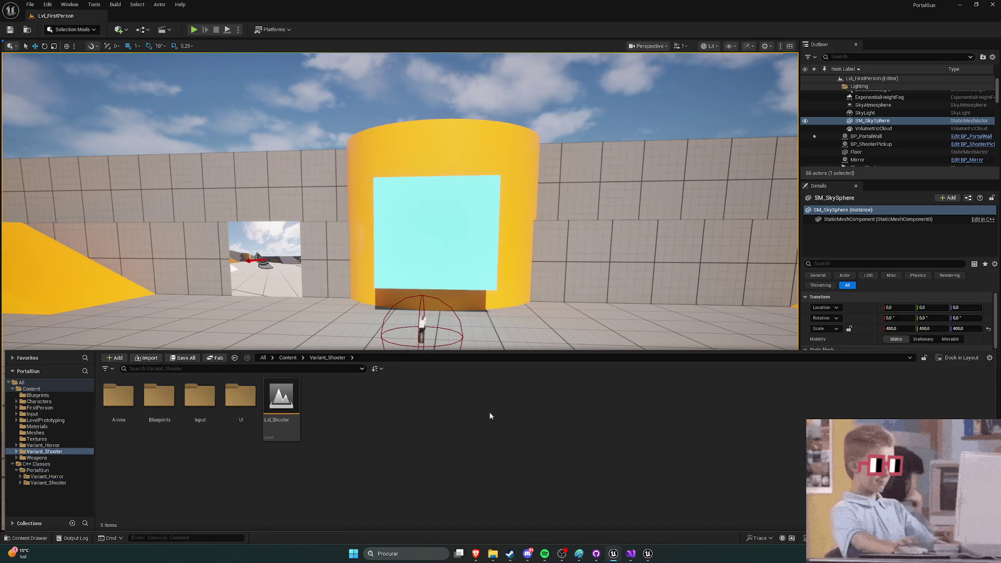
double_click(159, 397)
Step: Open BP_ShooterCharacter, inspect its EventGraph and Viewport, then return to Lvl_FirstPerson
double_click(215, 406)
scroll(291, 196, up, 4)
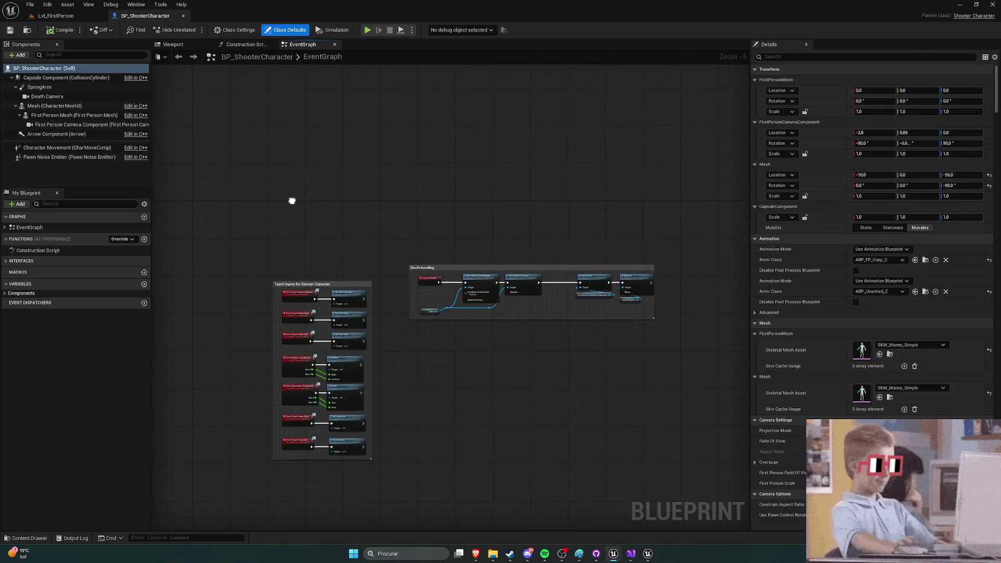
scroll(257, 108, down, 2)
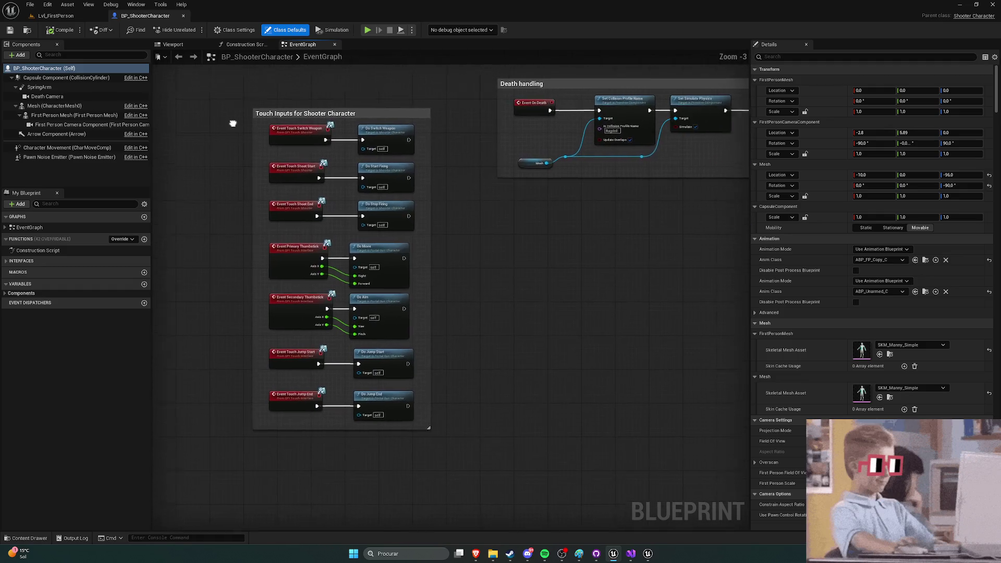
click(172, 44)
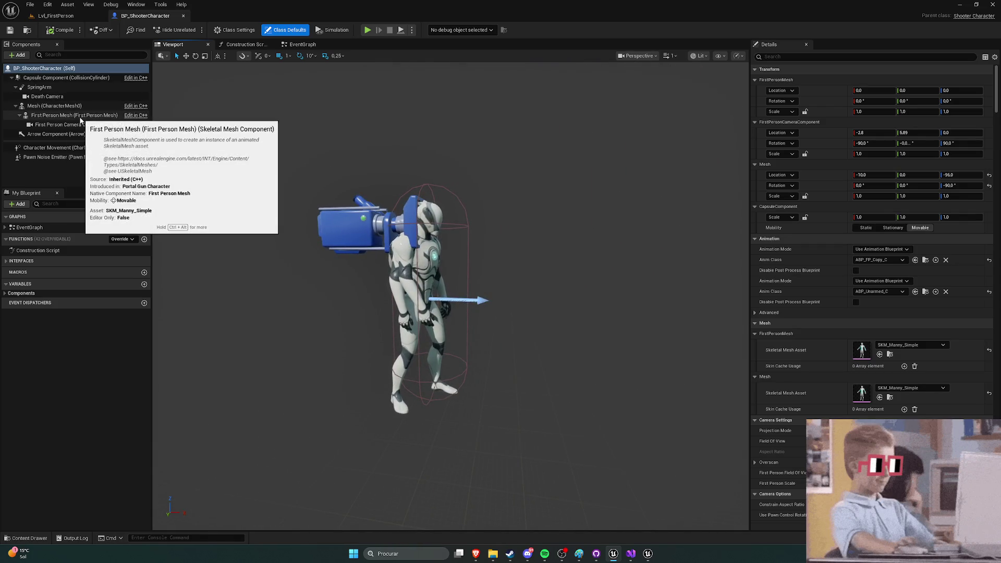
click(54, 16)
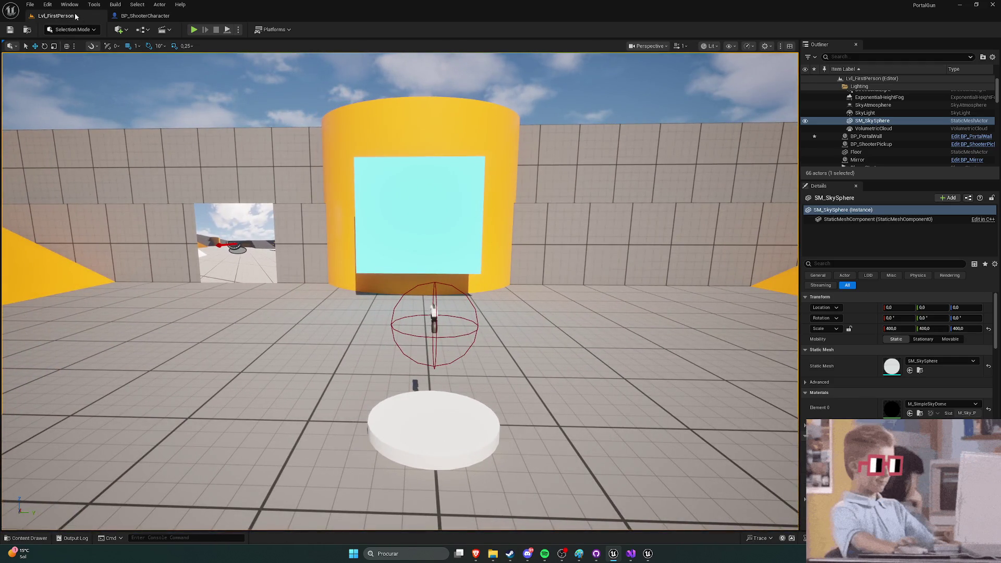
Step: Open BP_ShooterGameMode, leave its default pawn as BP_ShooterCharacter, close it, and select the portal wall
click(48, 4)
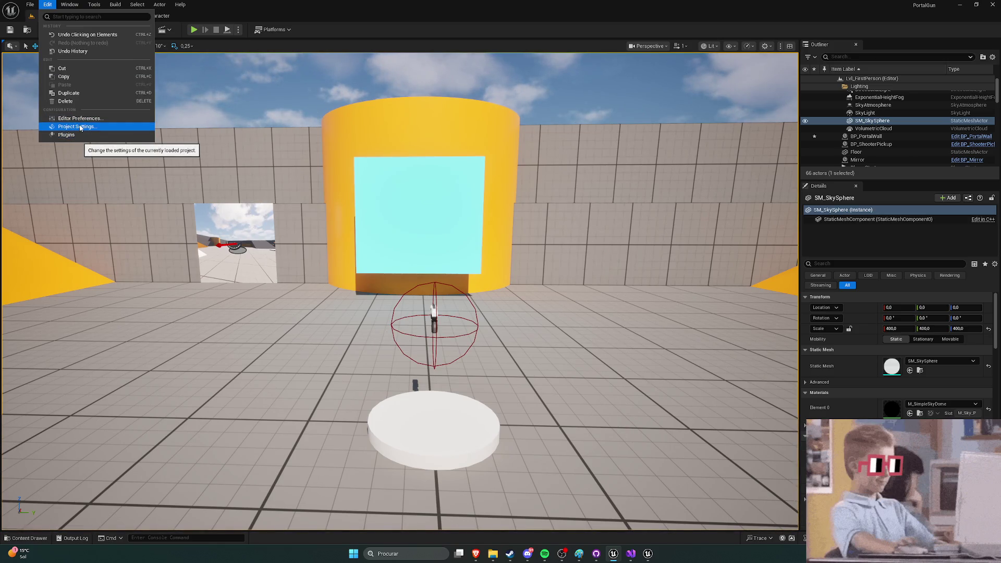
key(ctrl+space)
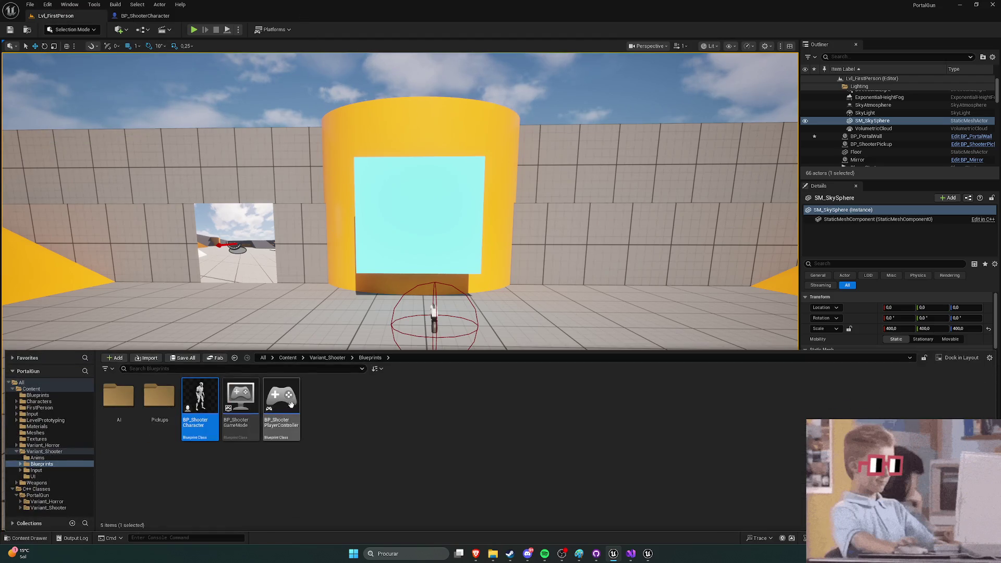
double_click(240, 398)
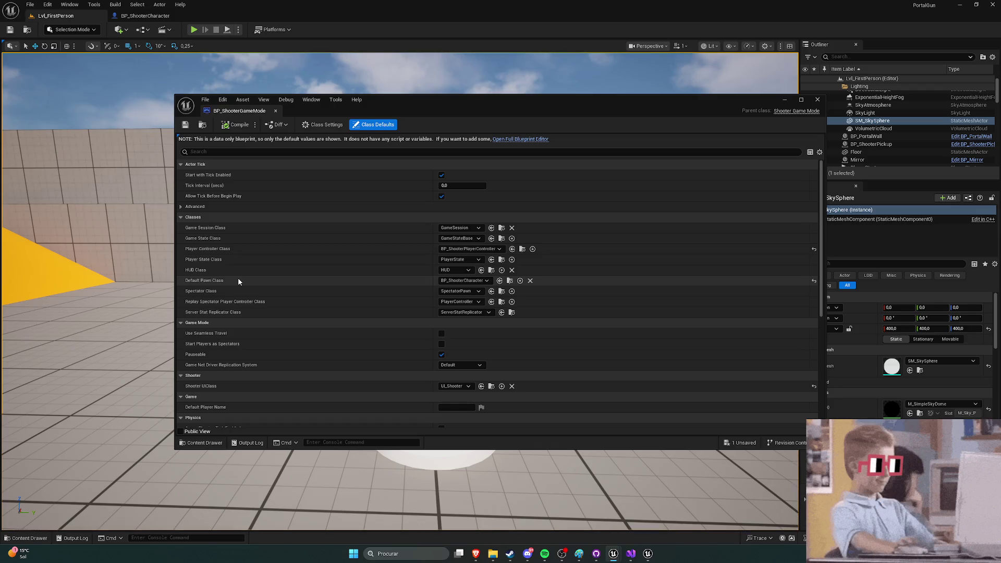
click(469, 282)
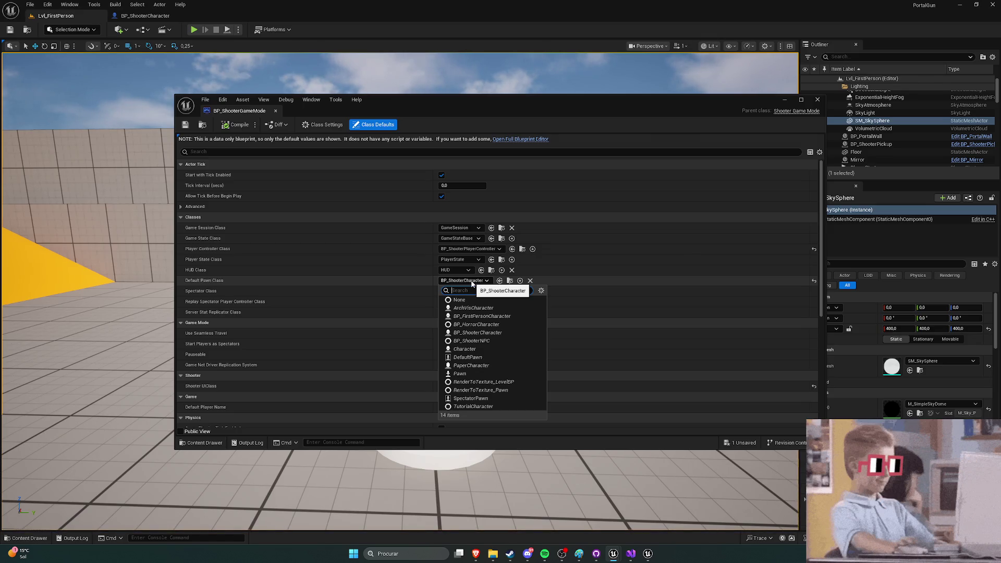
click(474, 282)
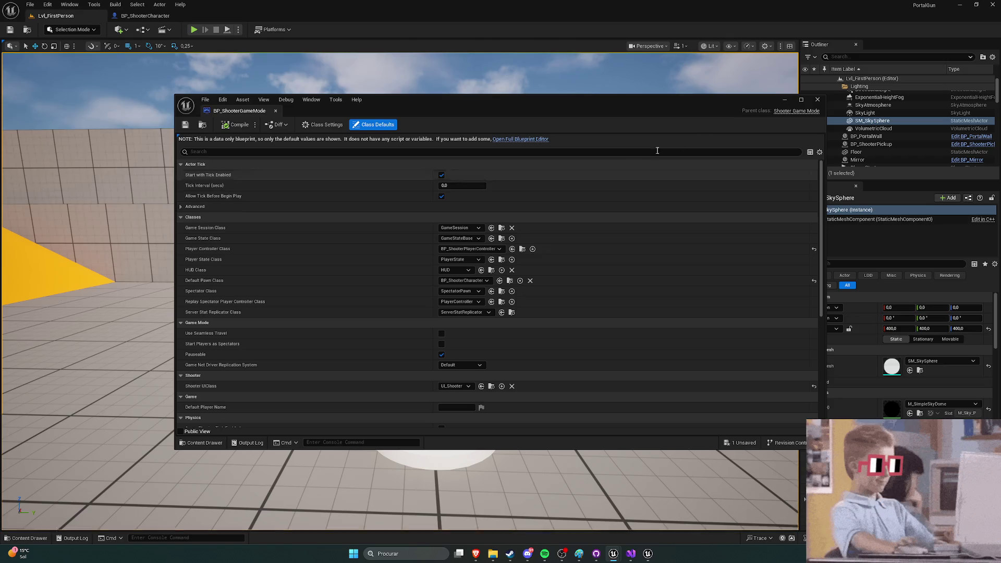
click(816, 99)
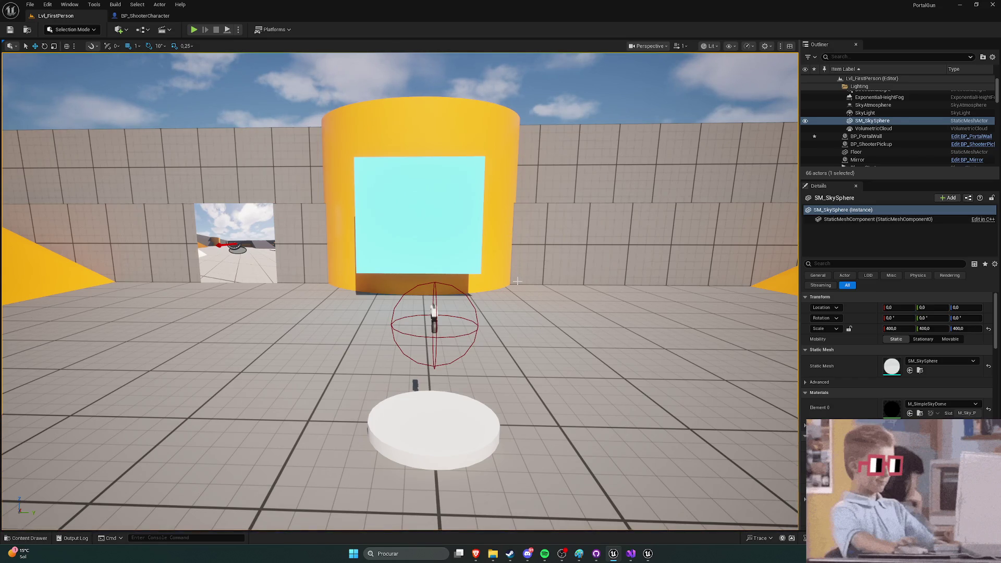
click(384, 208)
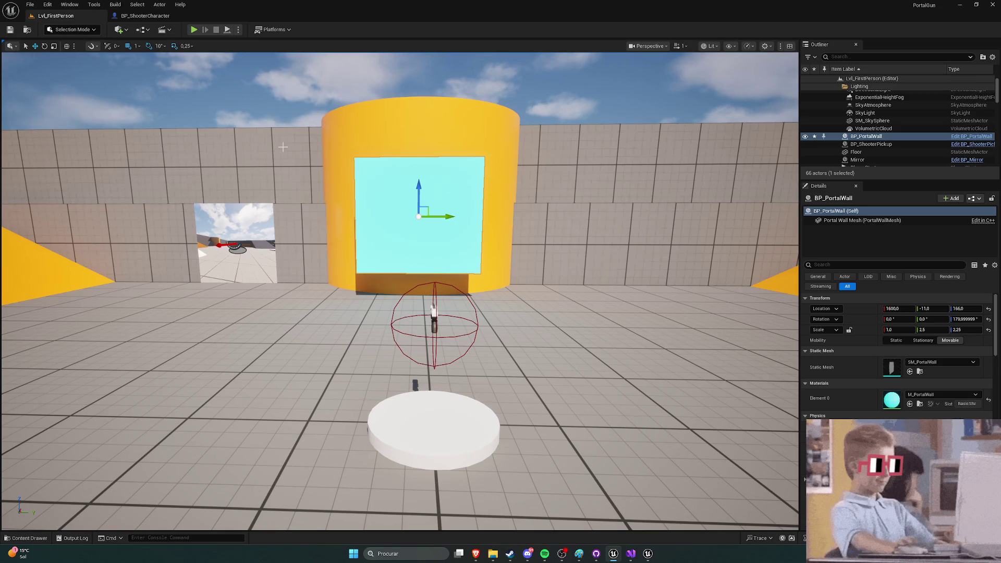
Step: Toggle the content drawer and browse the Window and Tools menus
key(ctrl+space)
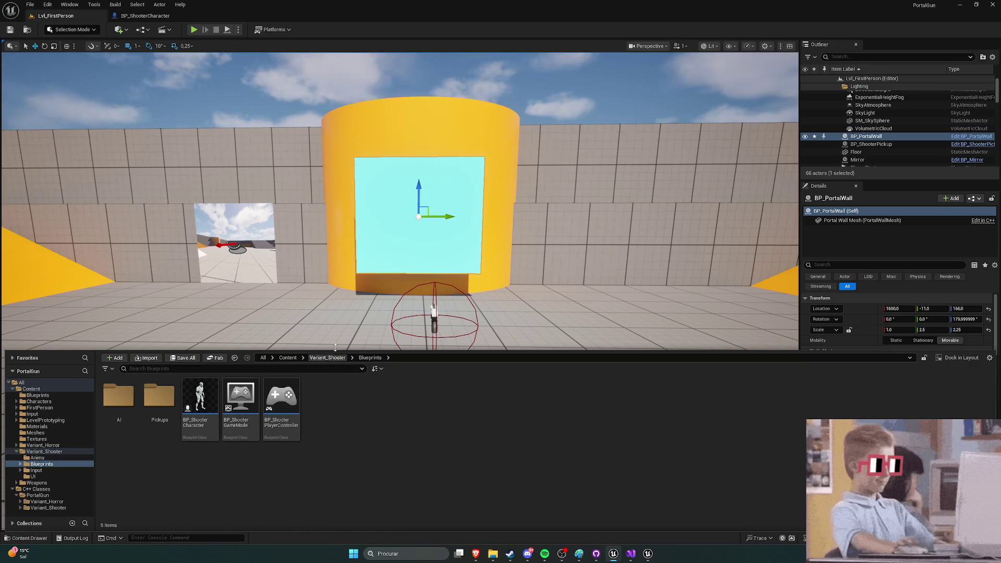
key(ctrl+space)
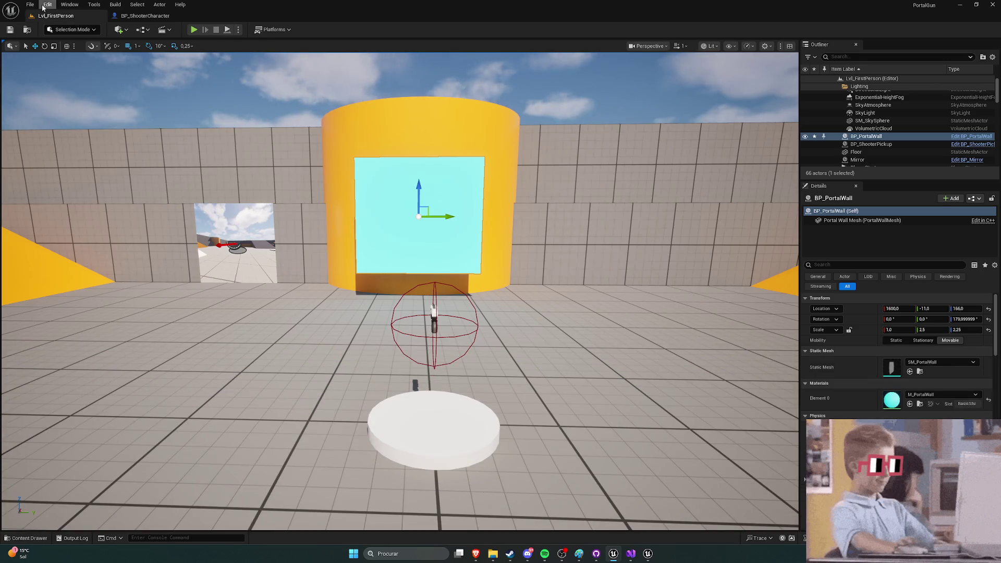
click(69, 4)
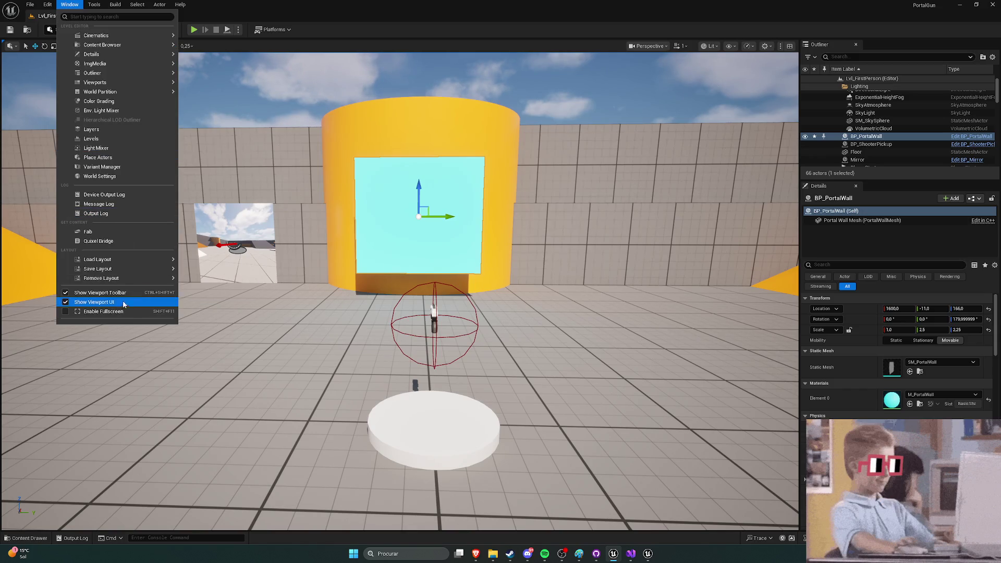
click(93, 4)
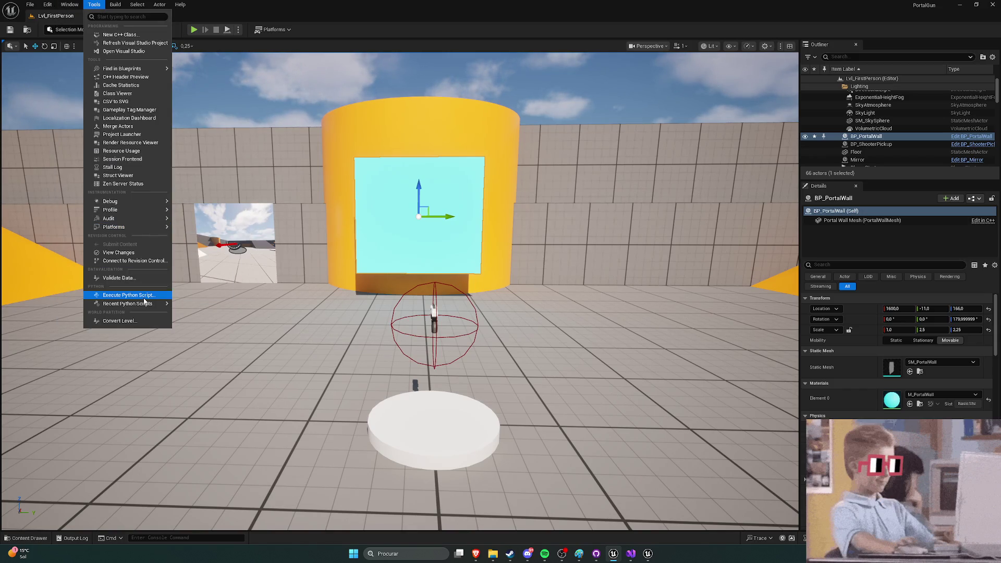
Step: Review the Selected GameMode classes in Project Settings > Maps & Modes, then close Project Settings
mouse_move(47, 4)
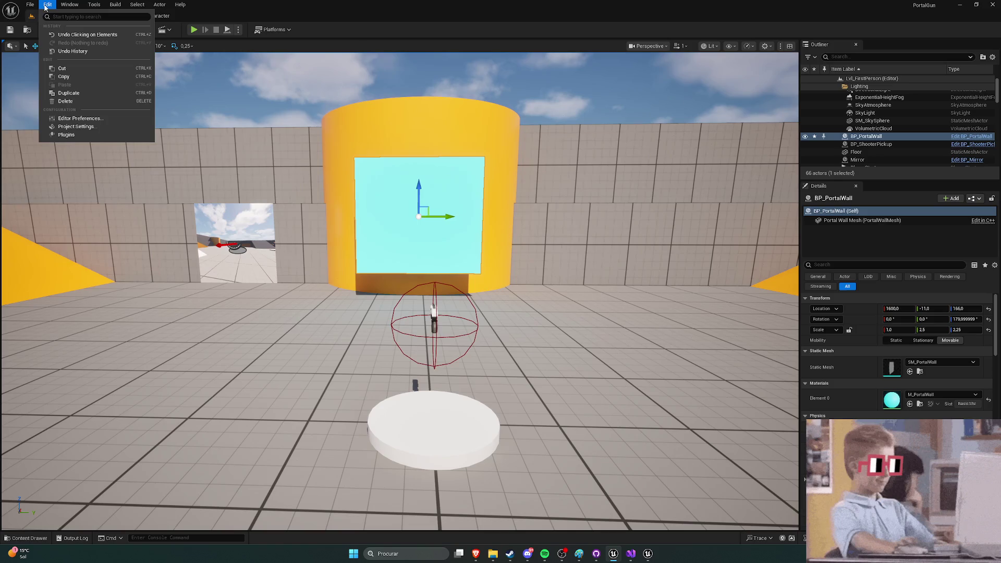
click(77, 128)
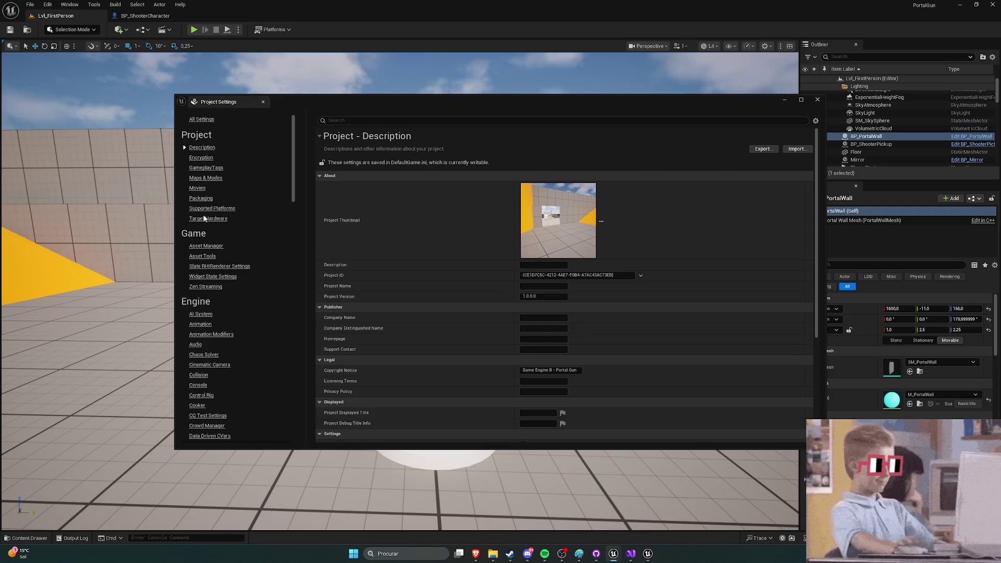
click(205, 179)
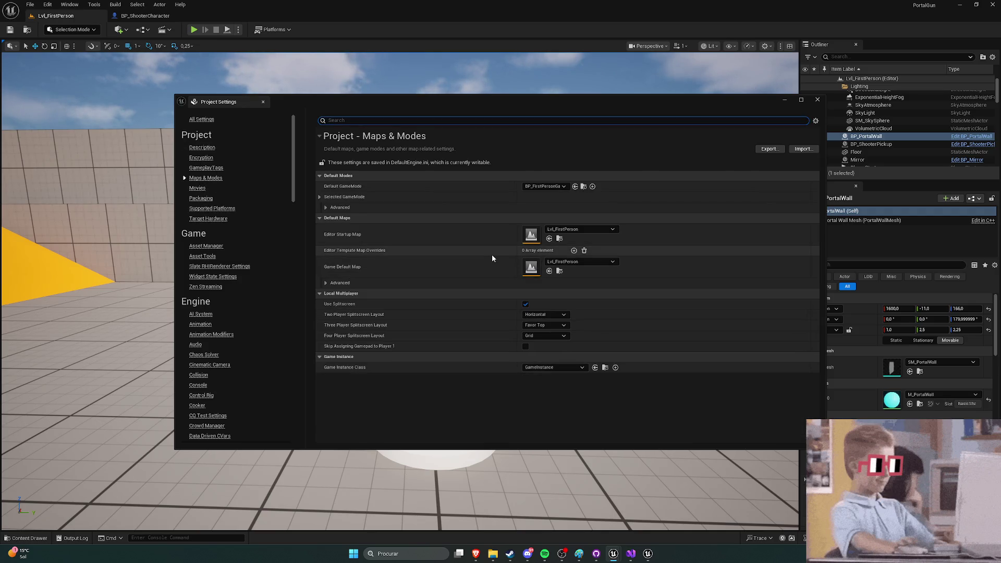
click(319, 197)
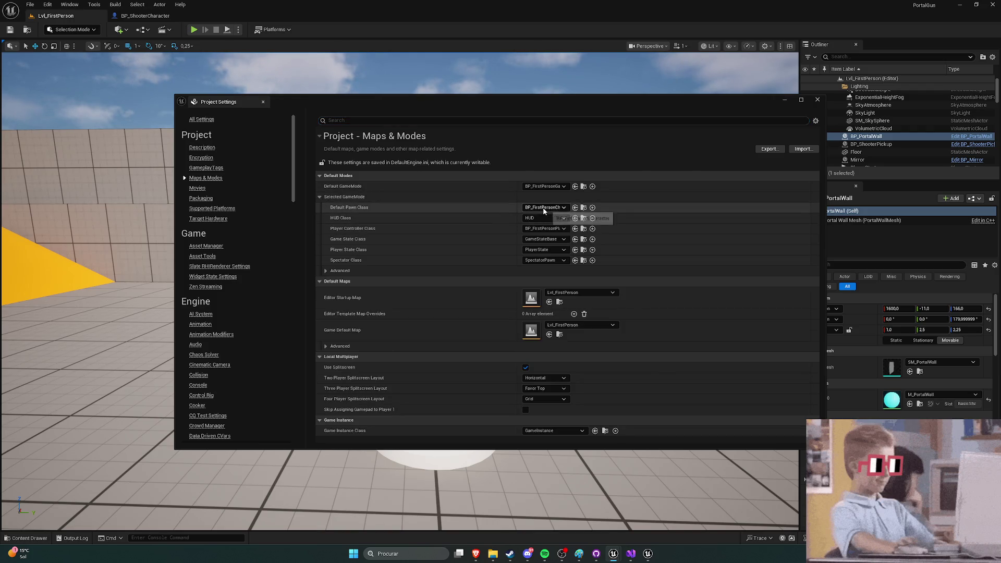
click(318, 197)
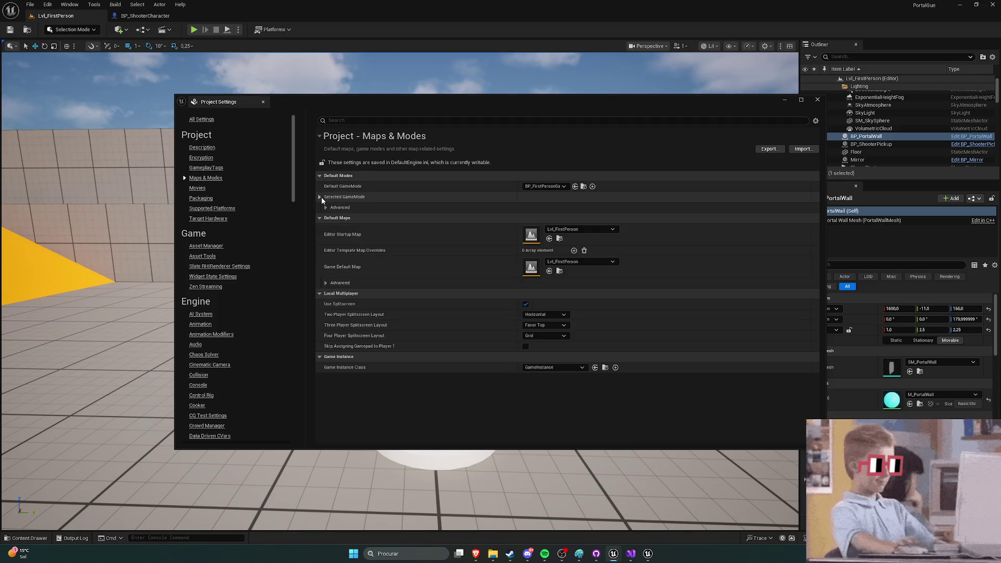
click(817, 100)
key(ctrl+space)
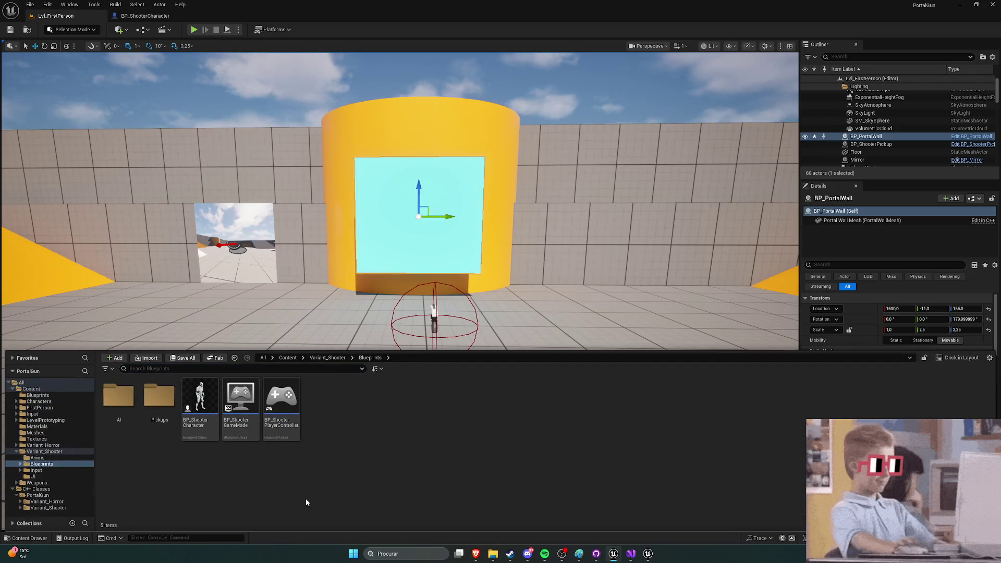
Step: Go up to the top Content folder and show the Output Log's save and play-session messages
click(288, 358)
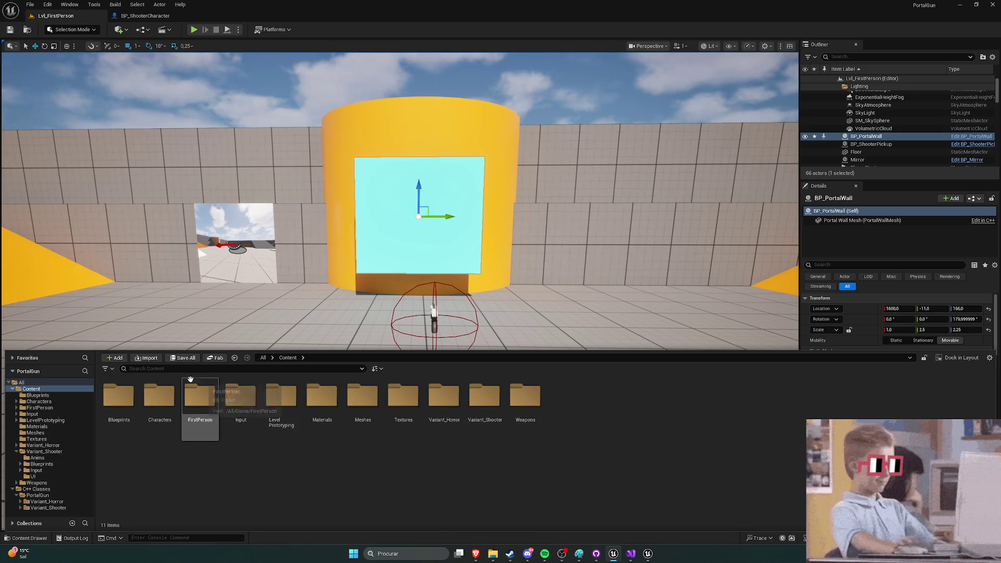
click(73, 538)
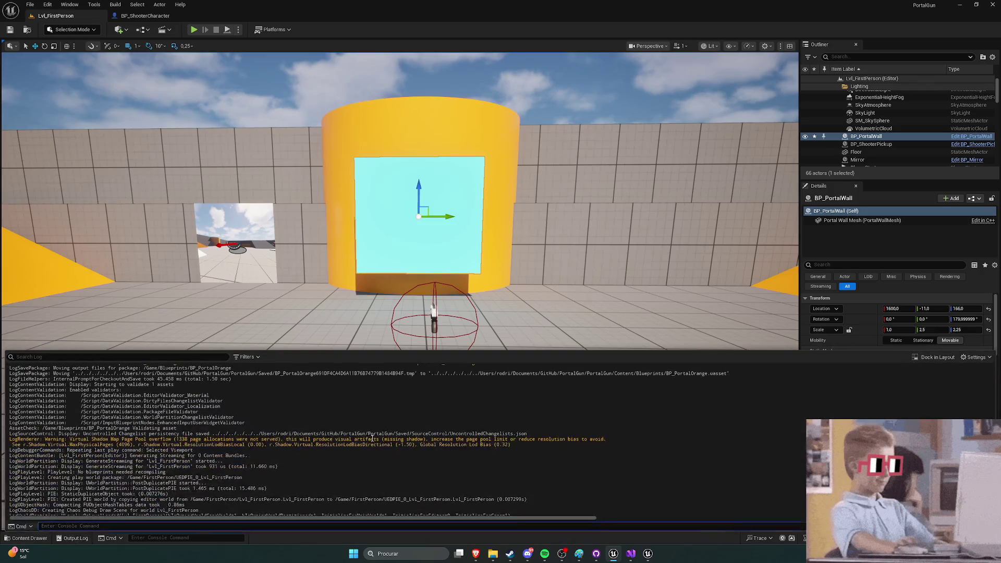
Step: Scroll the Output Log, collapse it, and switch to the BP_ShooterCharacter tab
scroll(391, 441, down, 1)
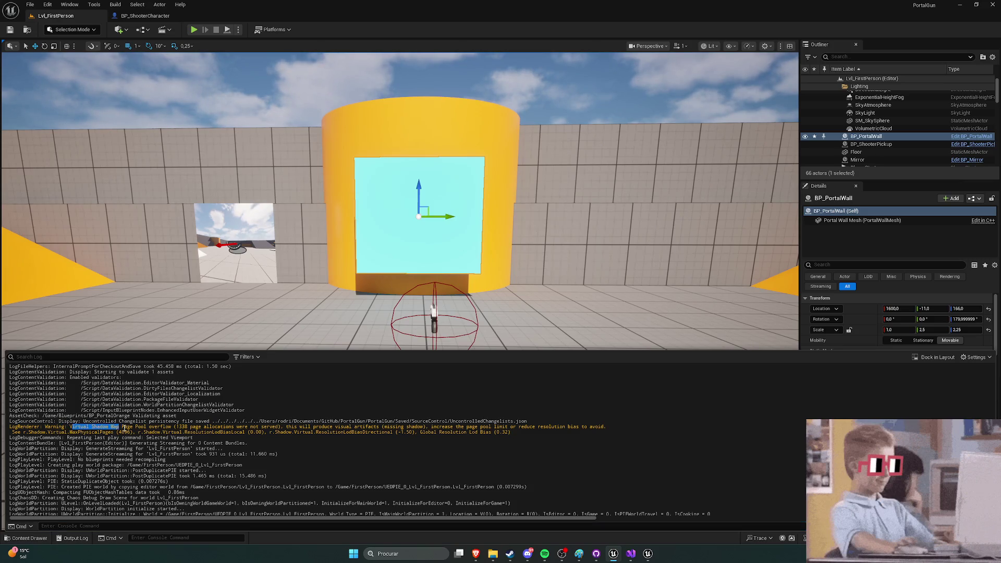
click(175, 432)
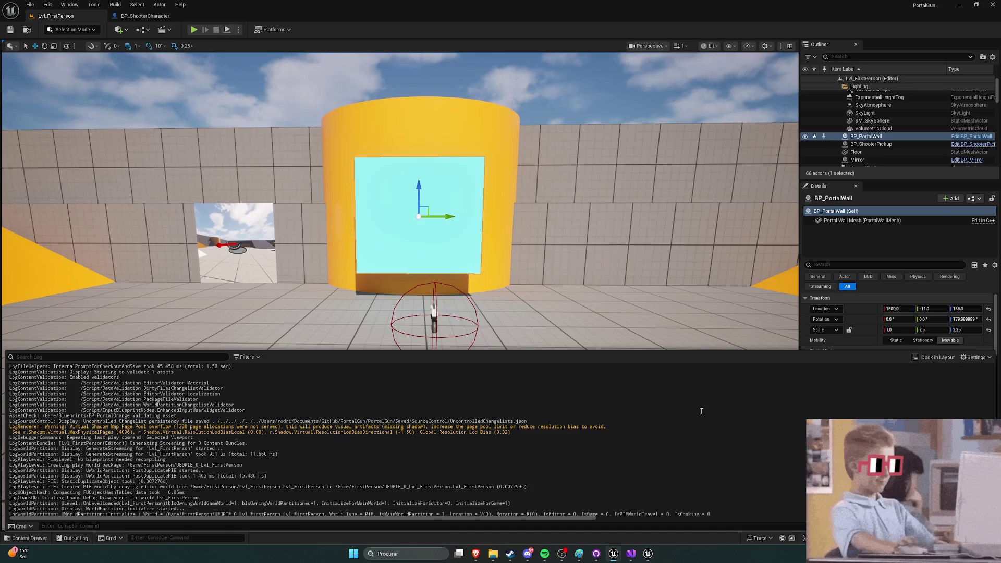
click(73, 538)
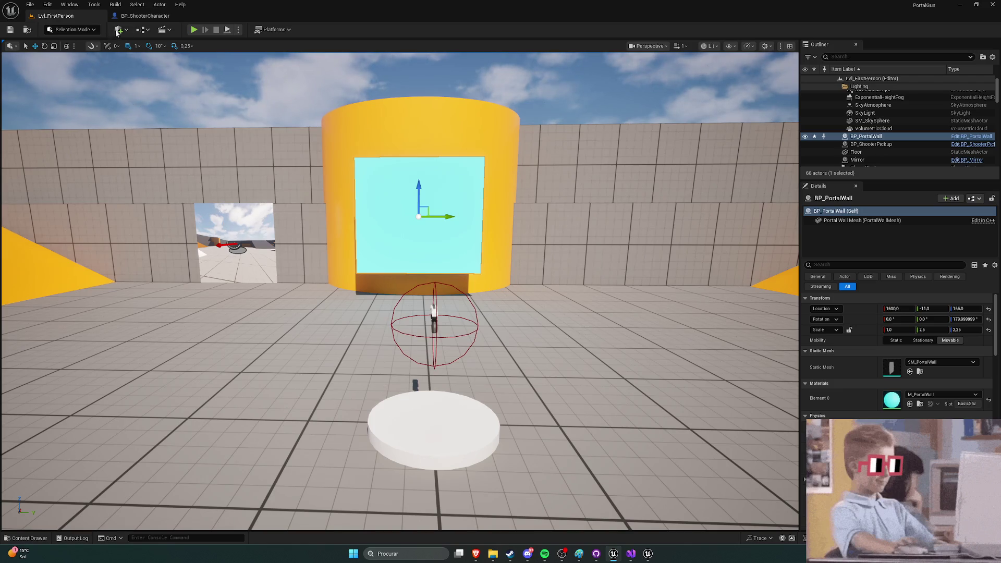
click(142, 16)
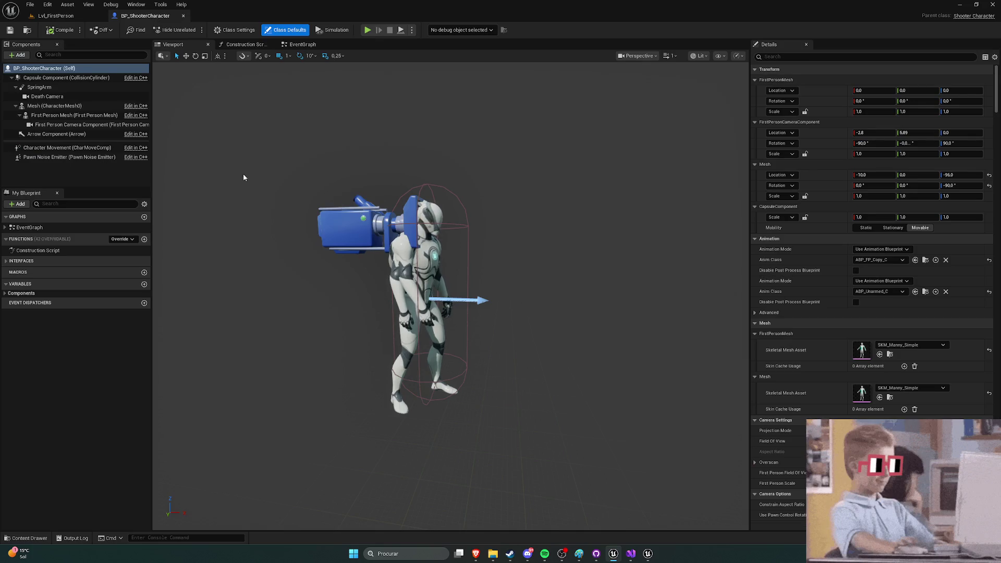
Step: Browse FirstPerson > Blueprints in the content drawer and open BP_FirstPersonGameMode's class defaults
key(ctrl+space)
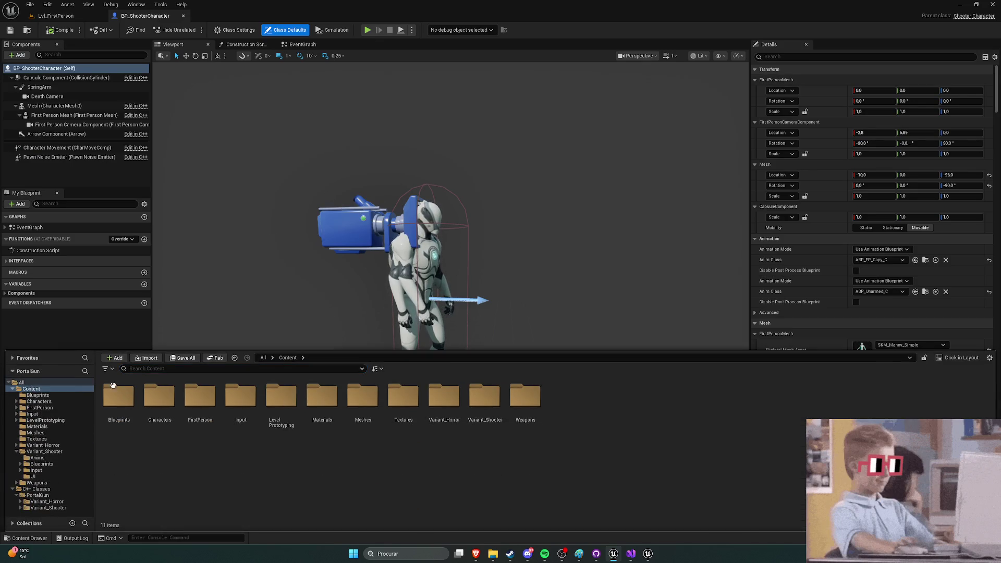
double_click(211, 409)
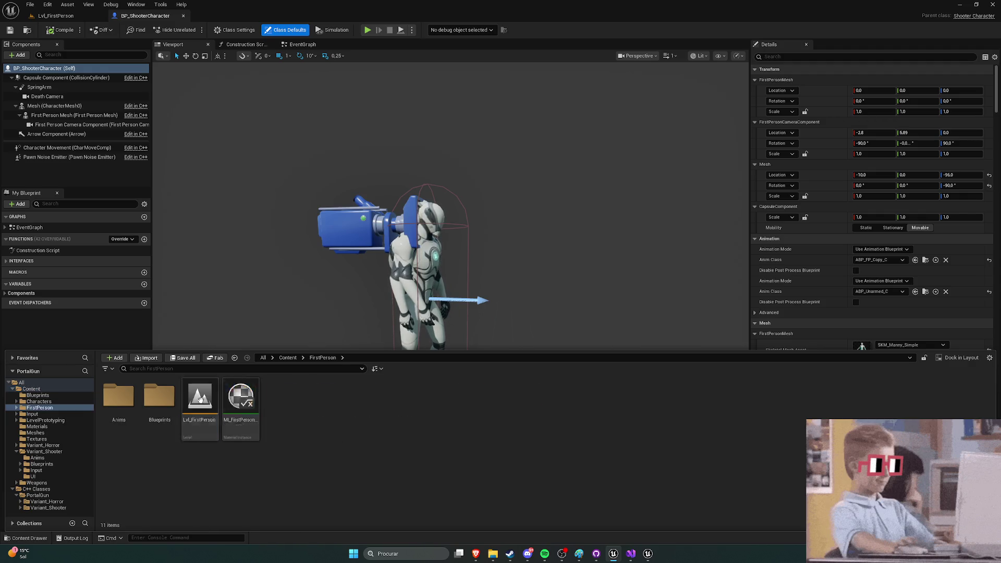
double_click(159, 399)
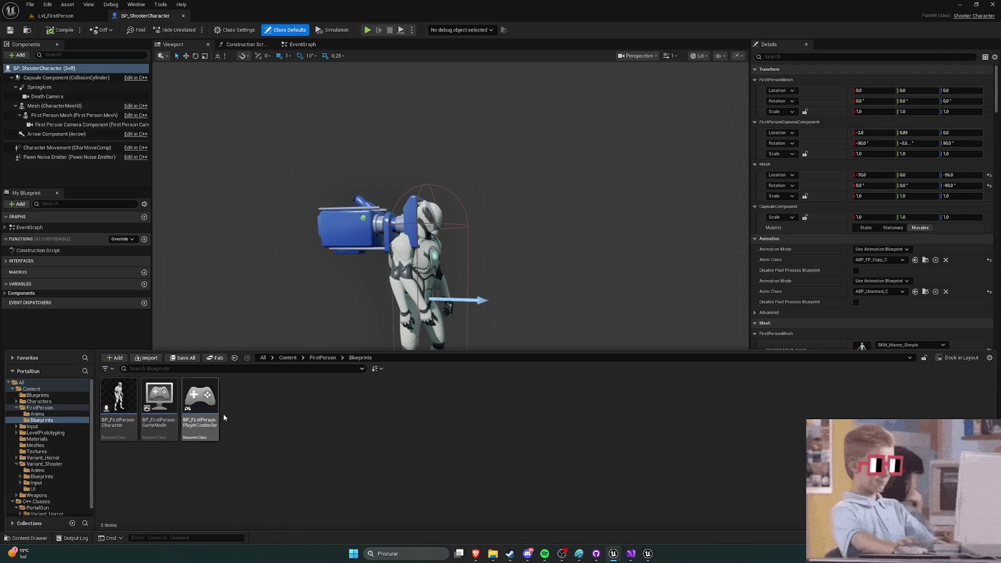
double_click(159, 399)
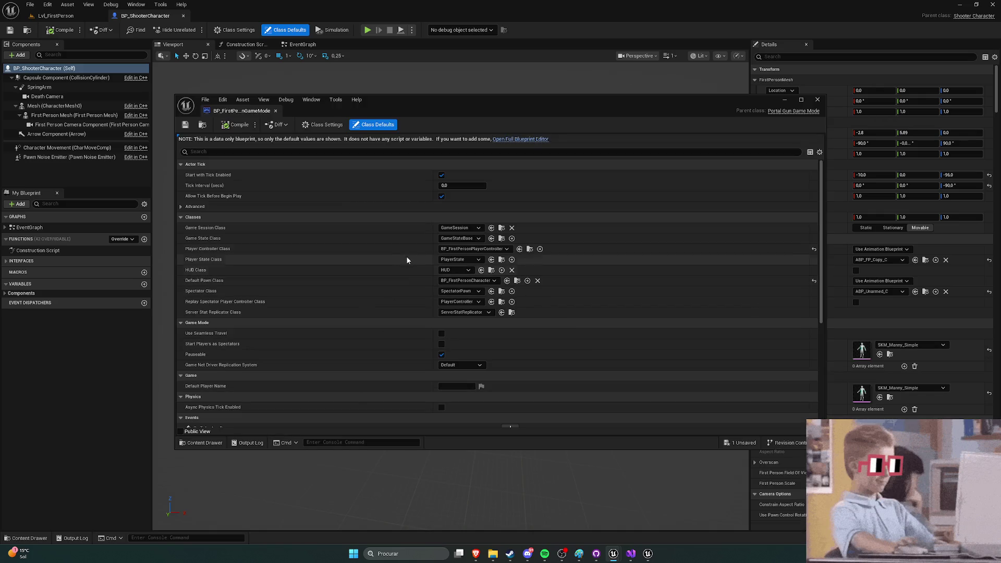
Step: Set the game mode's Default Pawn to BP_ShooterCharacter and Player Controller to BP_ShooterPlayerController
click(473, 249)
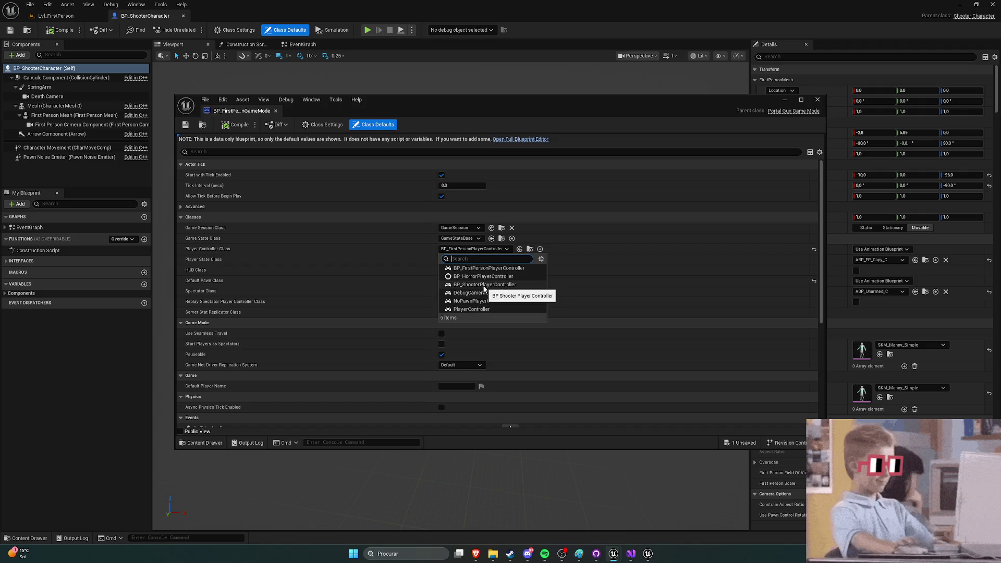
click(470, 250)
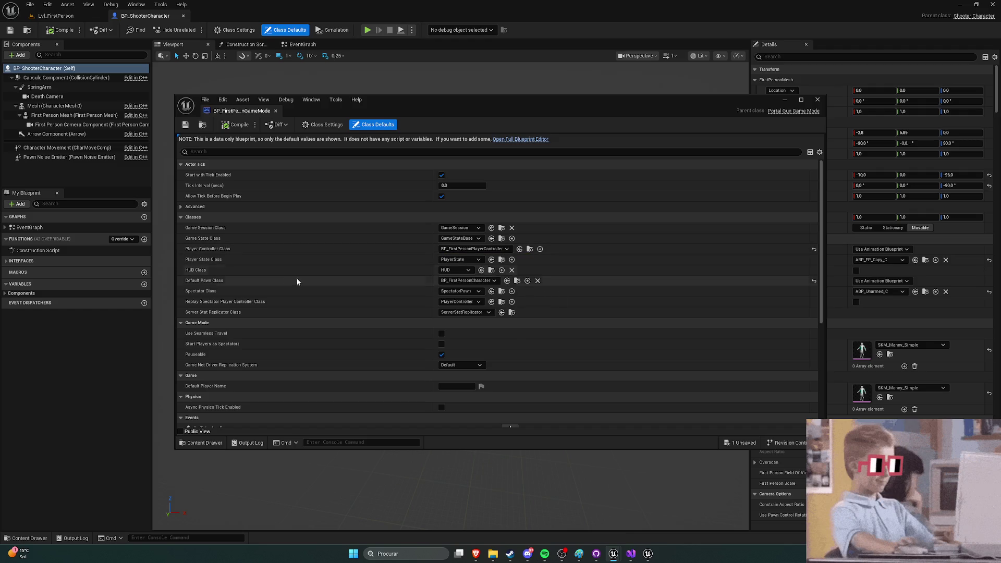
click(449, 280)
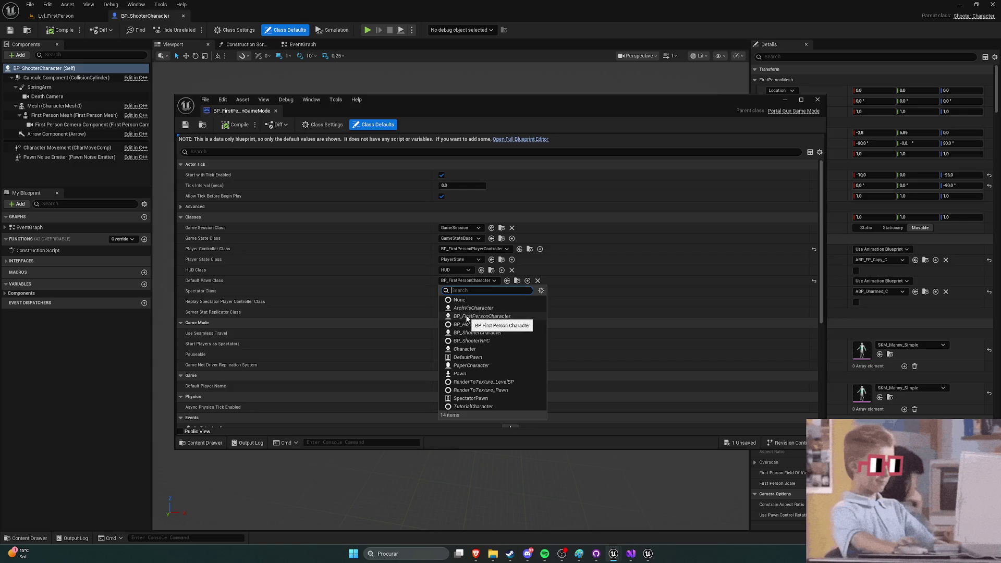
click(462, 334)
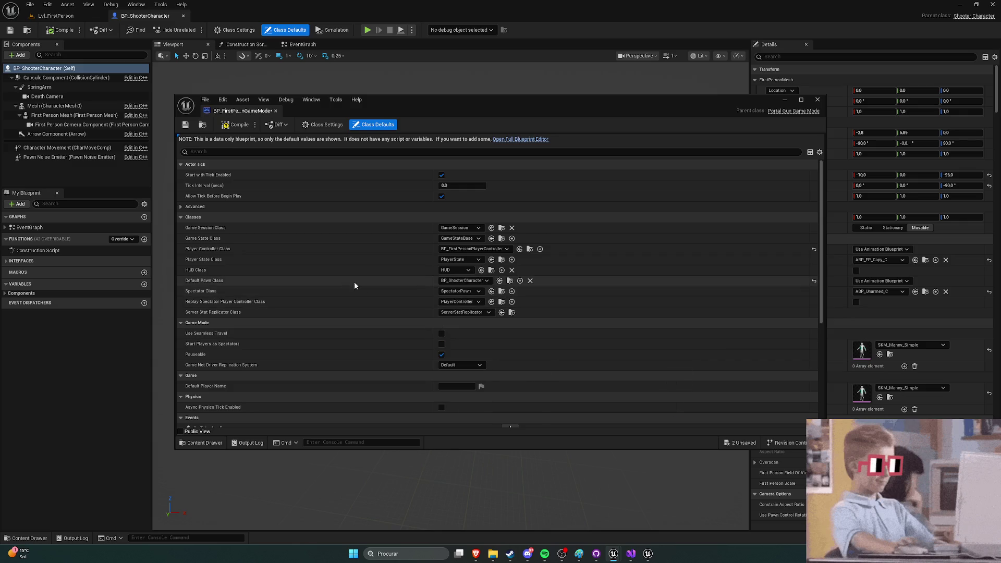
click(465, 302)
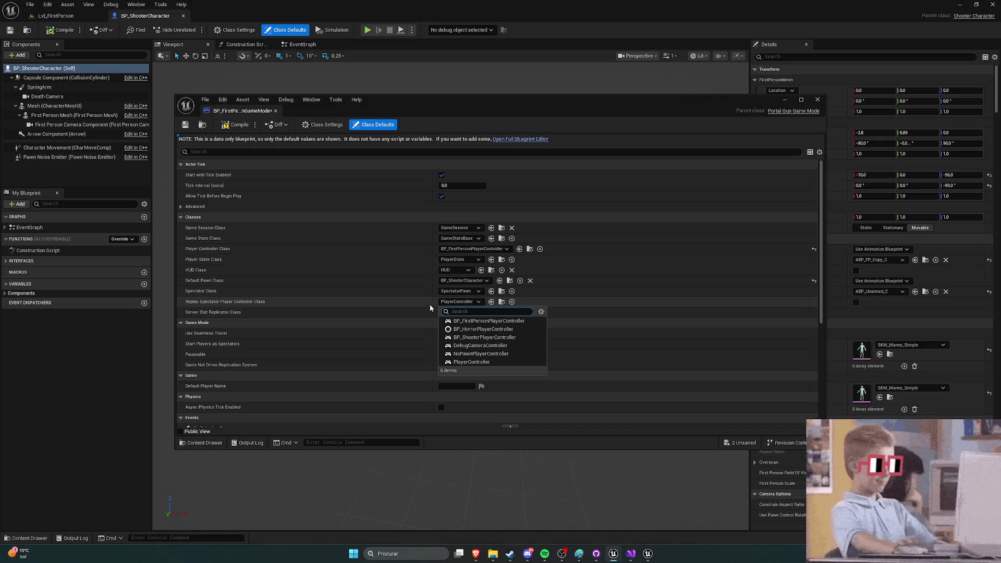
click(459, 301)
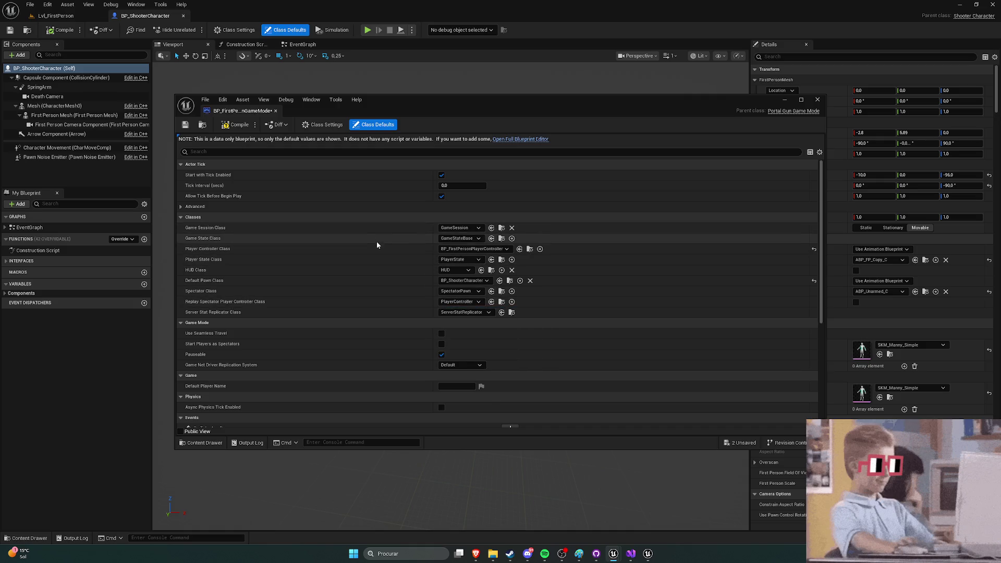
click(472, 249)
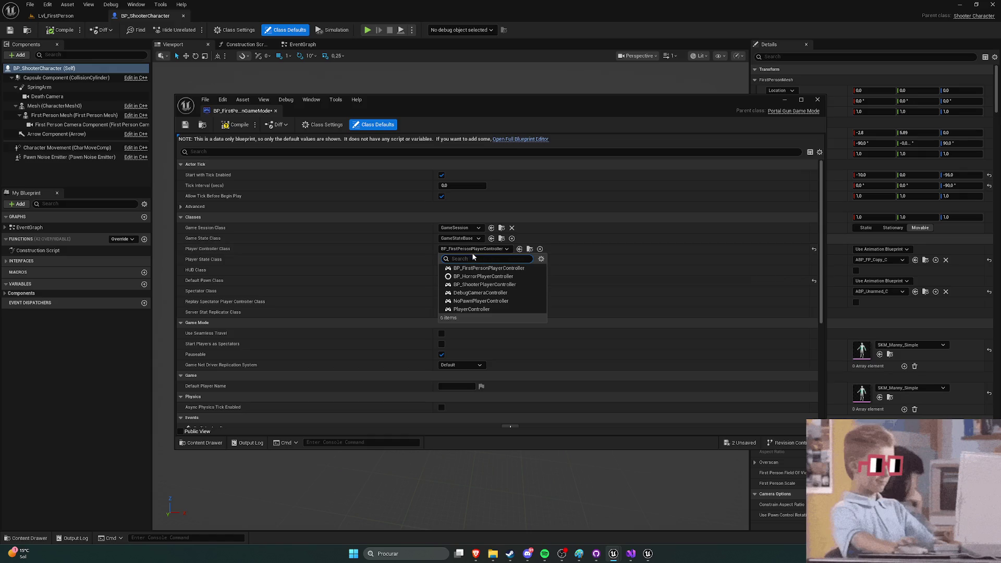
click(483, 284)
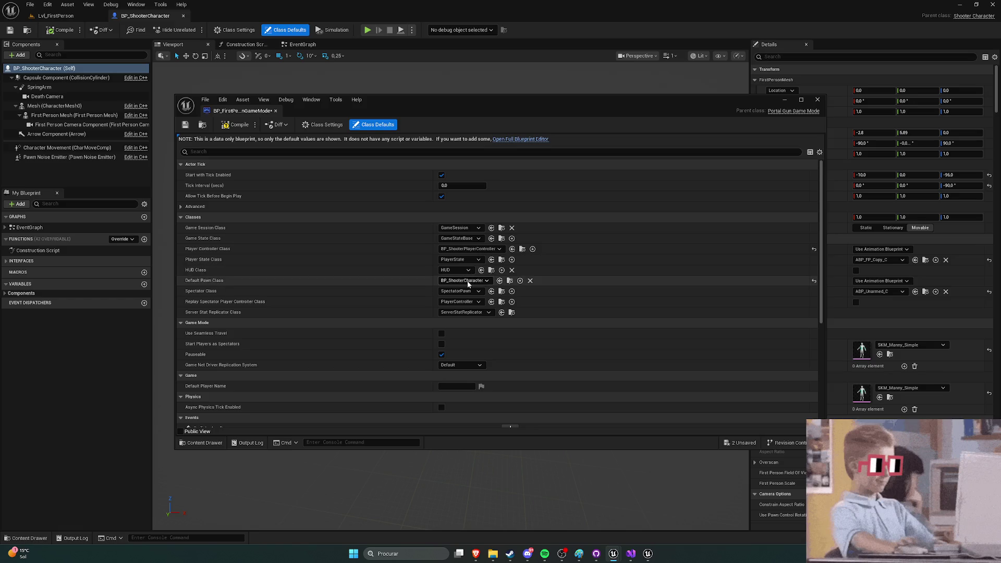
Step: Compile and close BP_FirstPersonGameMode, then start a play-test of the level
click(185, 125)
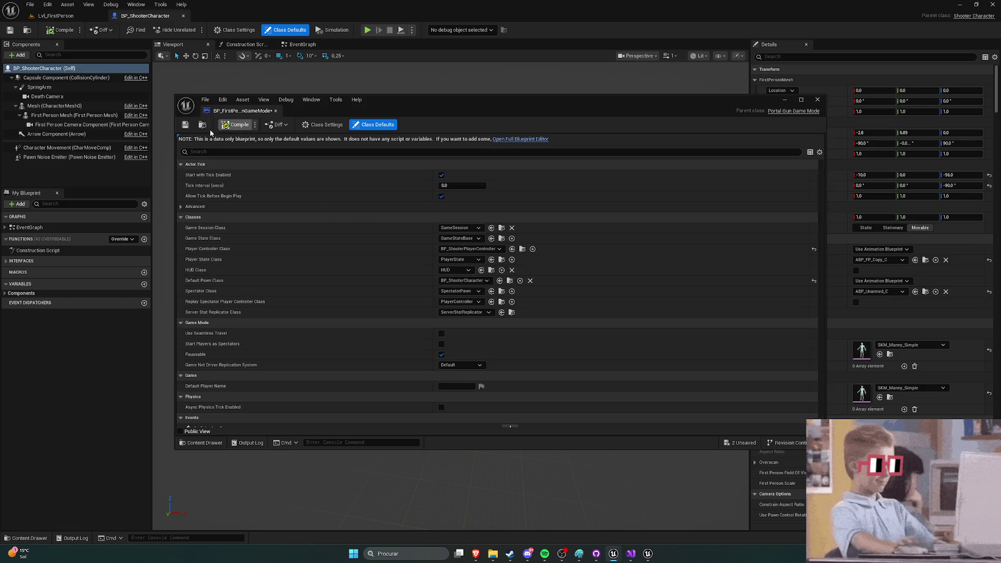
click(817, 99)
click(367, 30)
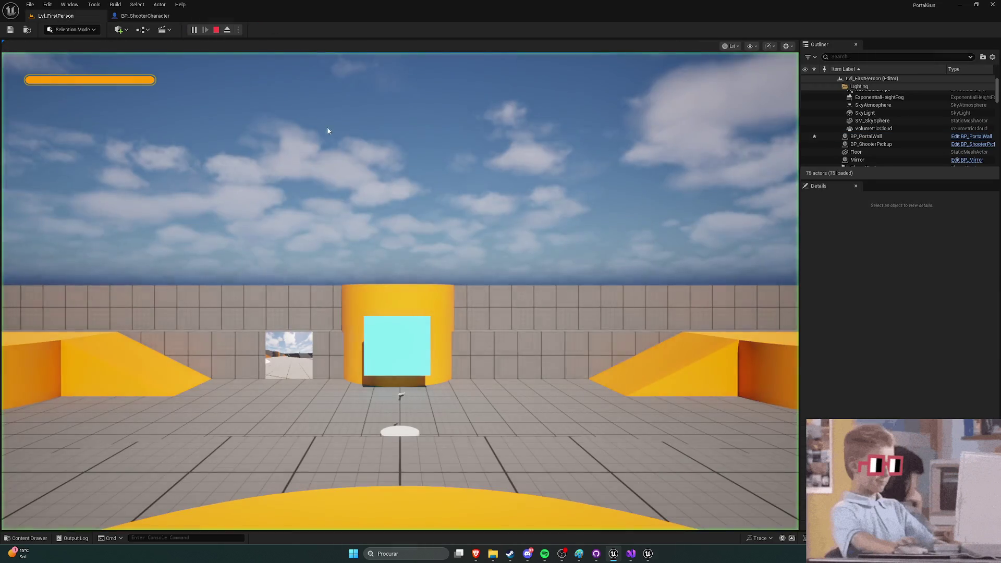
click(328, 130)
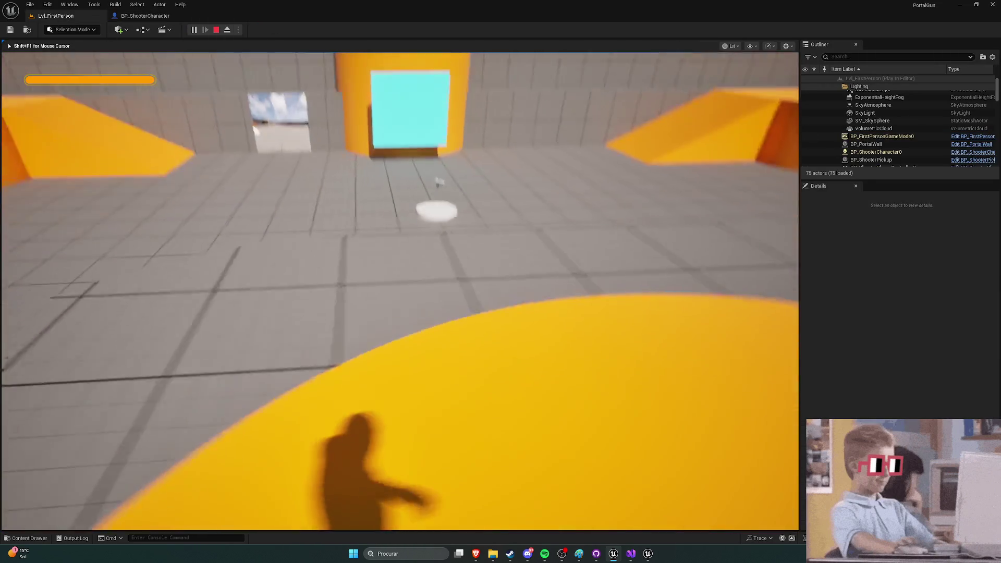
key(w)
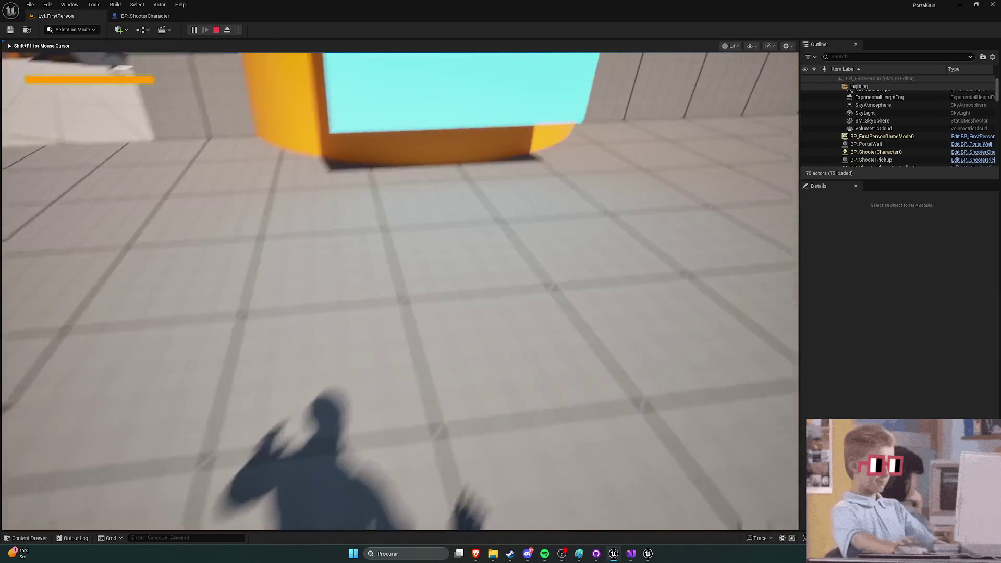
key(w)
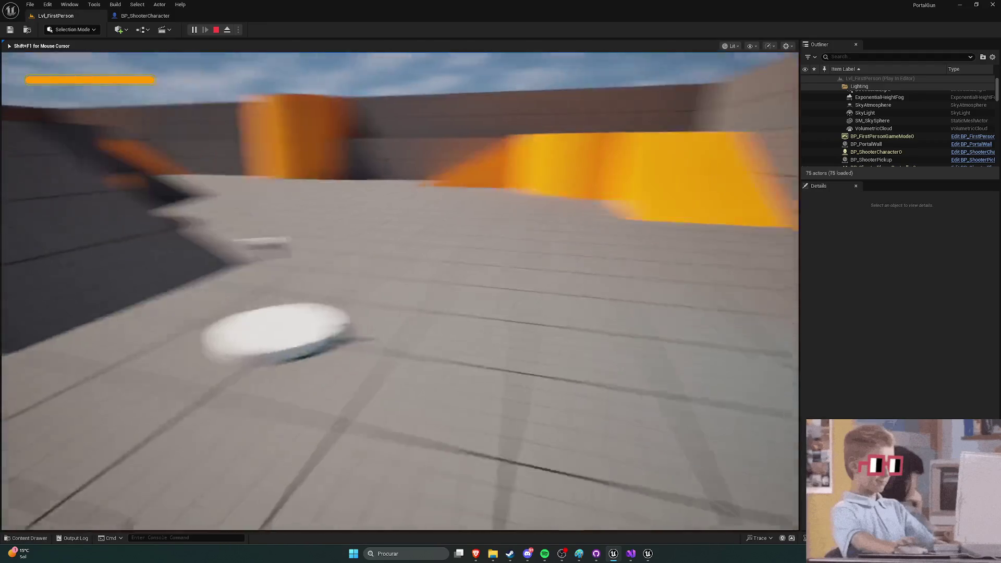
key(w)
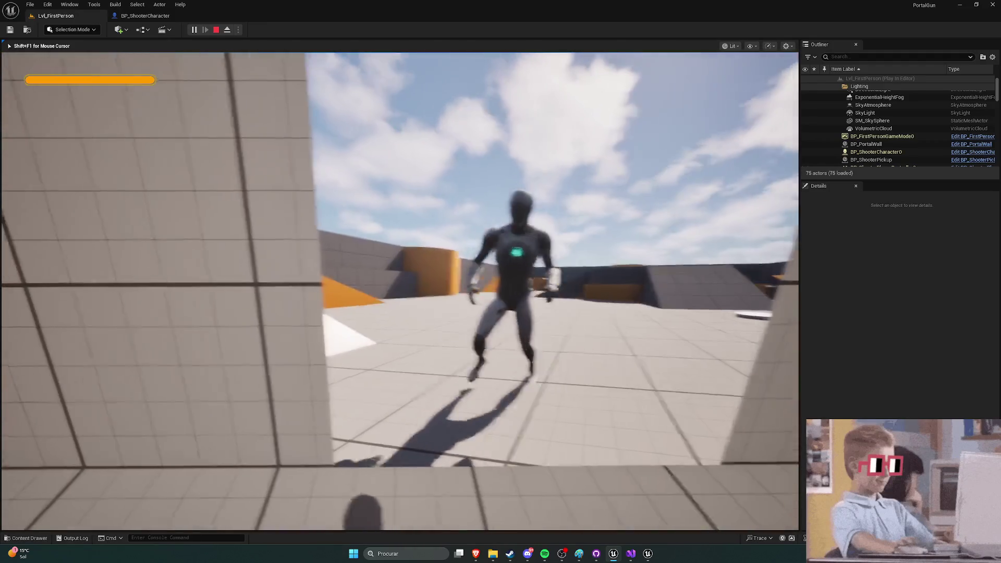
key(w)
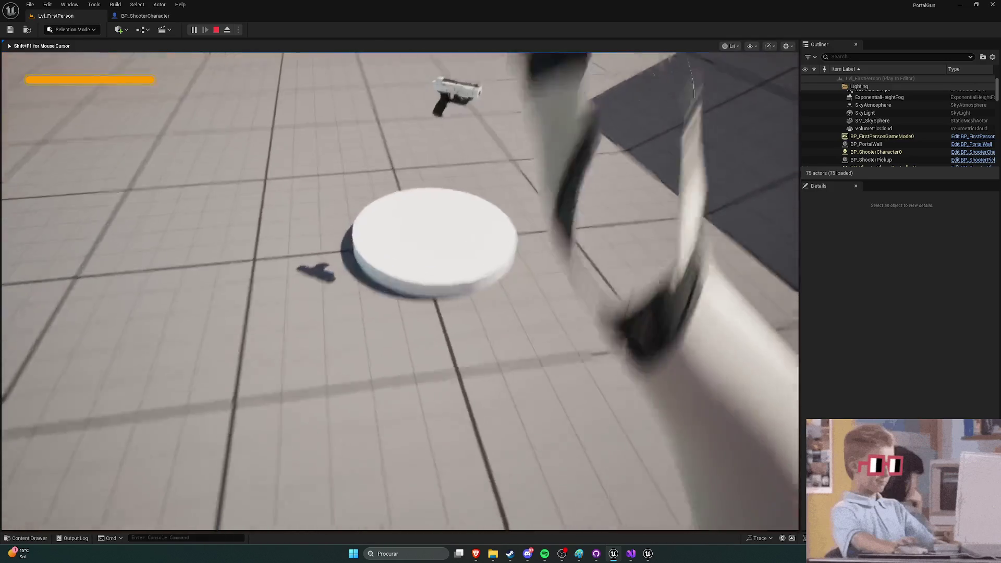
key(w)
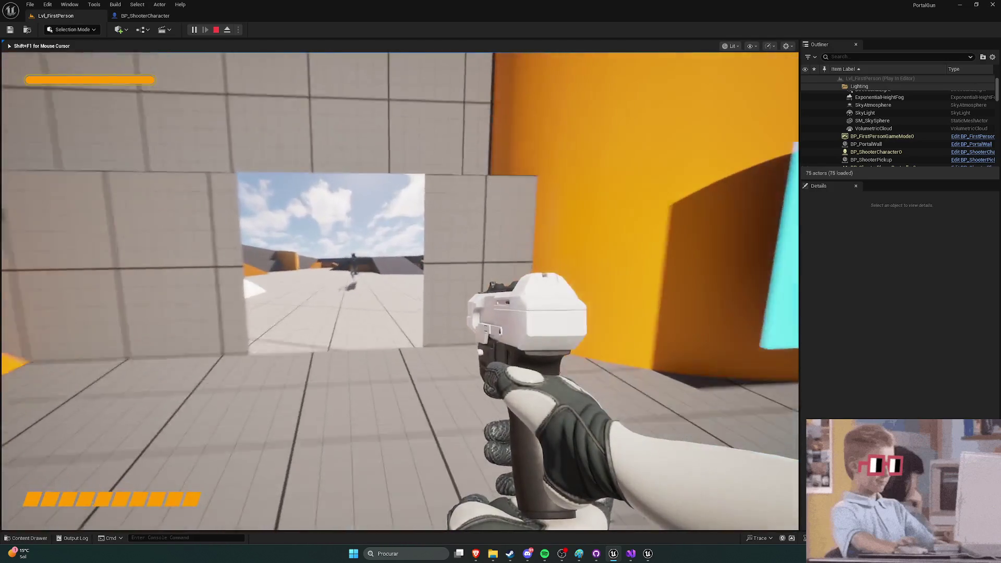
key(w)
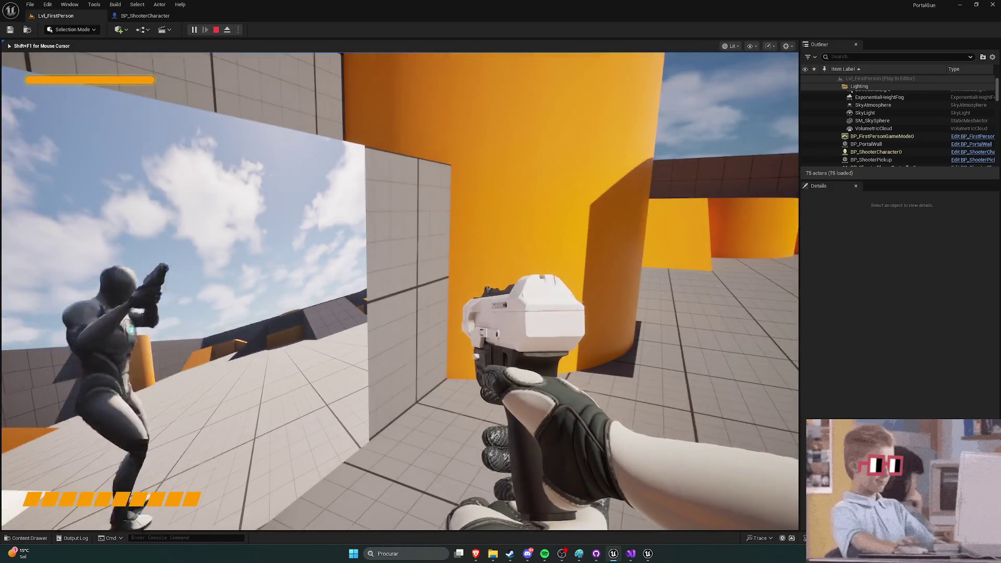
key(w)
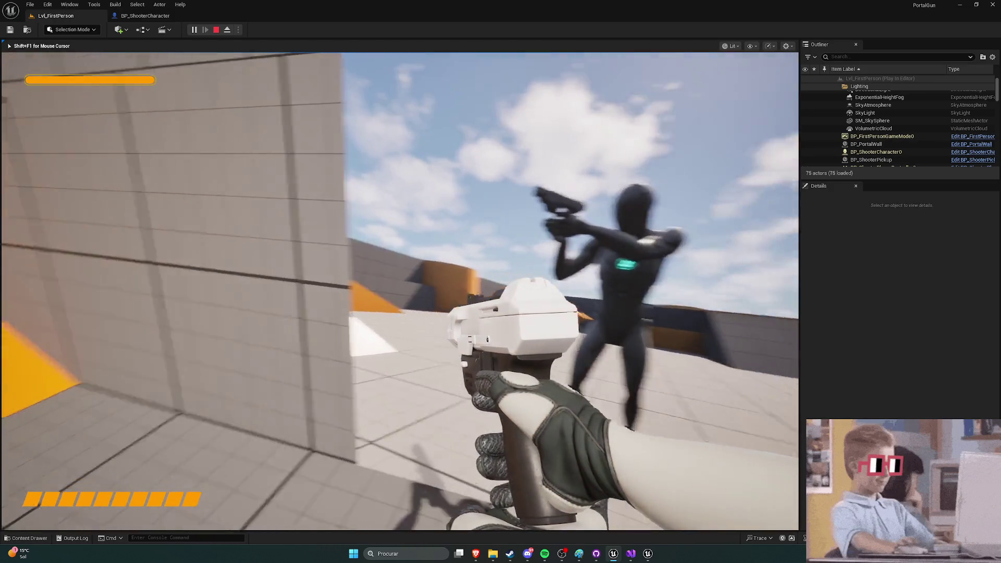
key(w)
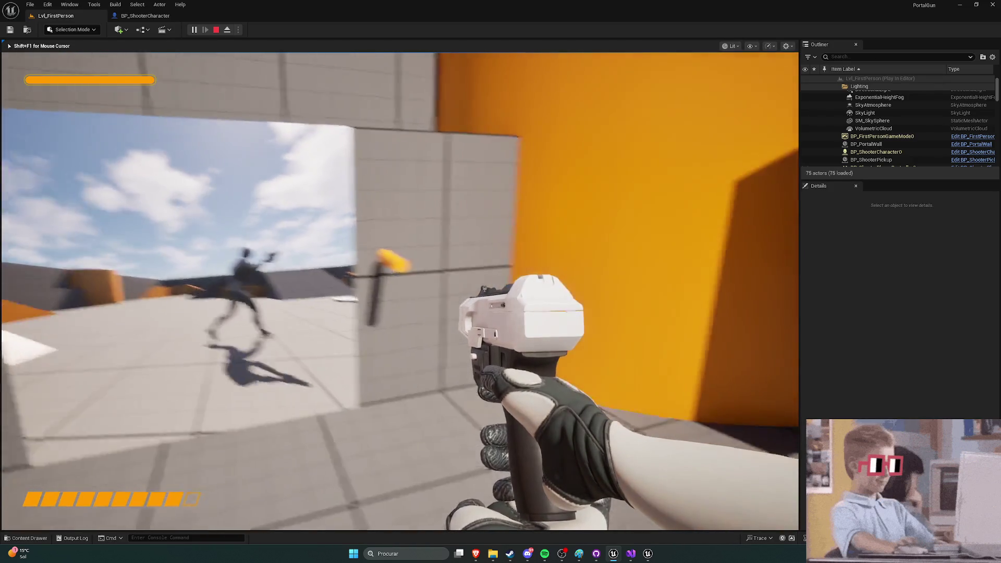
key(w)
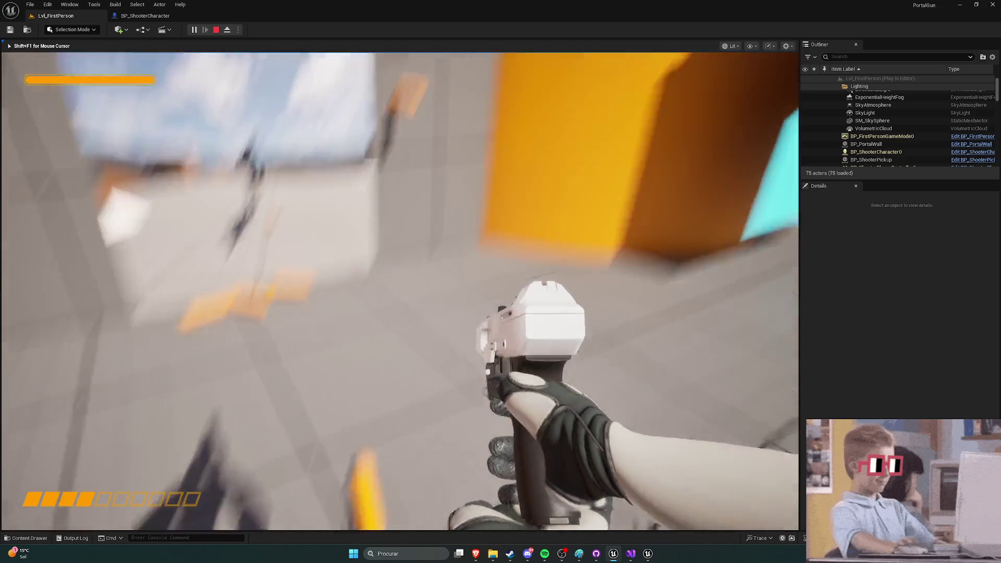
click(399, 291)
click(400, 291)
click(399, 290)
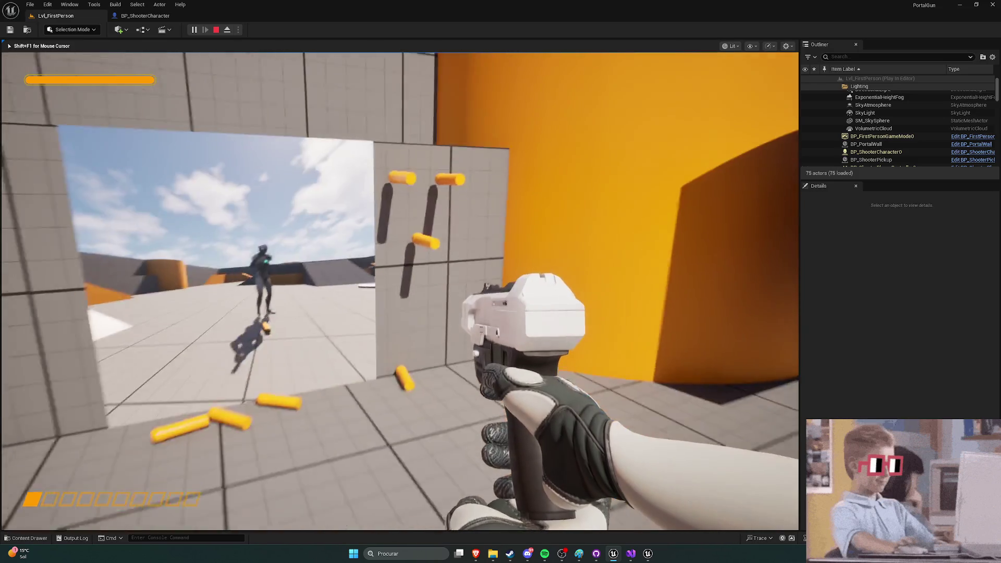
key(r)
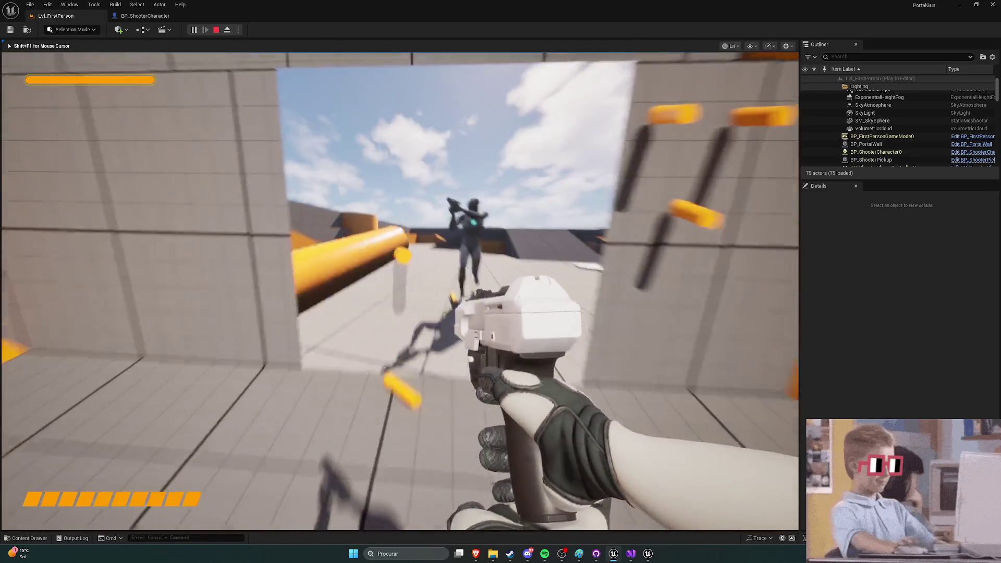
click(399, 291)
click(399, 290)
click(399, 290)
click(399, 291)
click(399, 291)
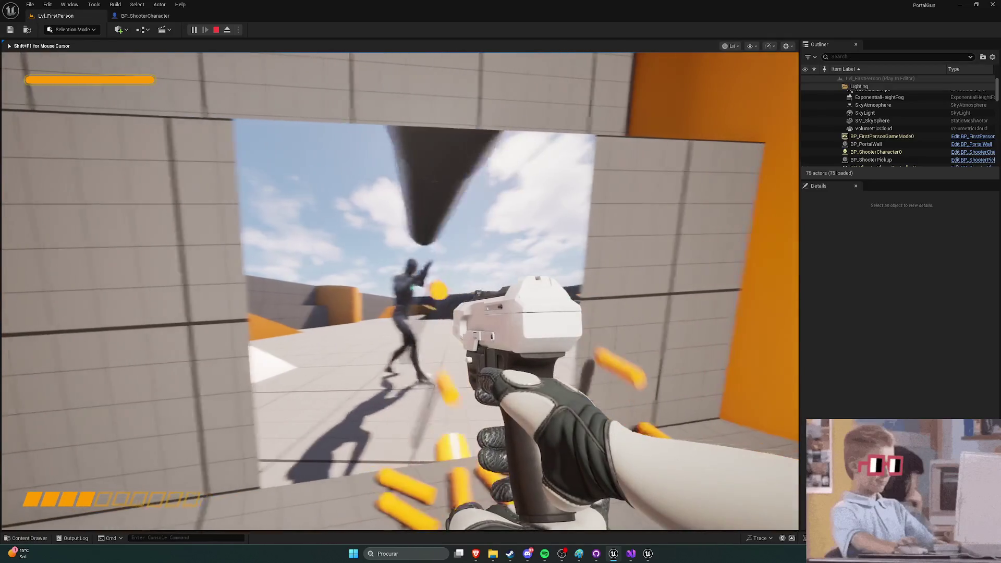
click(399, 291)
click(399, 290)
click(399, 291)
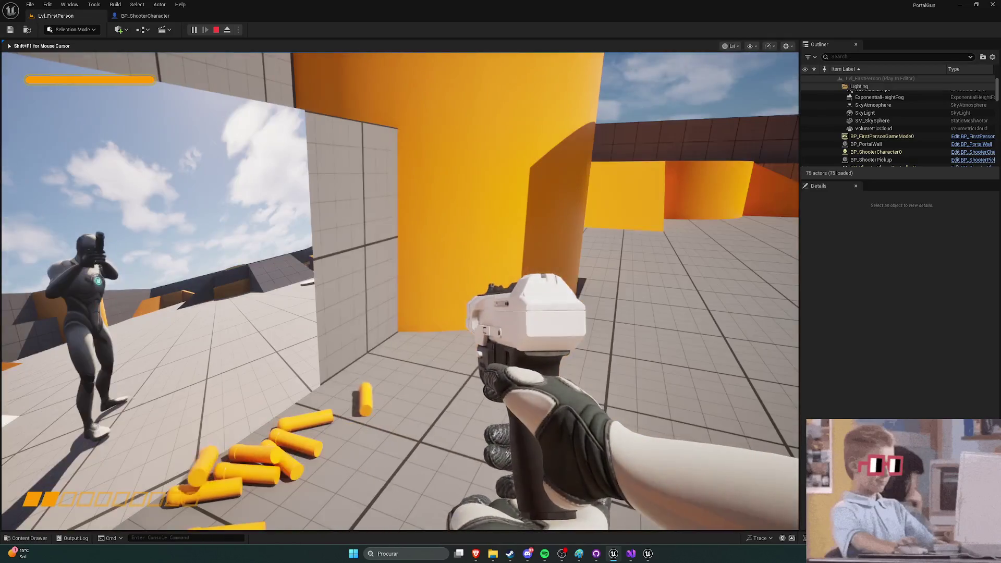
key(Escape)
drag(513, 178, 513, 178)
drag(283, 299, 283, 299)
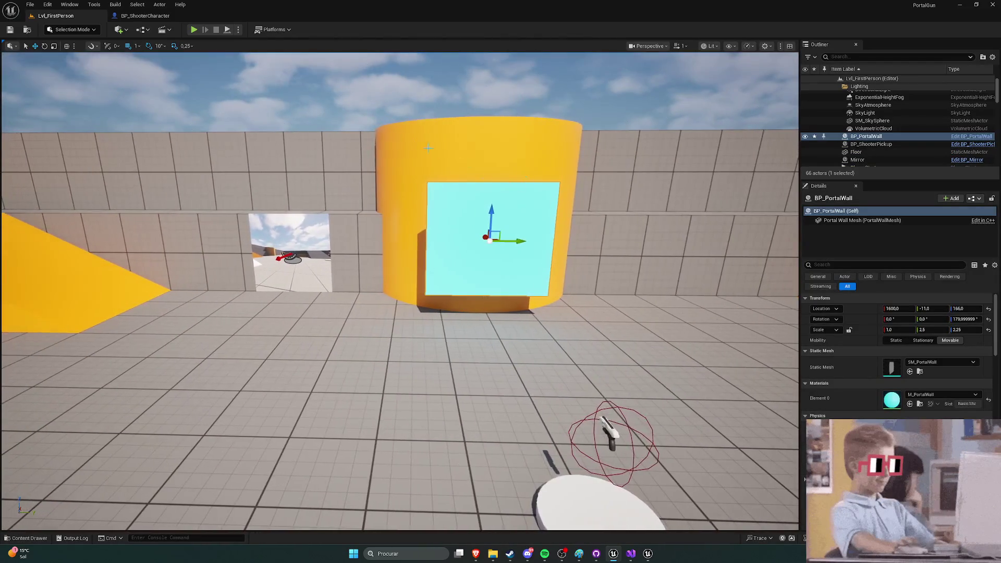
Step: Browse the Content Drawer to Content > Variant_Shooter > Blueprints and open BP_ShooterCharacter
key(ctrl+space)
click(273, 401)
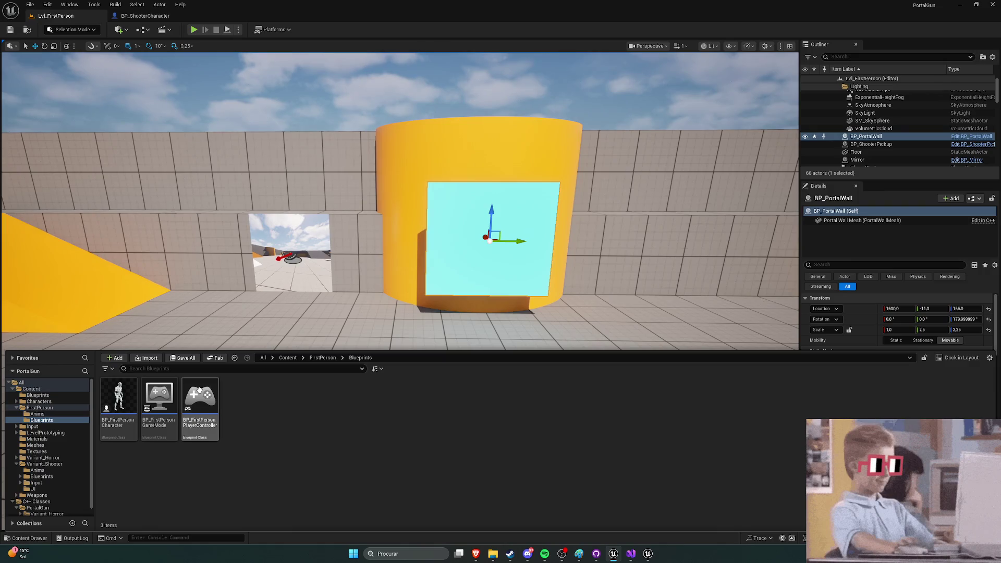
click(321, 357)
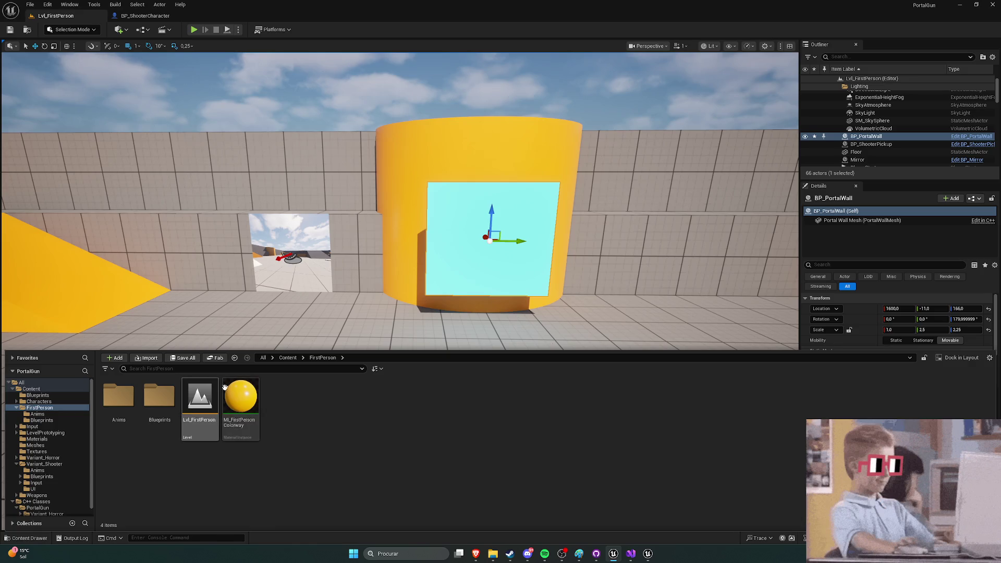
click(287, 358)
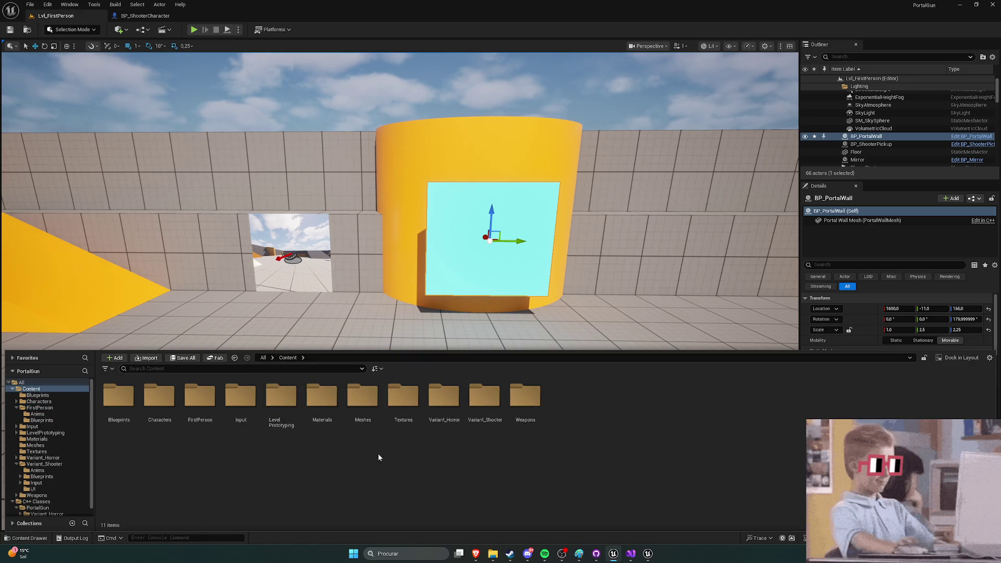
double_click(474, 398)
double_click(159, 397)
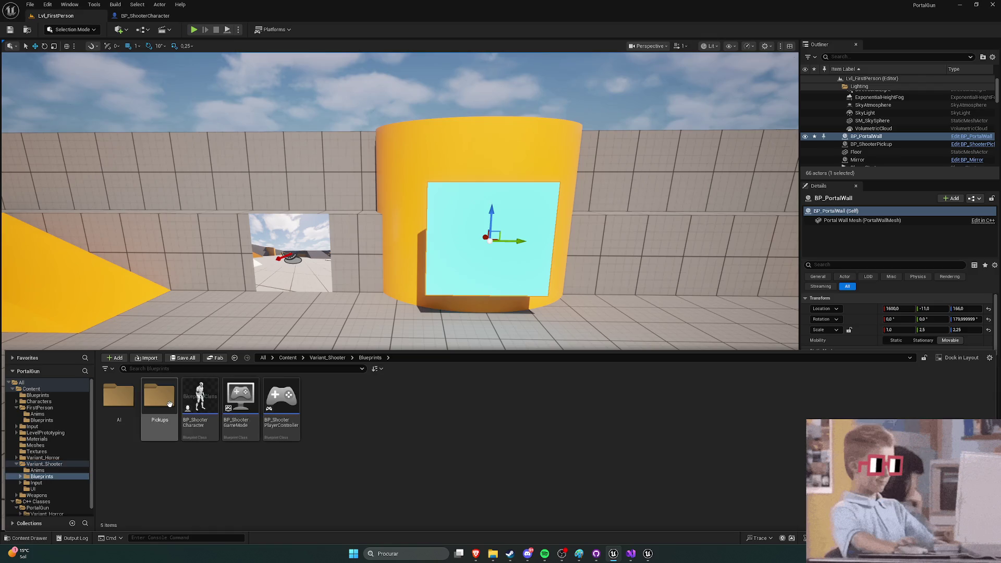
click(200, 403)
double_click(200, 403)
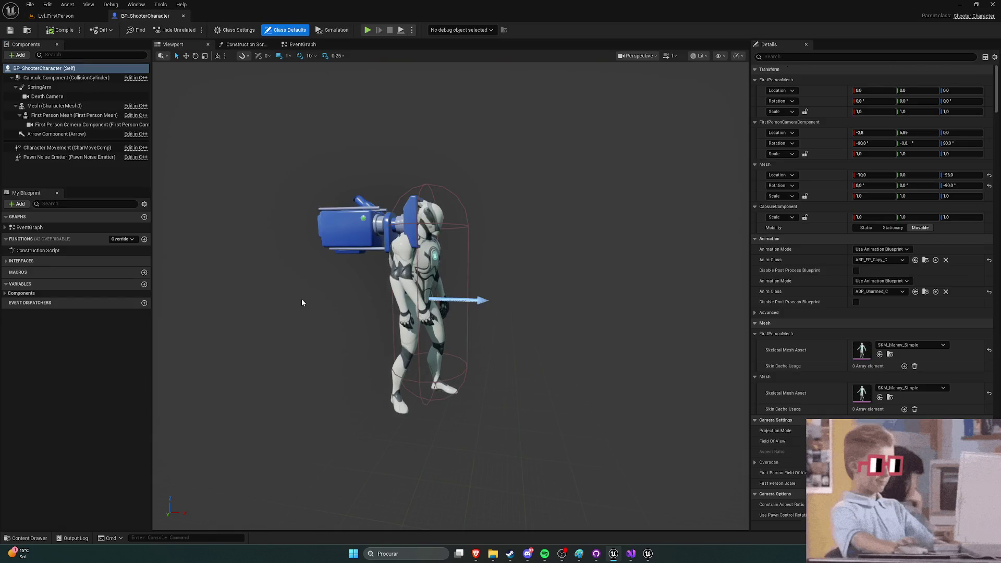
Step: Orbit and zoom the Blueprint viewport to inspect the shooter character
mouse_move(62, 159)
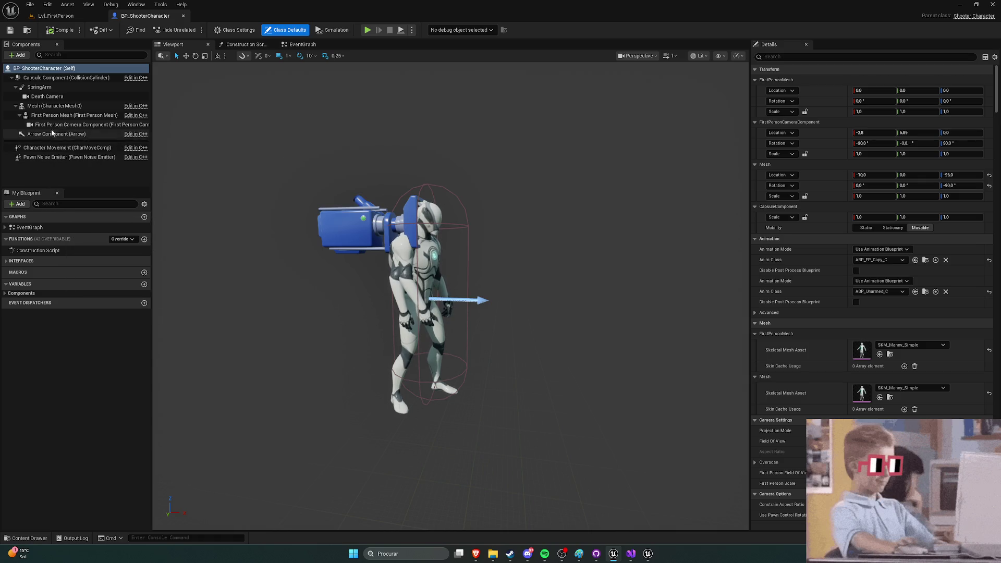
mouse_move(53, 127)
mouse_move(47, 101)
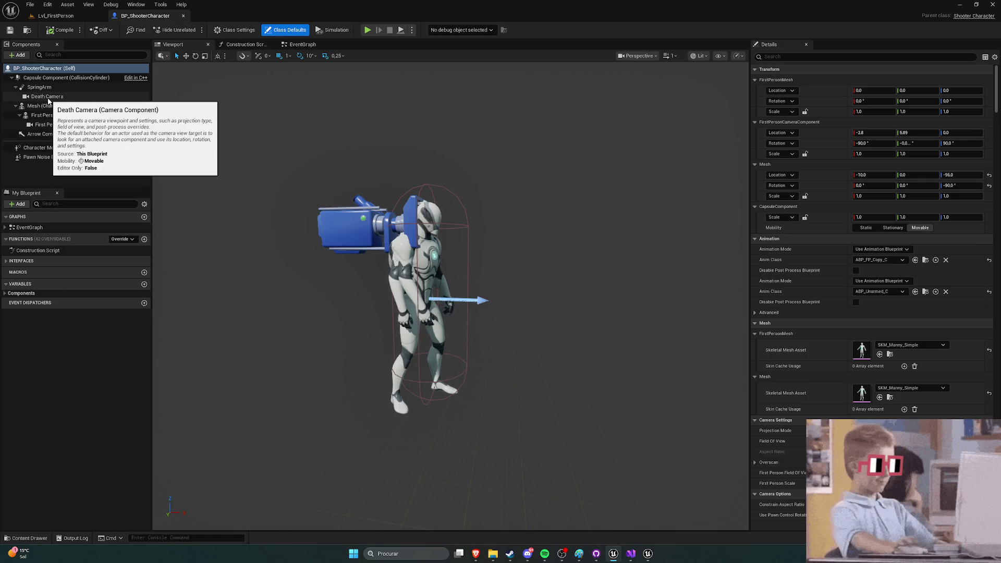
mouse_move(229, 192)
mouse_down()
mouse_move(328, 176)
mouse_move(509, 238)
mouse_up()
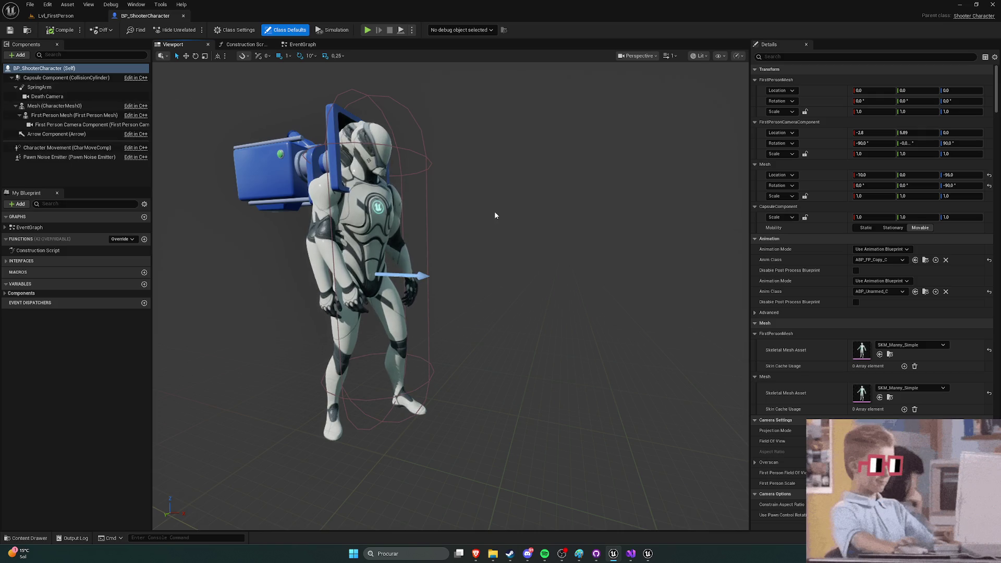
Step: Close the BP_ShooterCharacter tab and switch to the browser's portal tutorial
click(57, 16)
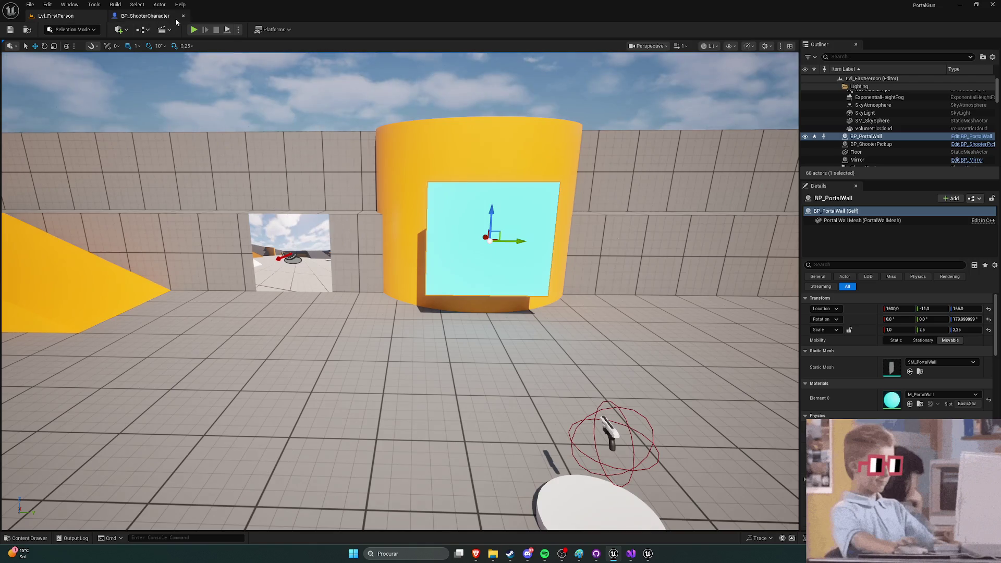
click(183, 15)
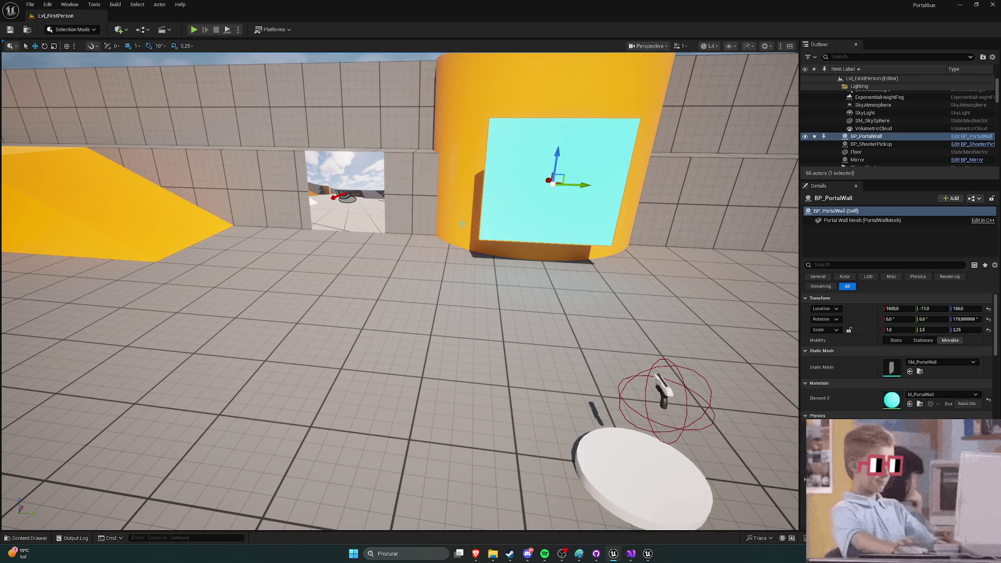
key(alt+Tab)
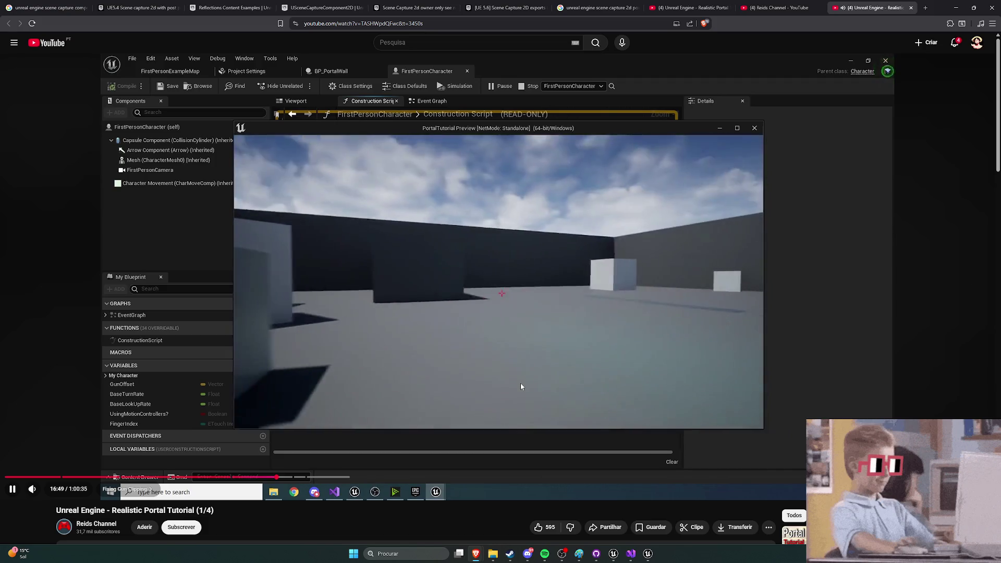
Step: Skip the tutorial ahead, pause it, and return to the Unreal editor
key(Left)
key(Left)
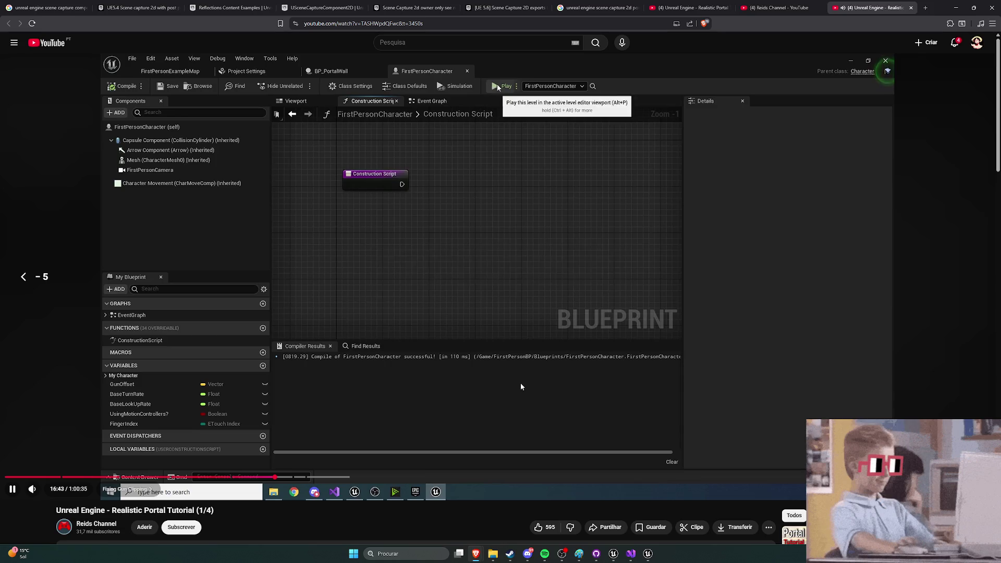
key(Right)
key(Right)
key(Right)
key(Right)
key(Right)
key(Right)
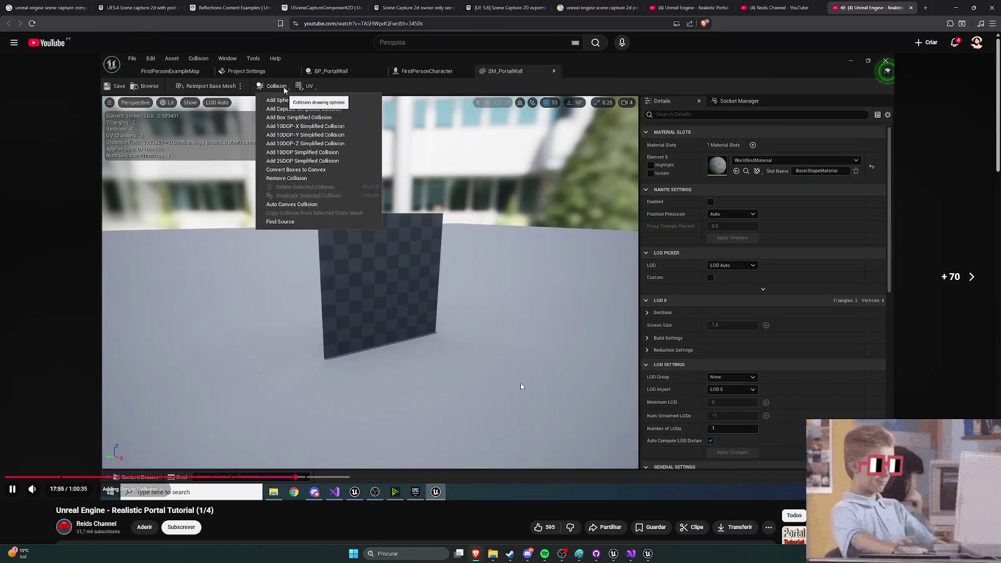
key(Right)
key(Right)
key(Right)
key(Right)
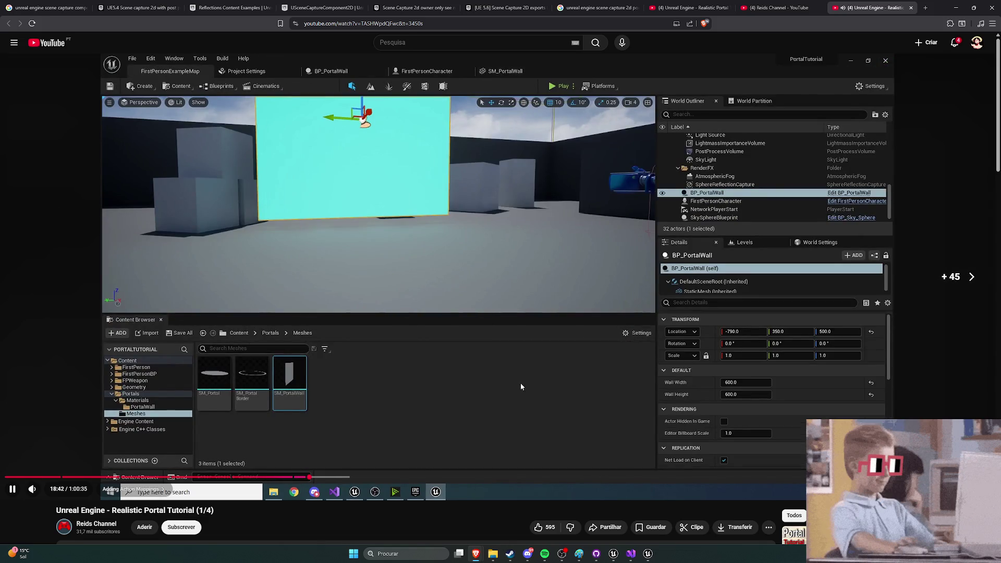
key(Right)
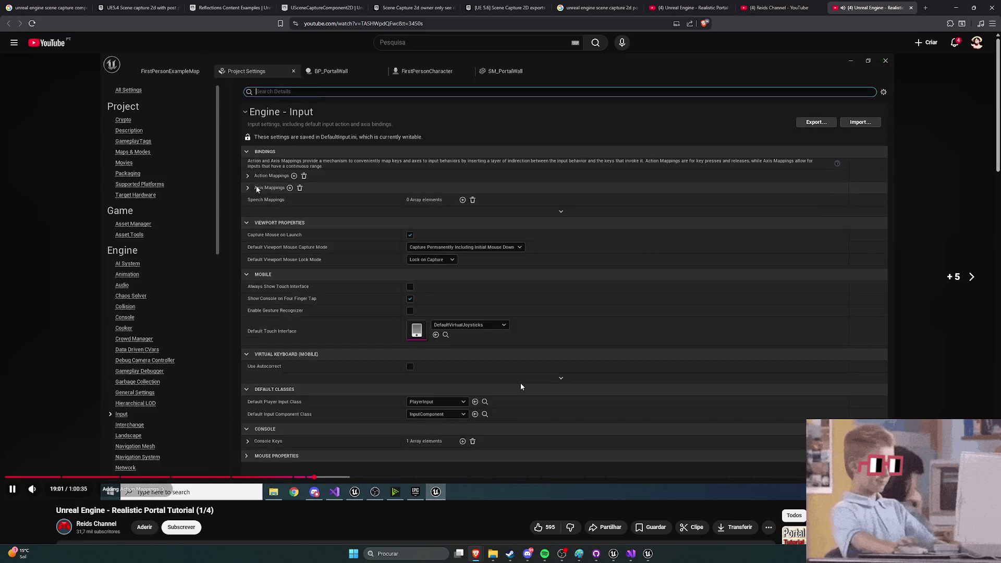
click(549, 386)
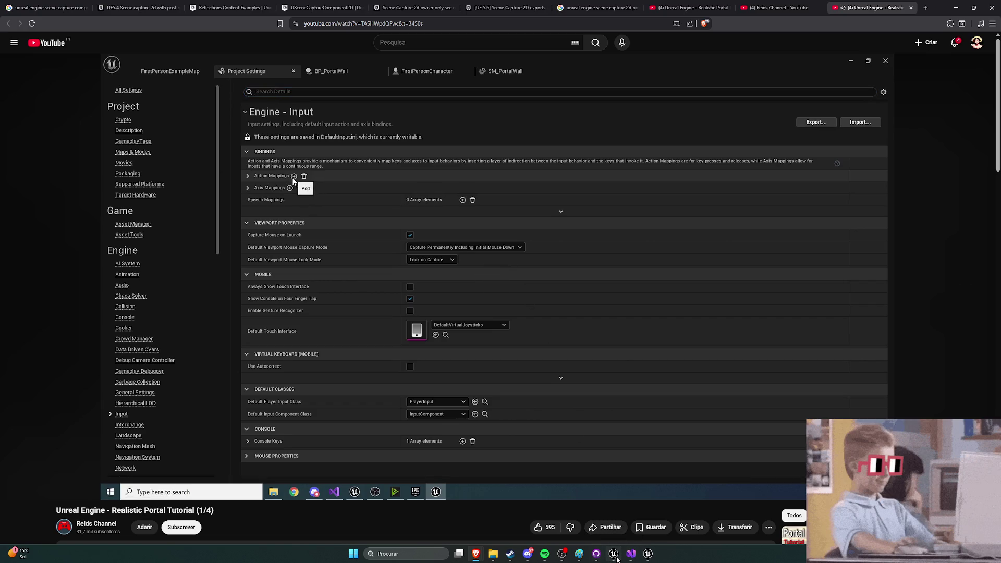
click(614, 554)
Step: Turn the view toward the portal wall, toggle its gizmo rotate then move, and show the Content Drawer
drag(357, 268, 417, 268)
key(e)
key(w)
key(ctrl+space)
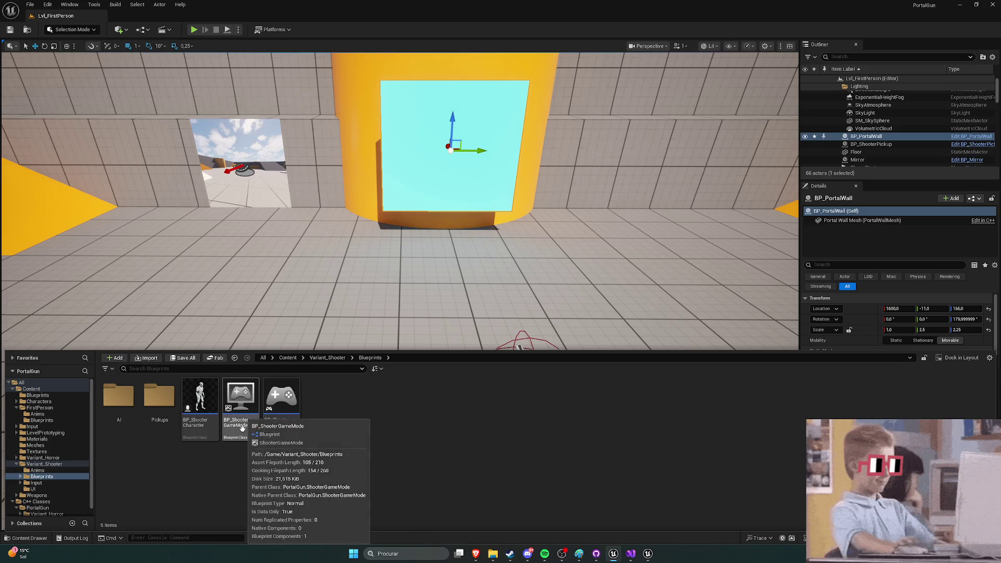
Step: Open BP_ShooterPlayerController, dock it into the main window, review it, and close it
double_click(281, 403)
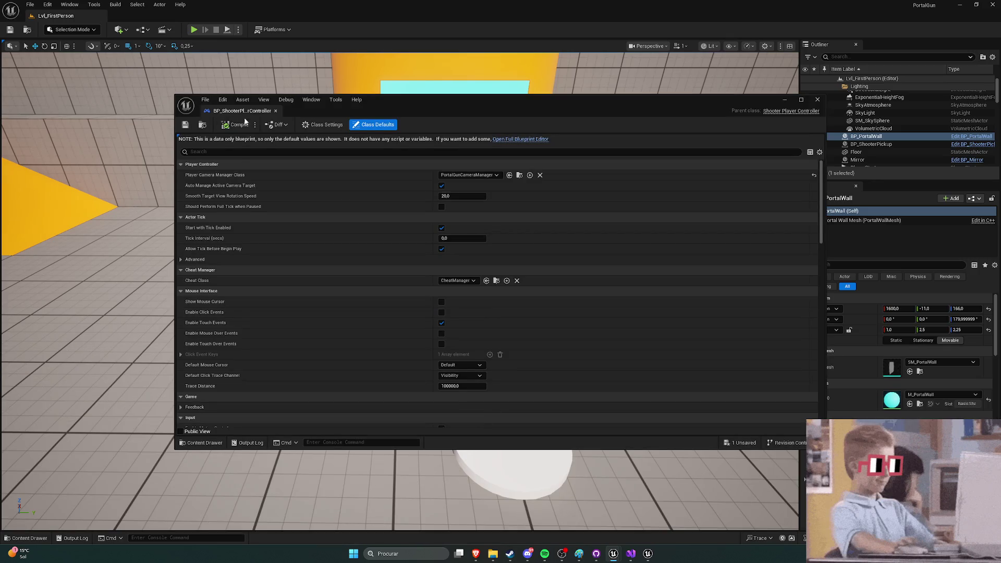
drag(265, 111, 181, 17)
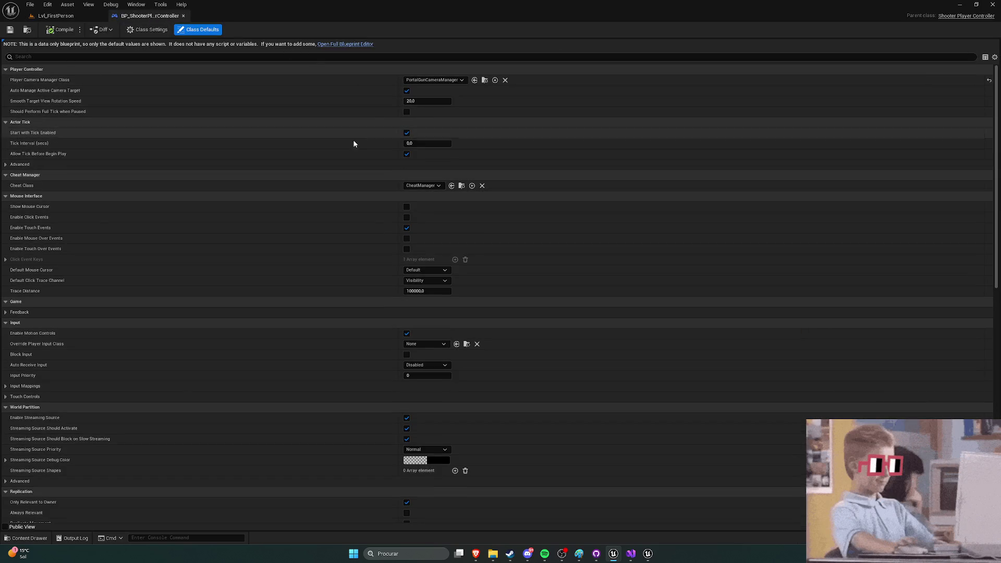
scroll(314, 158, down, 5)
scroll(313, 162, up, 5)
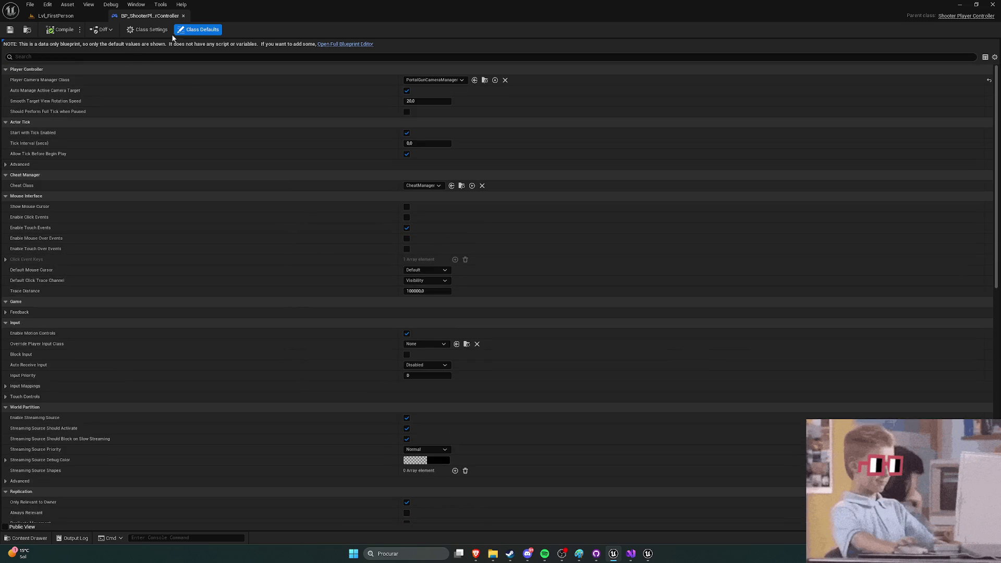
click(183, 15)
Step: Browse the Content Drawer to Variant_Shooter > Input > Actions
key(ctrl+space)
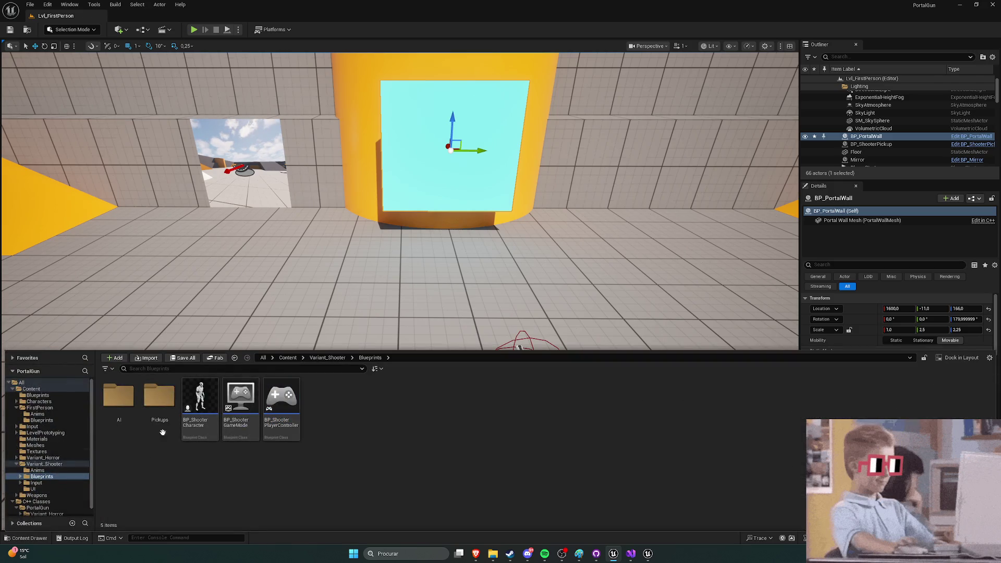
click(327, 358)
double_click(200, 396)
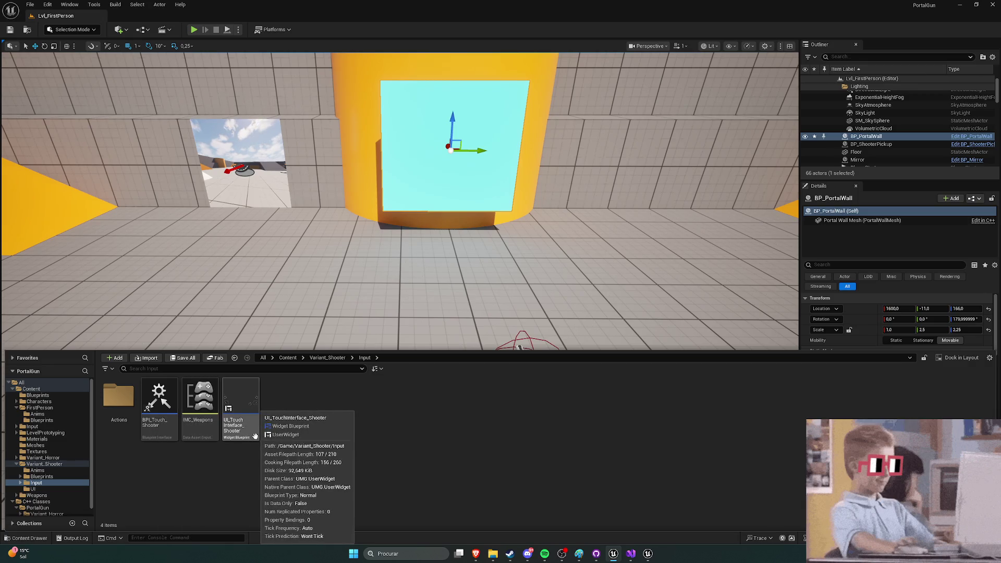
double_click(119, 412)
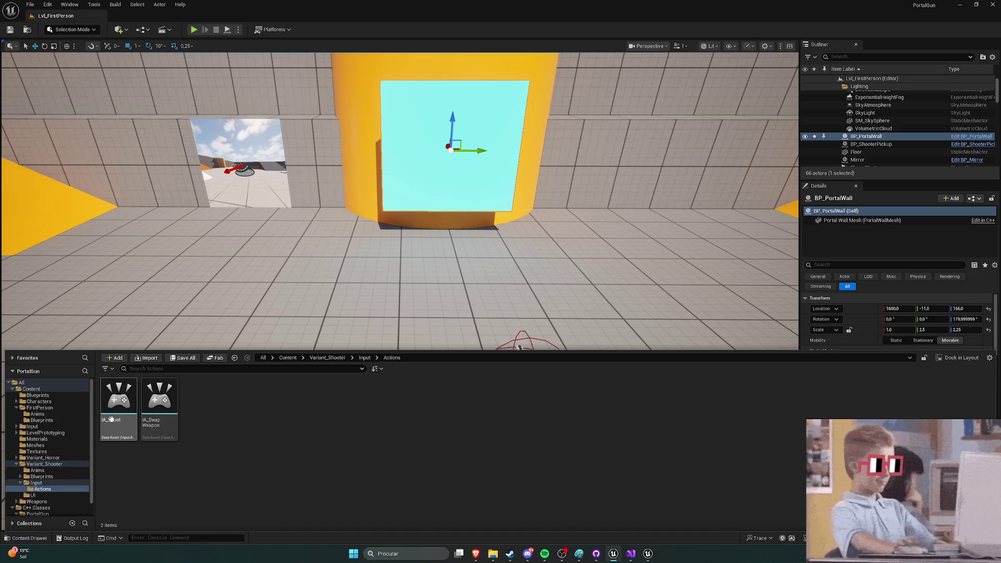
right_click(229, 420)
mouse_move(262, 279)
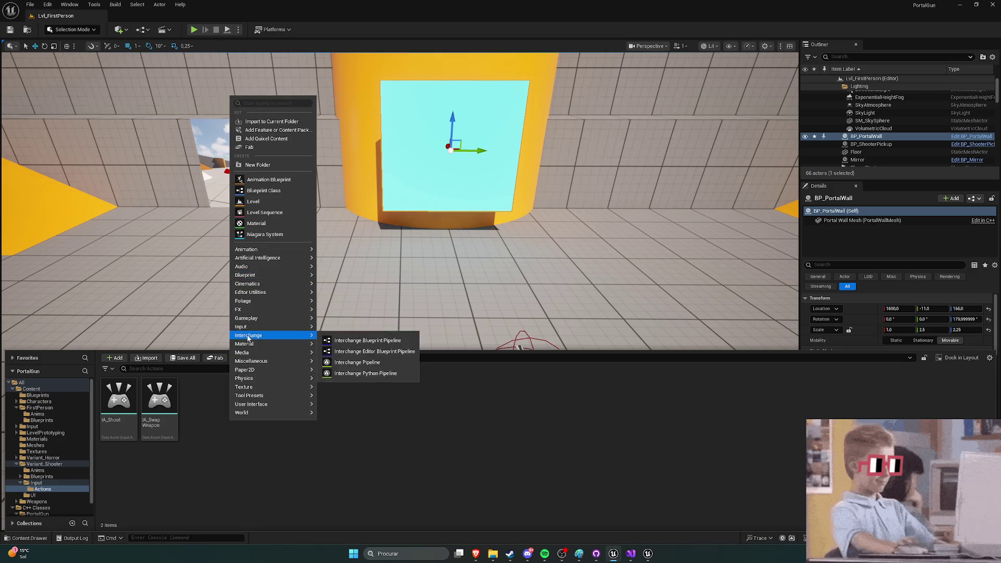
click(311, 468)
Step: Open IA_Shoot, check its Triggers list, close it, and return to the tutorial
double_click(123, 401)
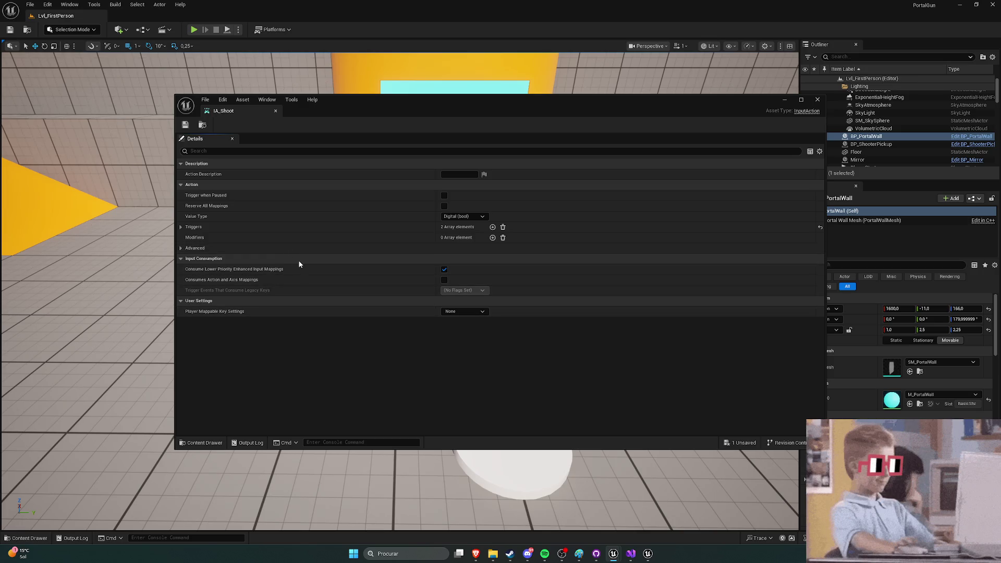
click(181, 227)
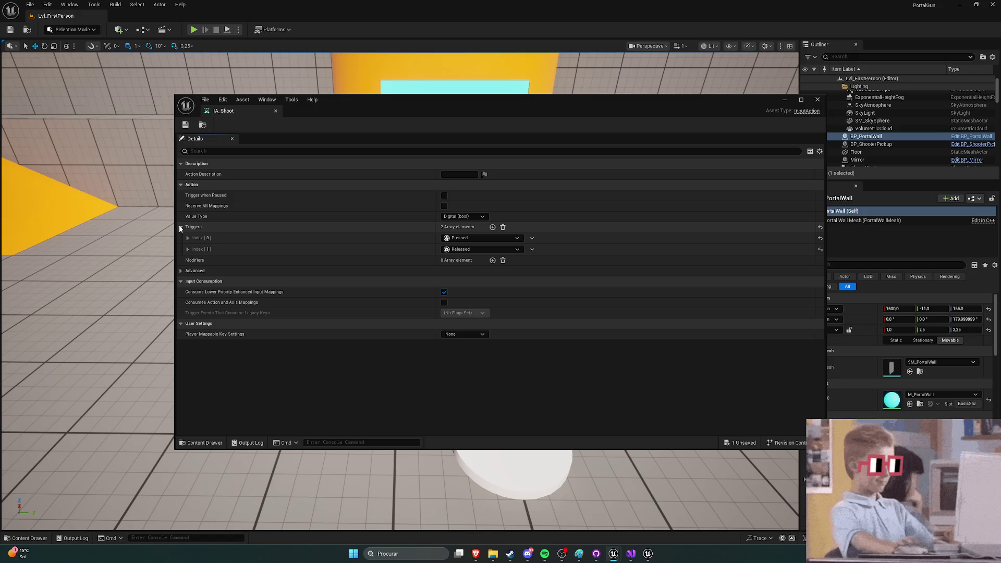
click(181, 228)
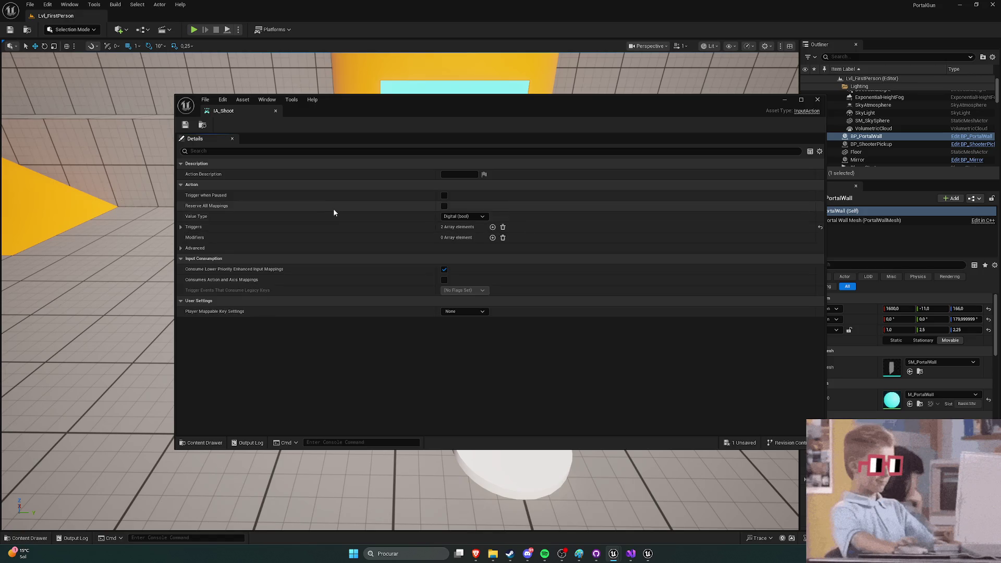
click(817, 100)
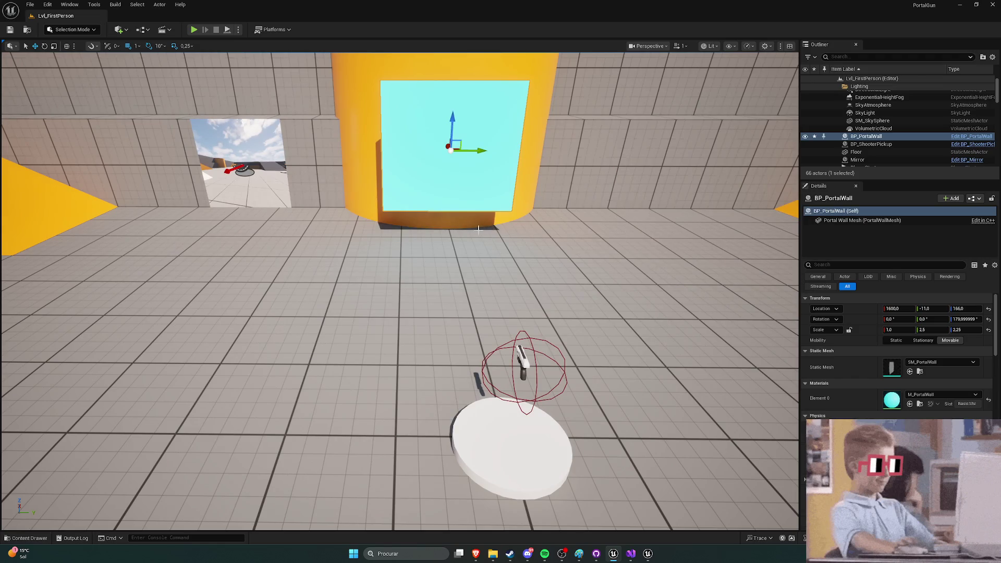
scroll(468, 240, down, 5)
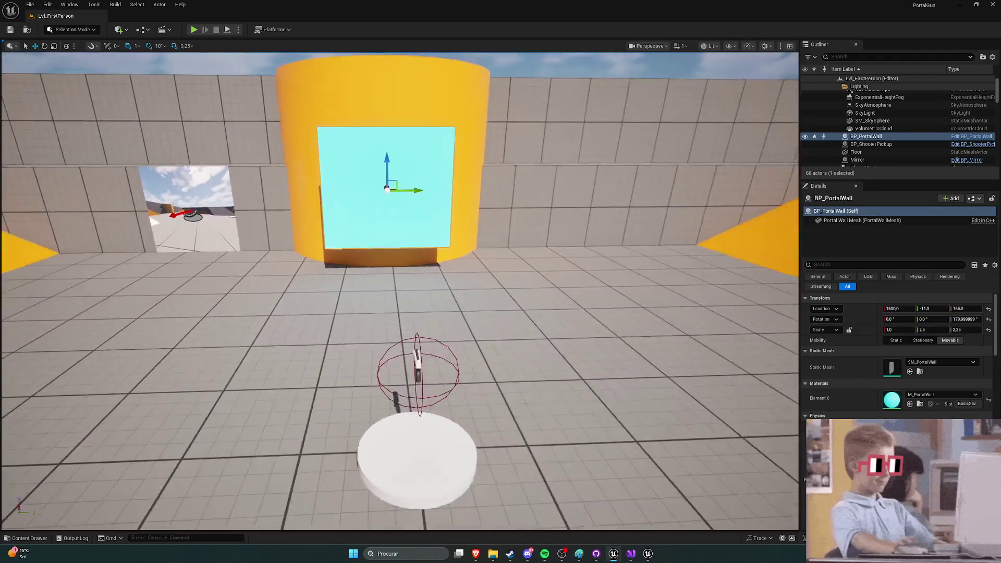
key(alt+Tab)
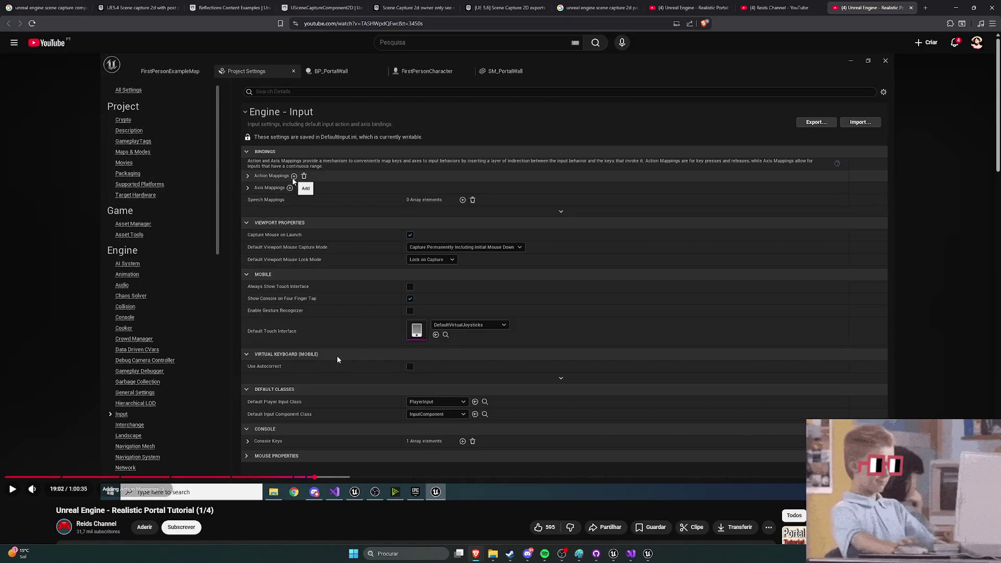
Step: Resume the tutorial and skip past the FirePortalA and FirePortalB input events to about 20:51
click(402, 378)
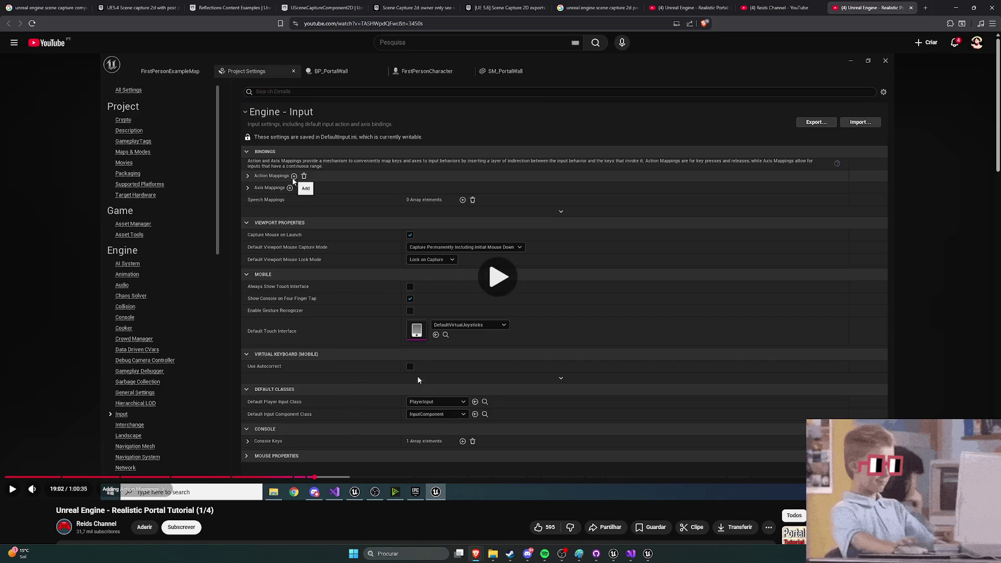
key(Right)
key(Right)
key(Right)
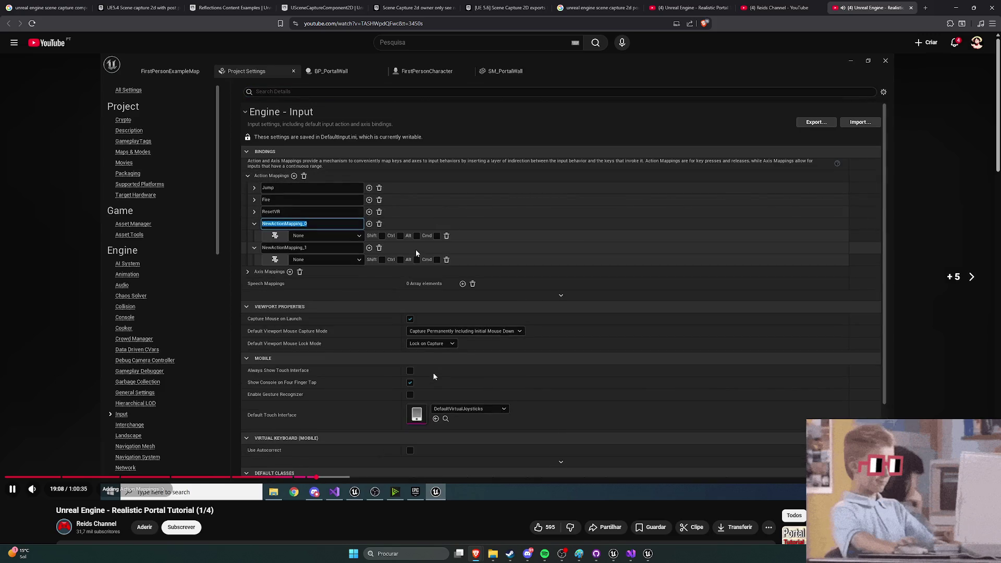
key(Right)
key(Right)
key(Right)
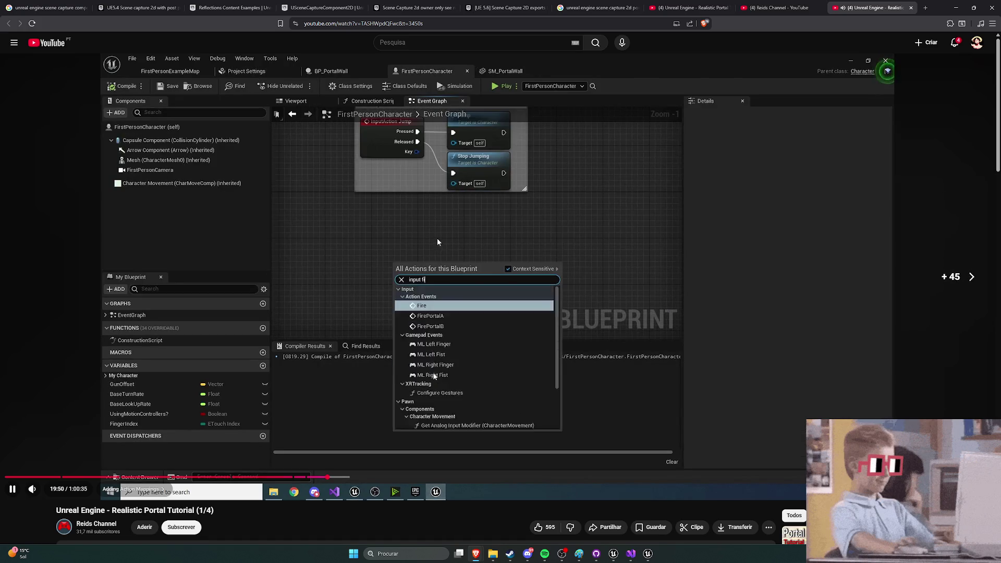
key(Right)
key(Right)
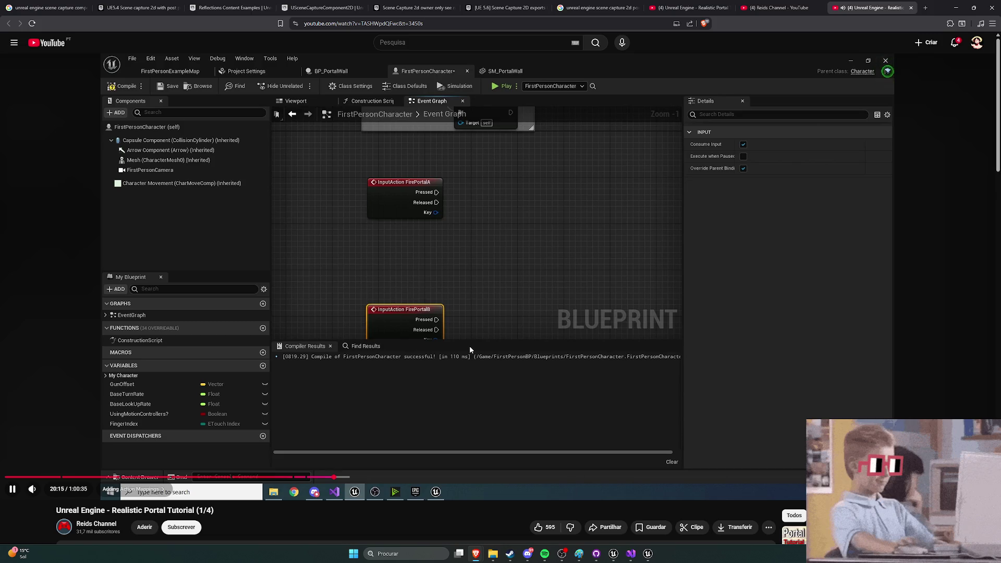
key(Right)
key(Right)
key(Right)
key(Right)
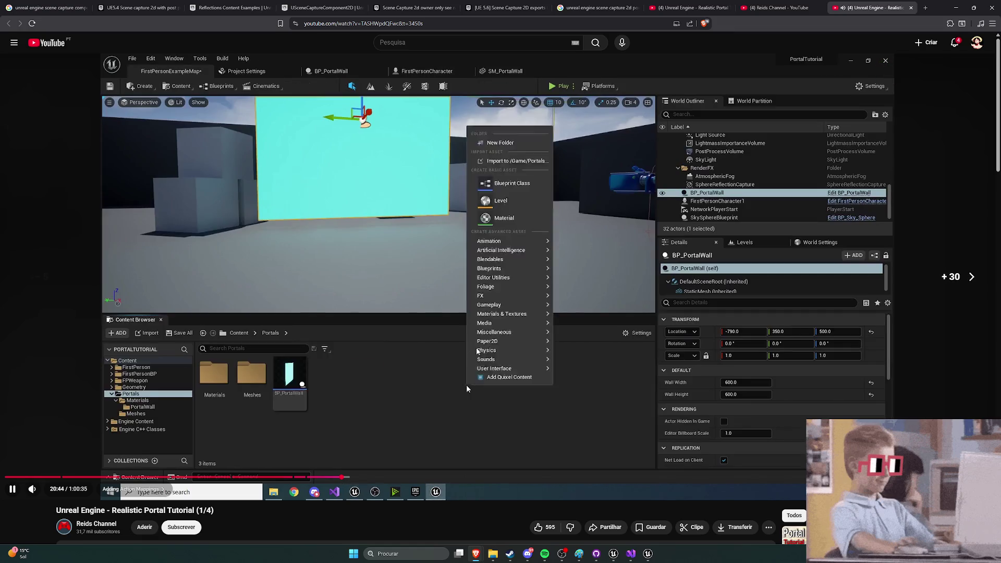
key(Left)
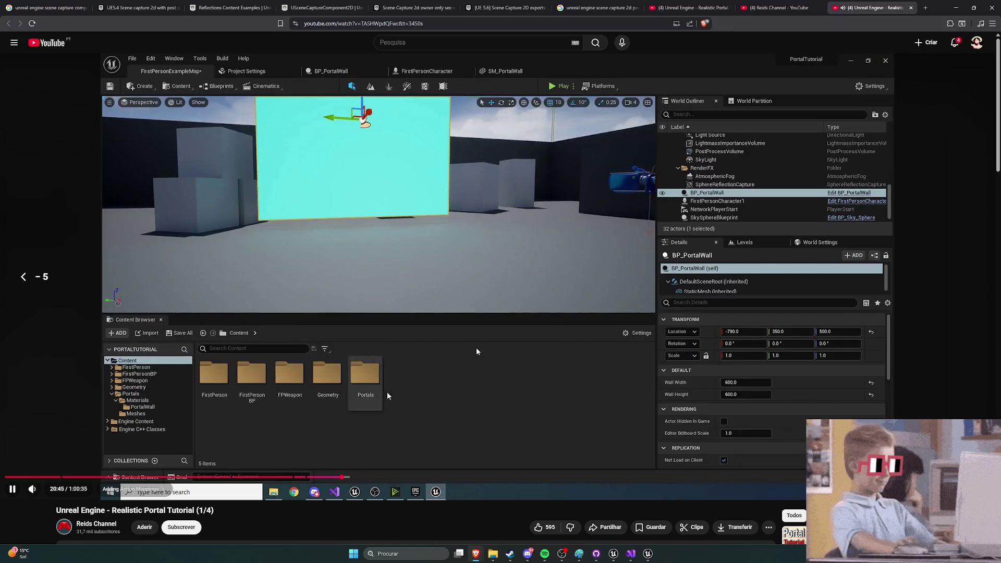
key(Right)
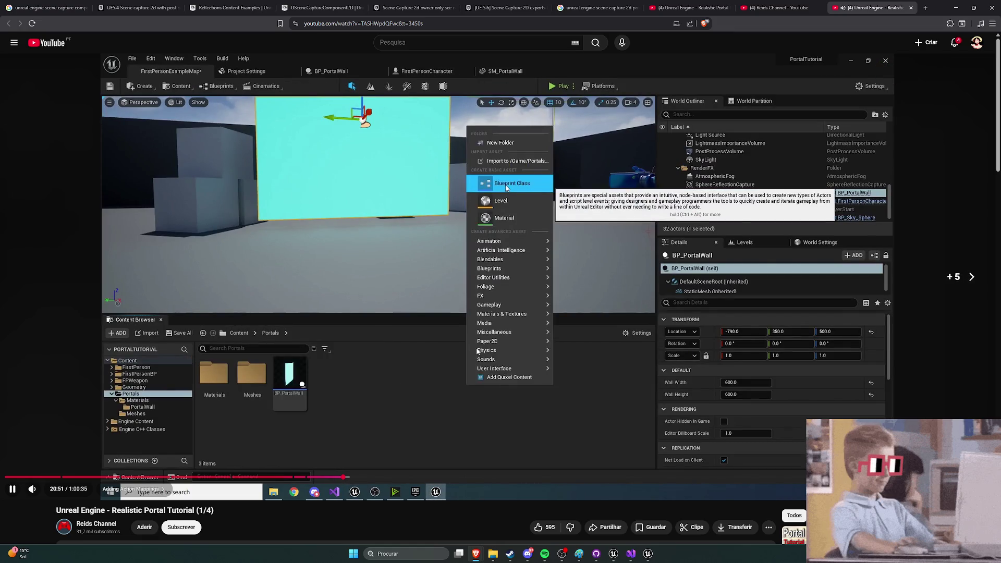
key(Right)
key(Right)
key(Right)
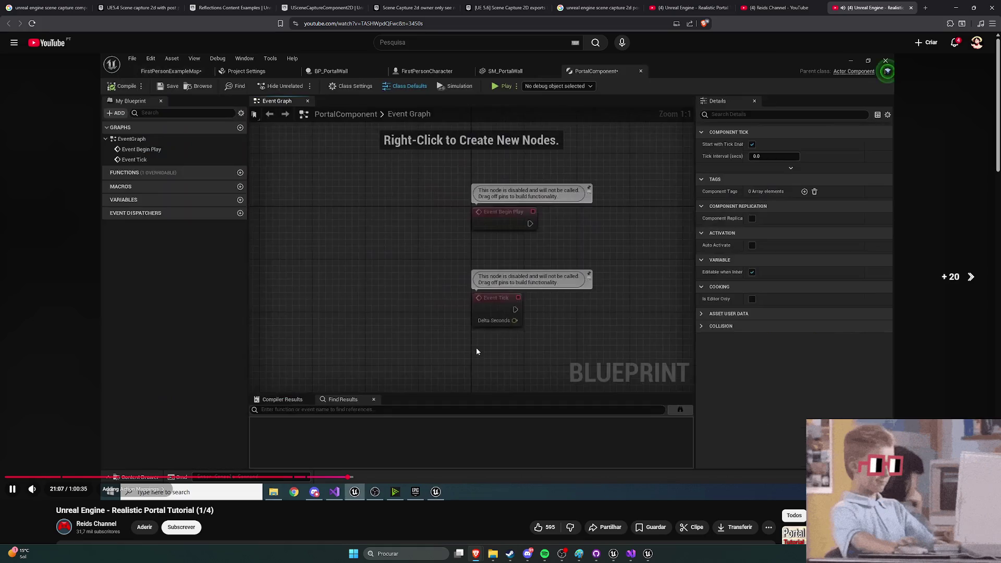
Step: Rewind the tutorial to the parent class choice, then skip ahead to the renamed function
key(Left)
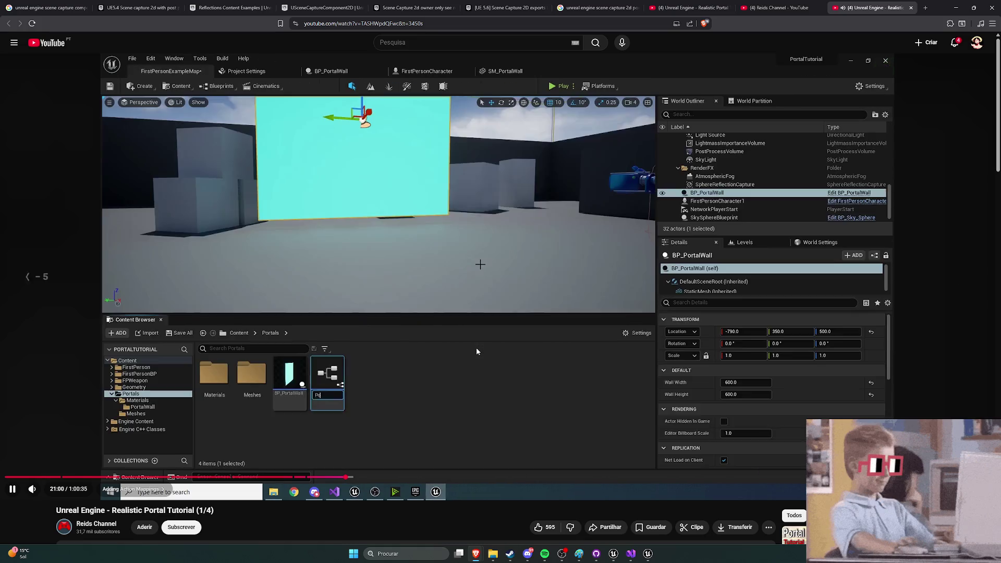
key(Left)
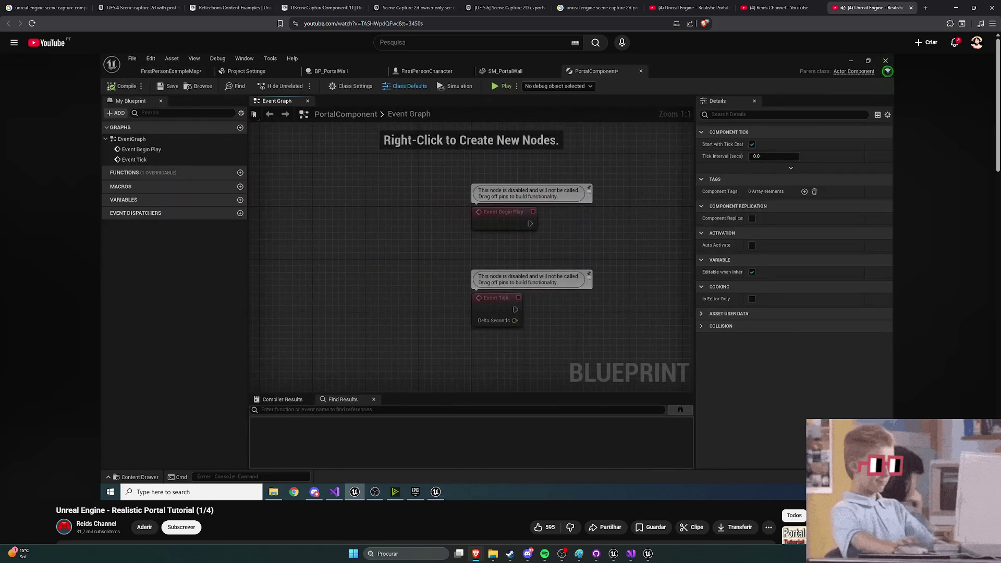
key(l)
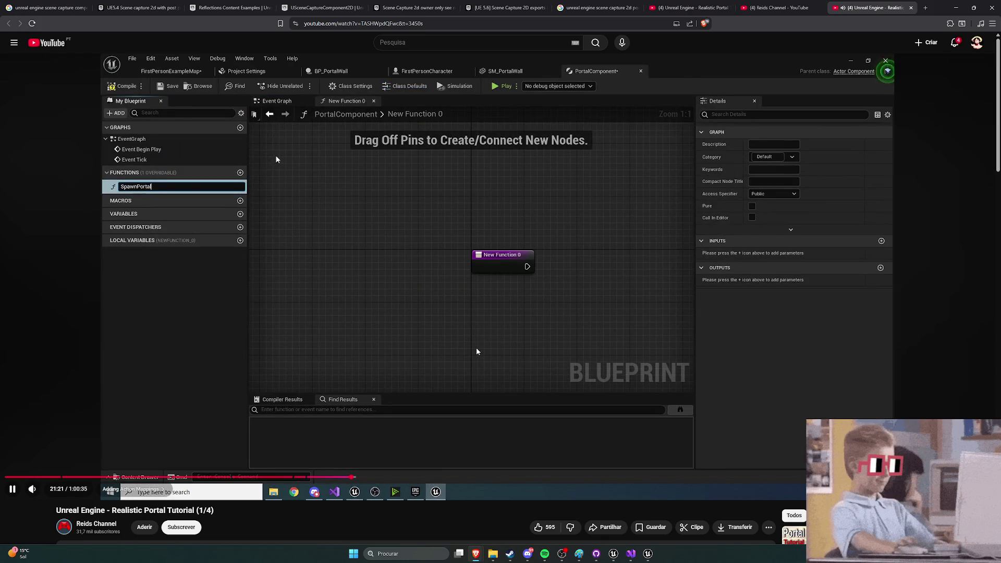
key(Right)
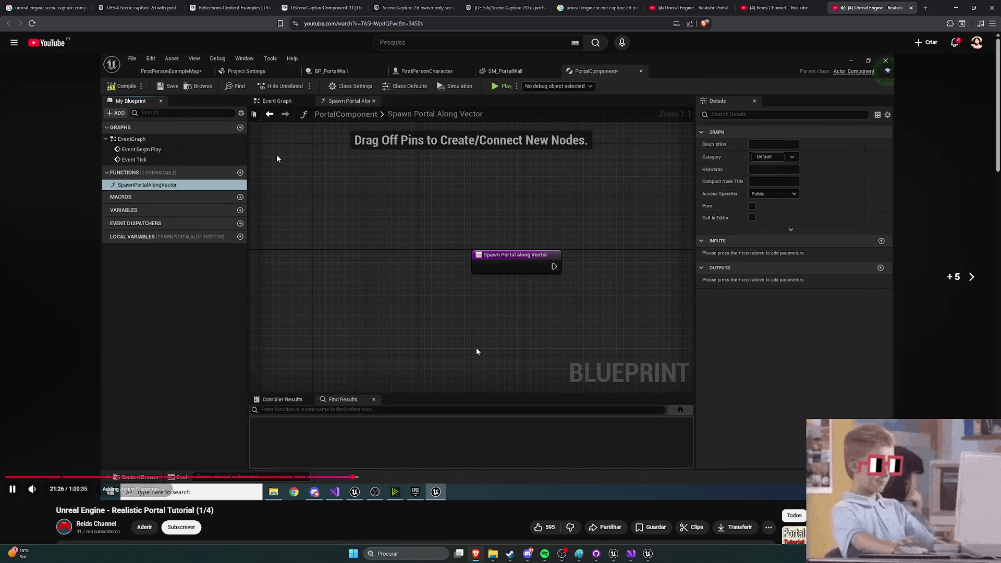
key(Right)
key(Right)
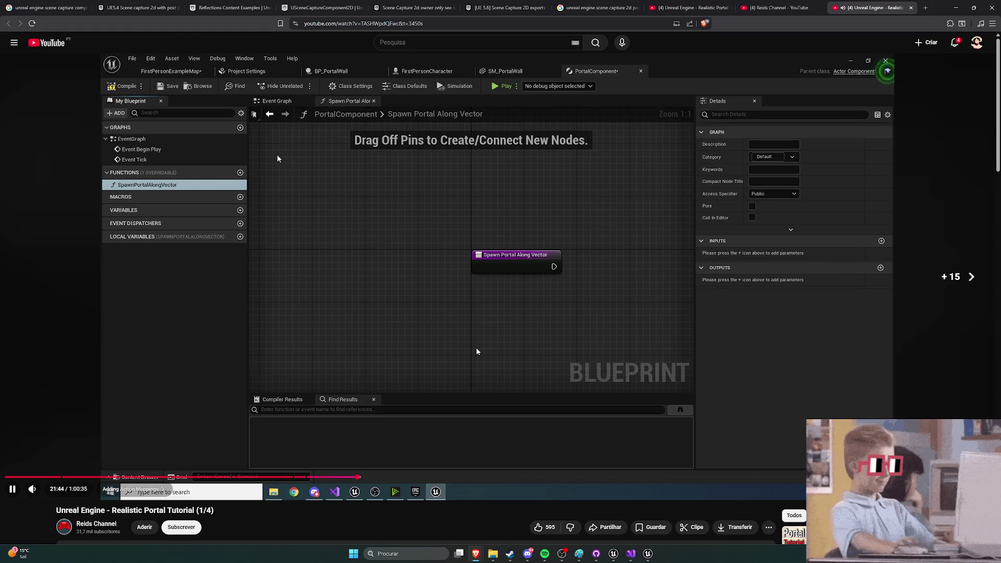
key(Right)
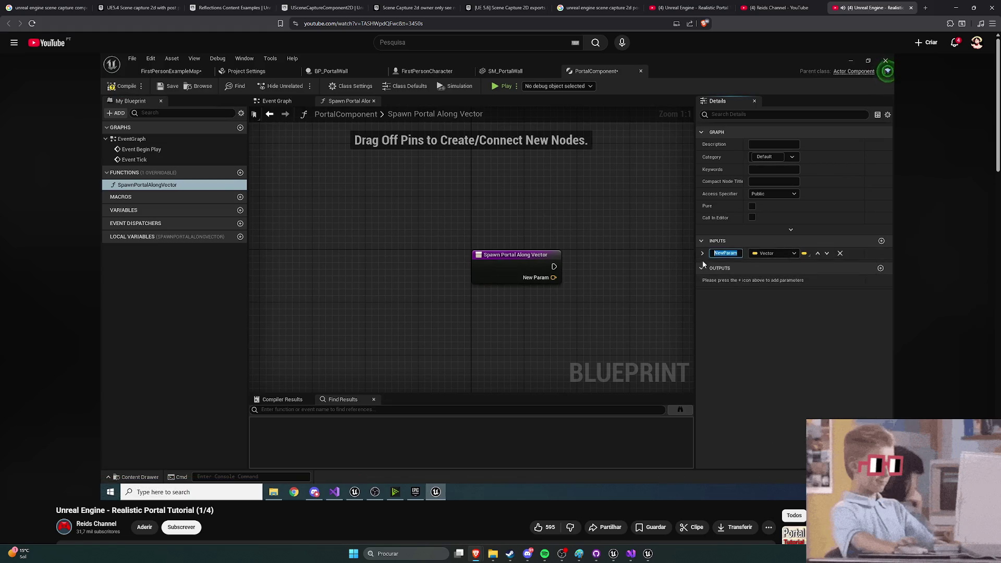
mouse_move(395, 323)
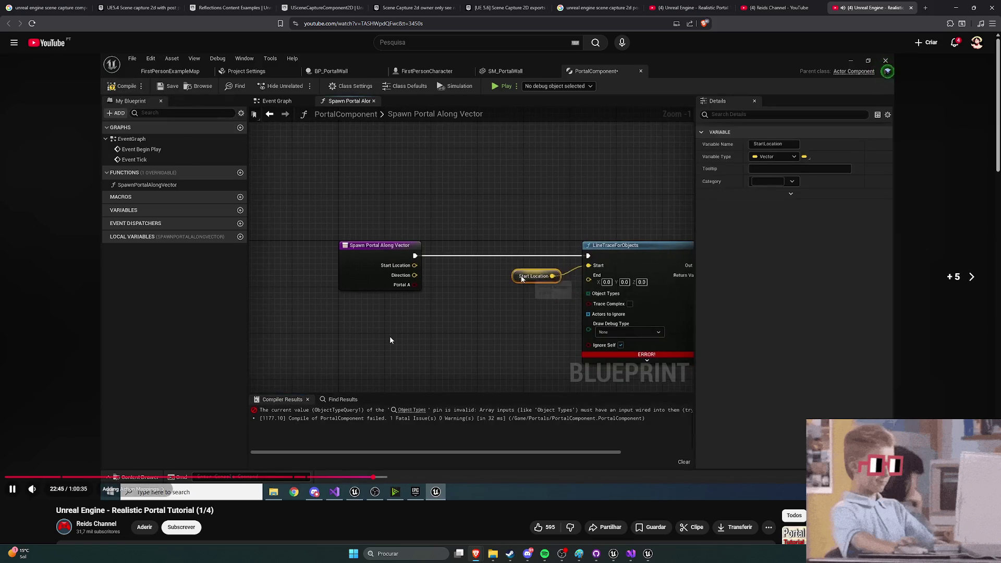
Step: Skip the tutorial forward past the LineTraceForObjects setup to the collision settings around 25:25
click(524, 373)
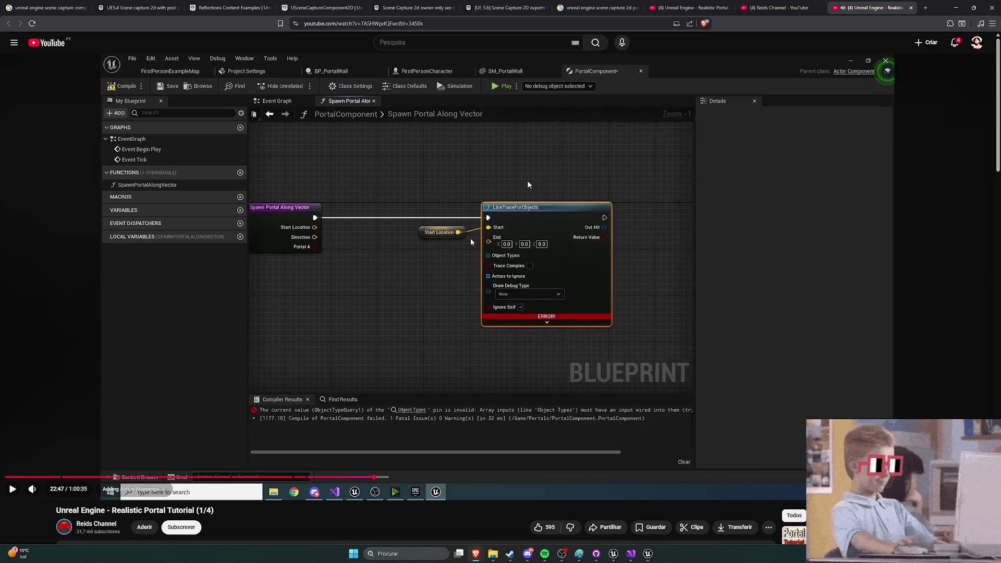
click(466, 360)
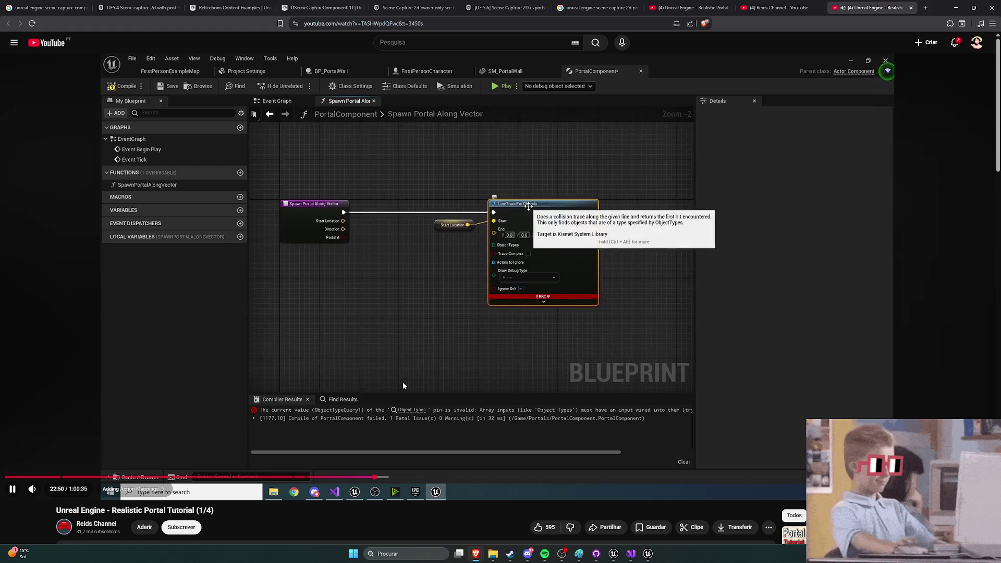
key(Right)
key(Right)
key(Right)
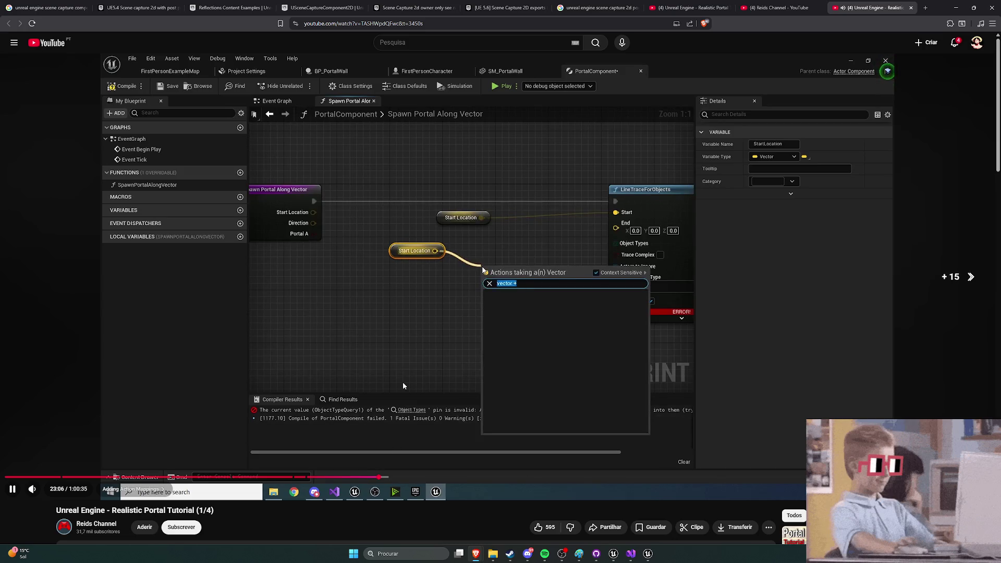
key(Right)
key(Right)
key(Right)
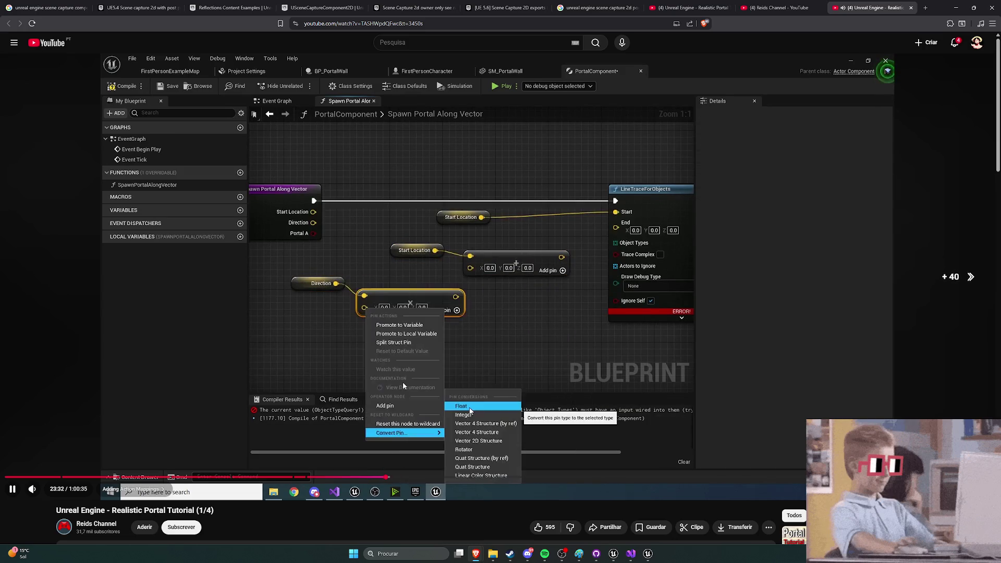
key(Right)
key(Right)
key(Right)
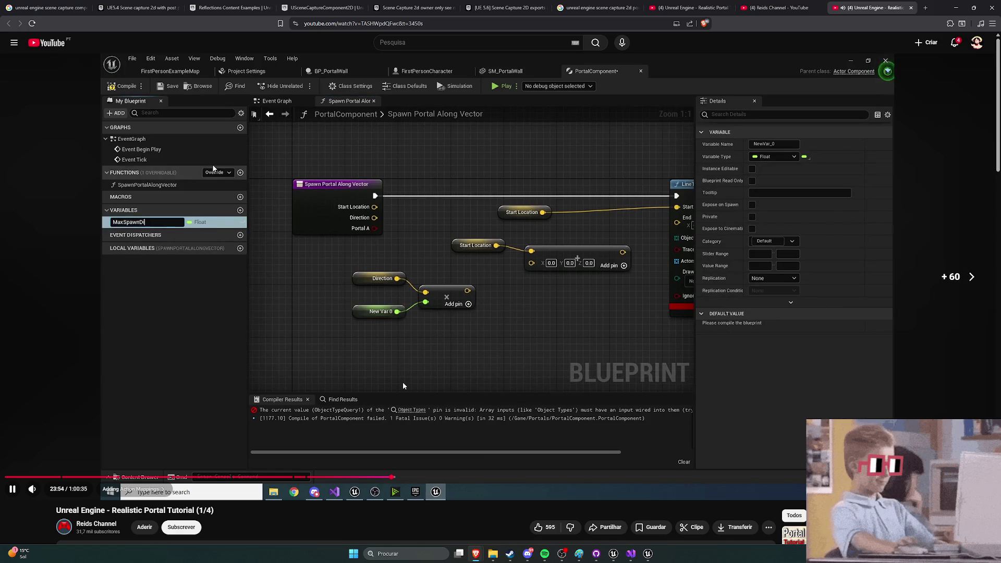
key(Right)
key(Right)
key(Right)
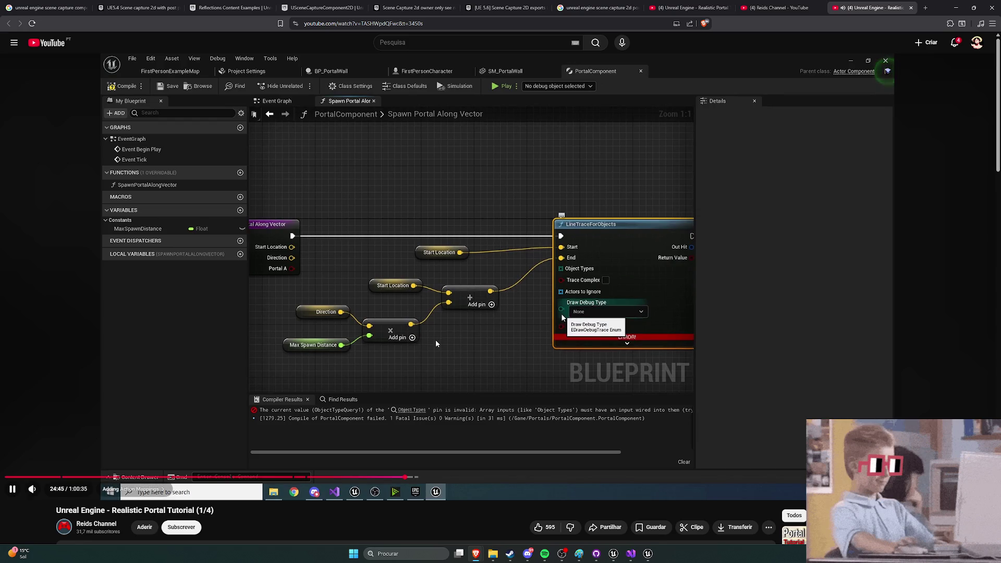
key(Right)
key(Right)
key(Right)
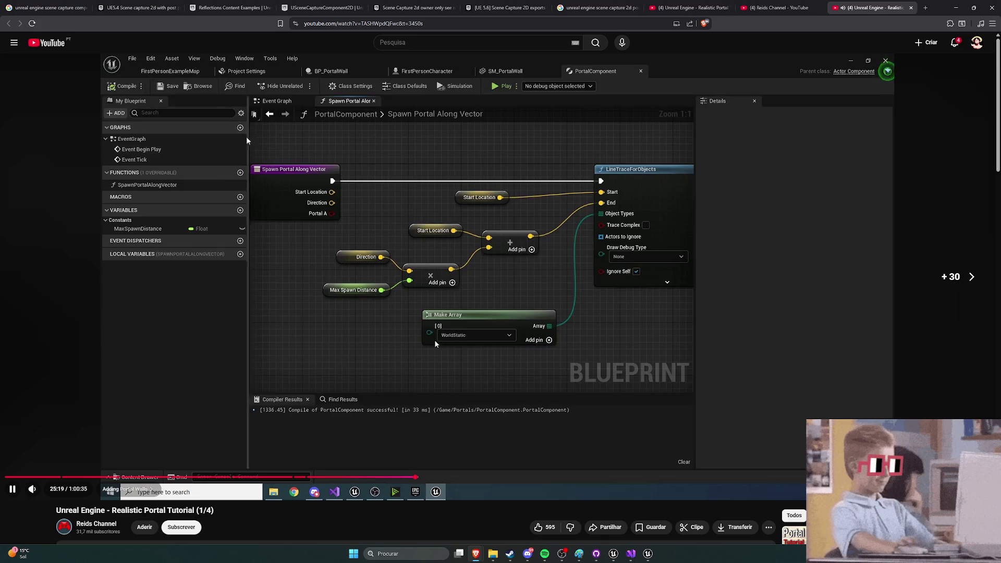
key(Right)
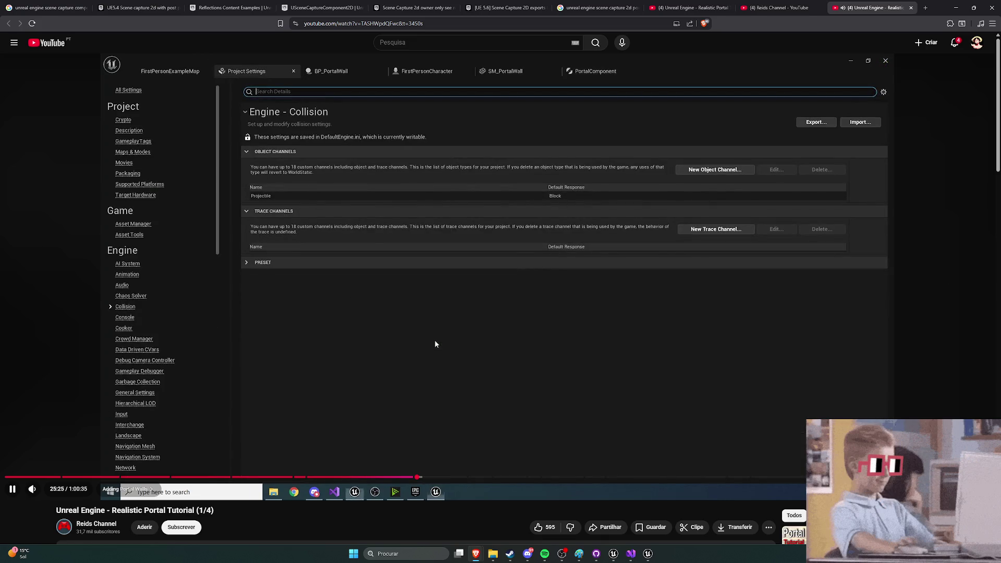
Step: Pause the tutorial at its New Object Channel collision step and switch to Unreal
key(Left)
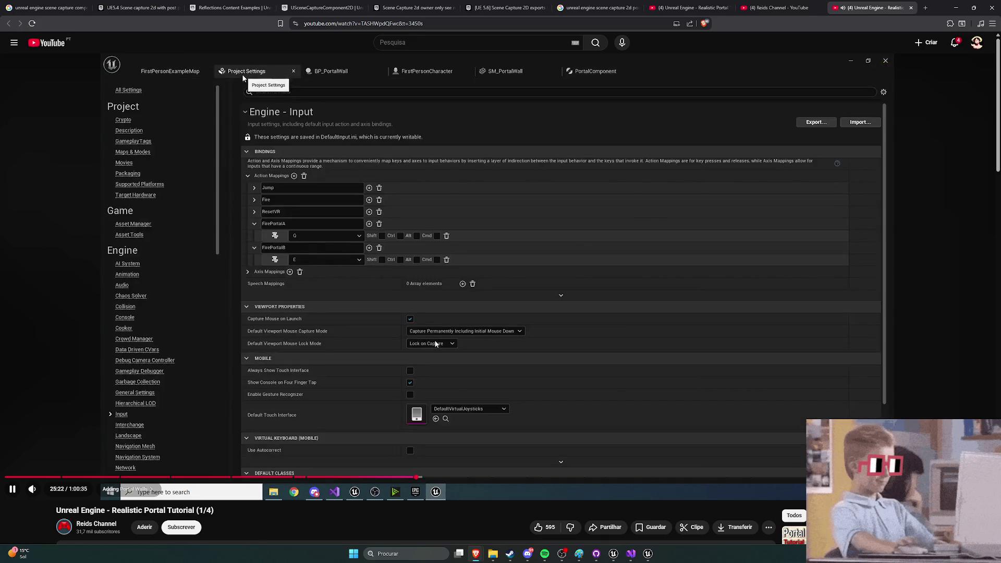
key(Right)
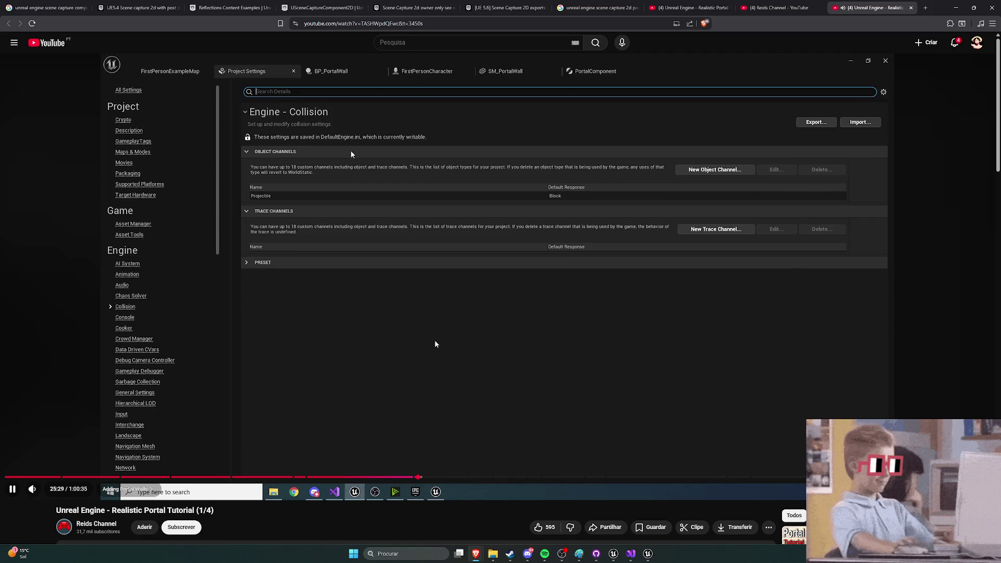
click(486, 336)
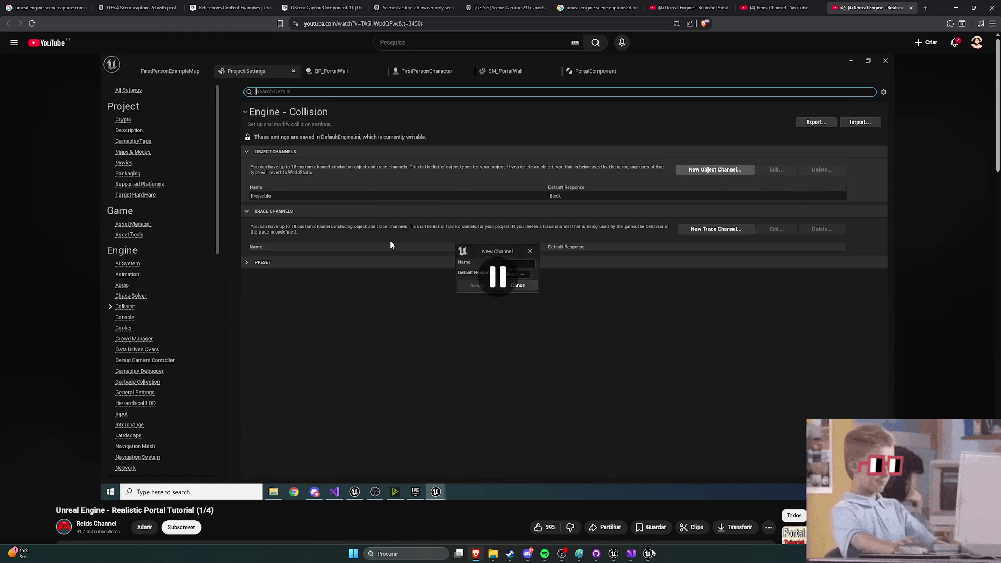
click(613, 554)
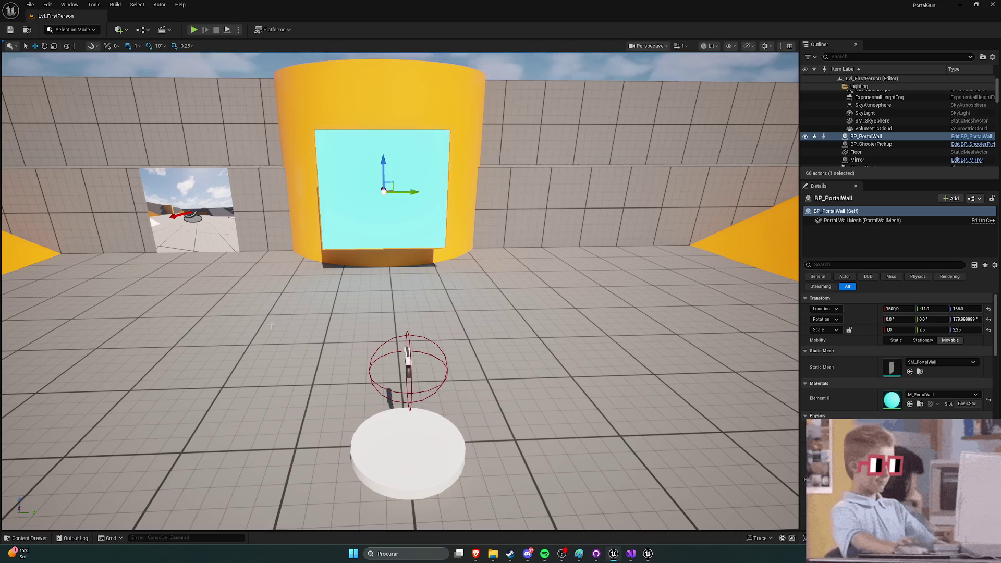
Step: Close Editor Preferences and open Project Settings at the Engine - Collision page
click(47, 4)
click(63, 121)
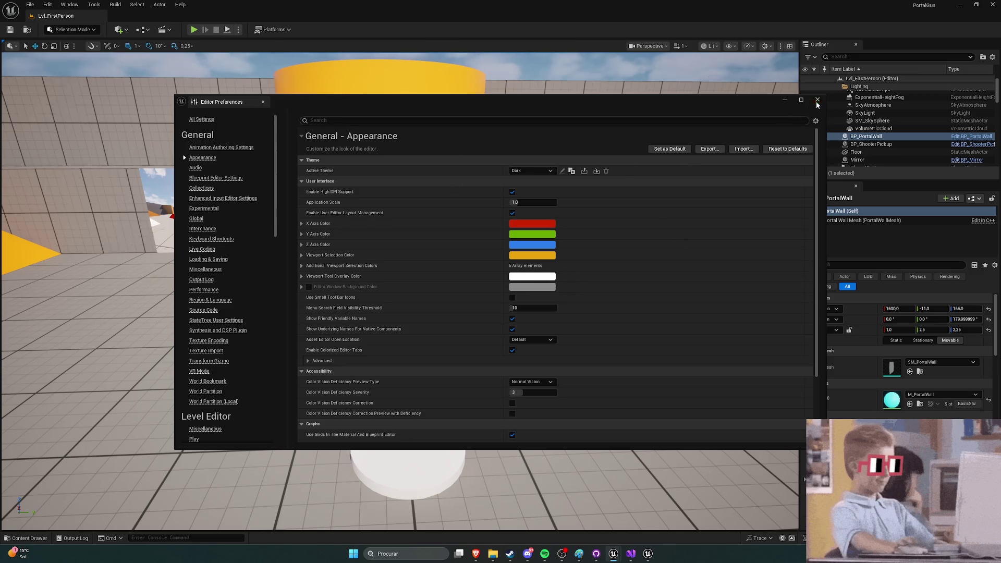
click(817, 100)
click(47, 4)
click(60, 139)
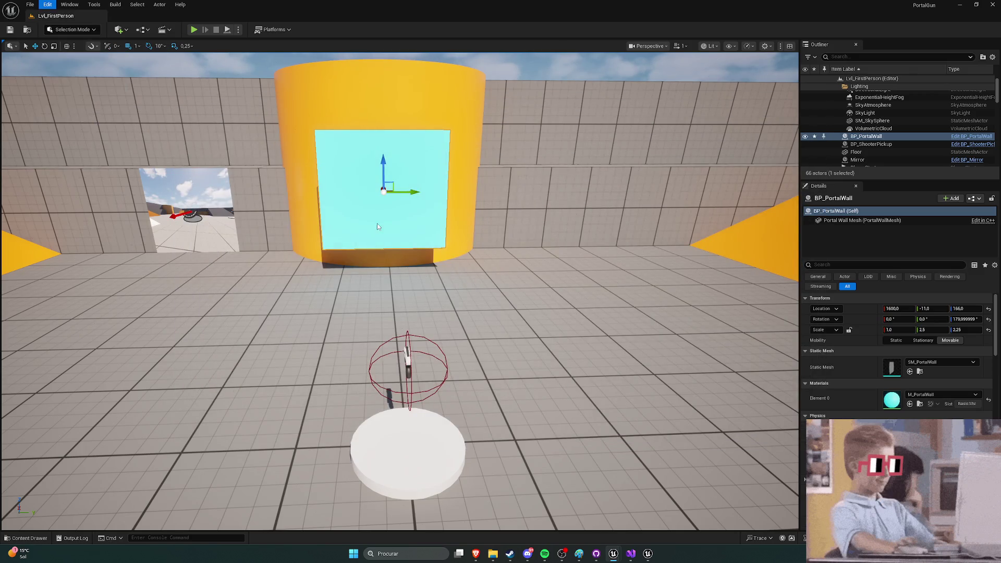
scroll(237, 175, up, 1)
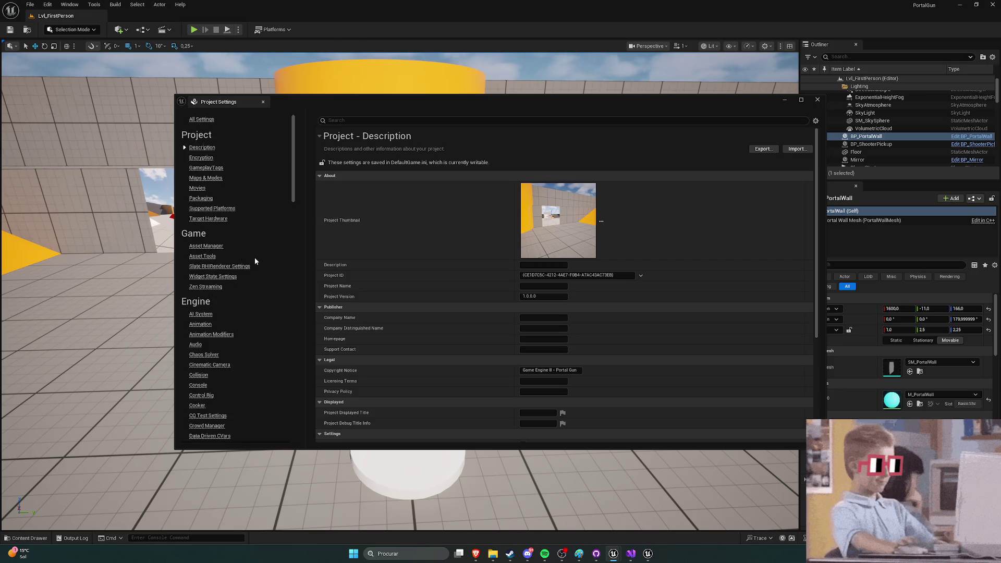
scroll(249, 252, down, 10)
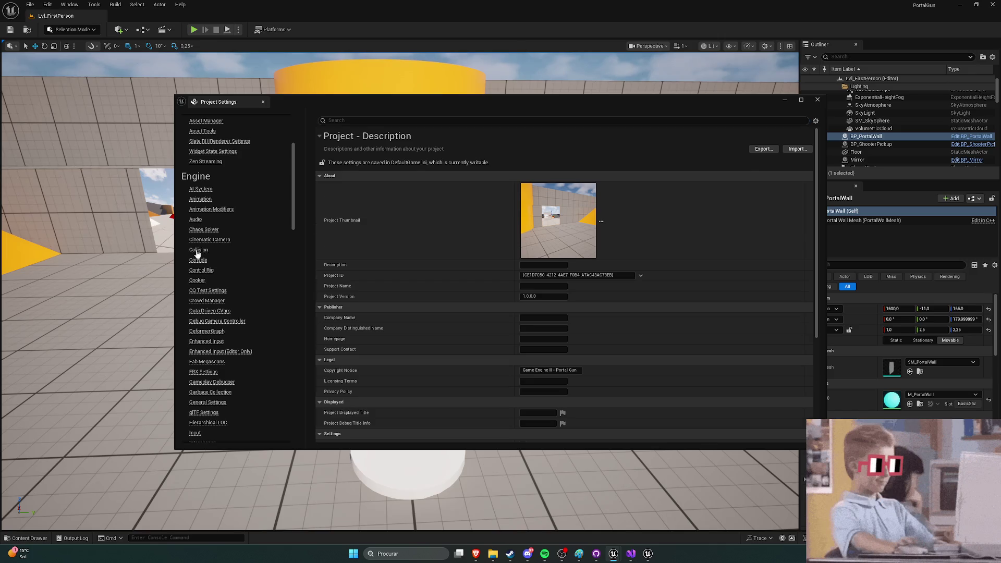
click(198, 250)
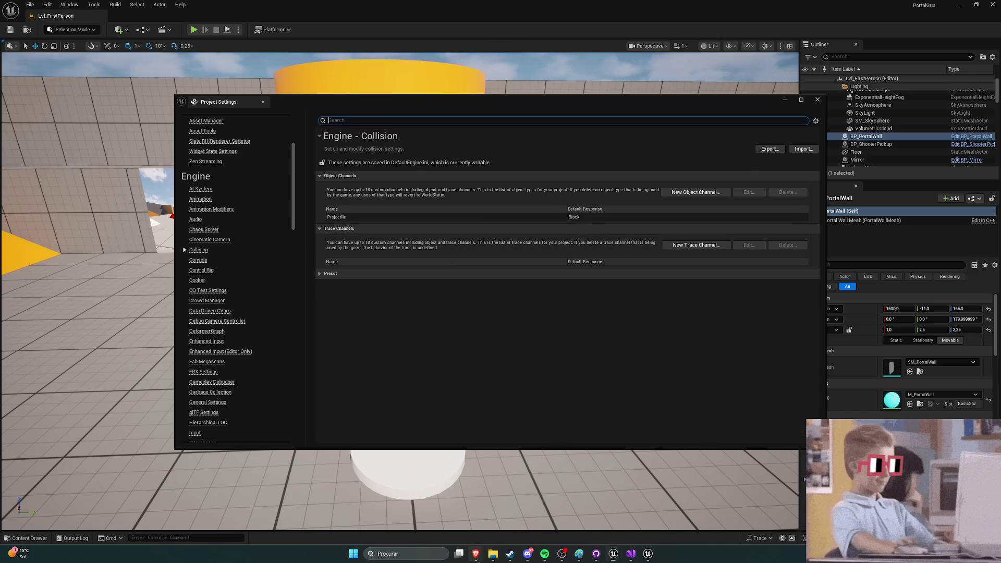
Step: Check the tutorial's new channel step, pause it there, and return to Unreal
mouse_move(477, 553)
click(344, 516)
click(389, 241)
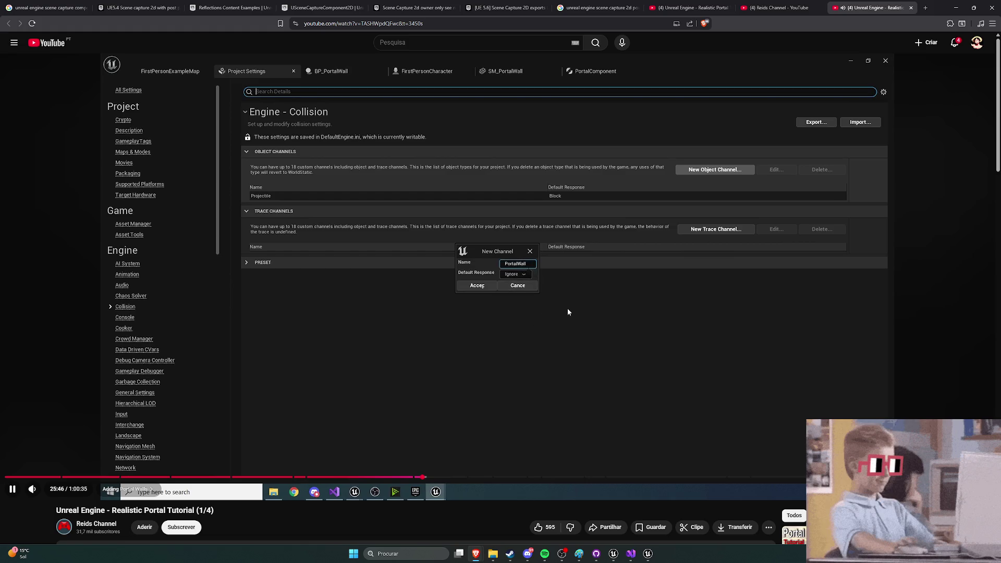
click(522, 351)
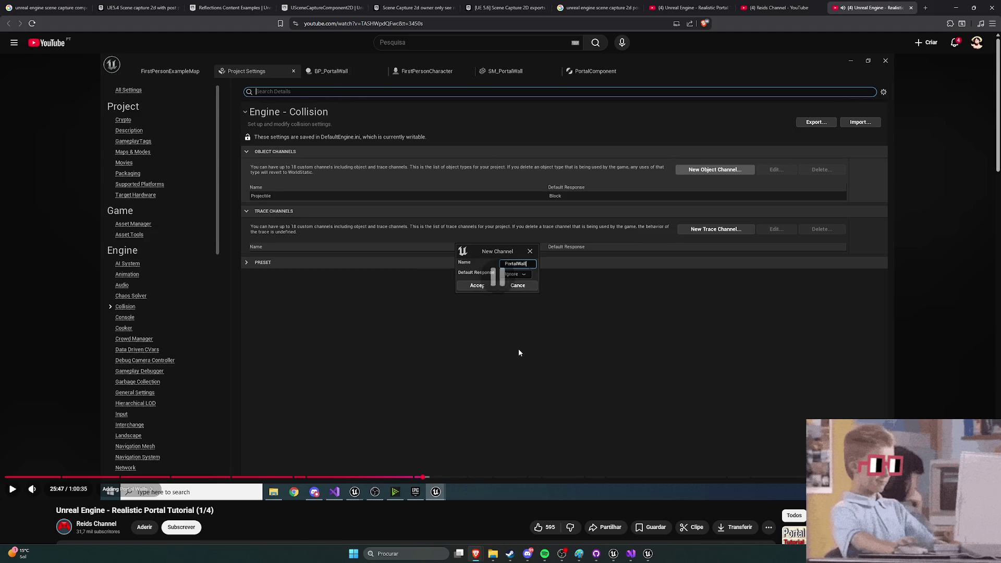
click(561, 375)
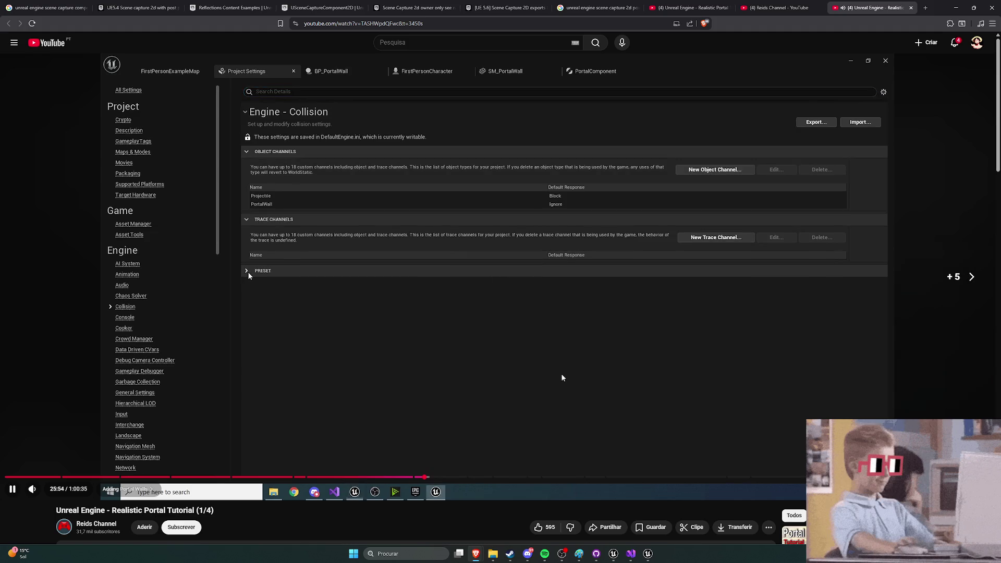
click(562, 376)
key(alt+Tab)
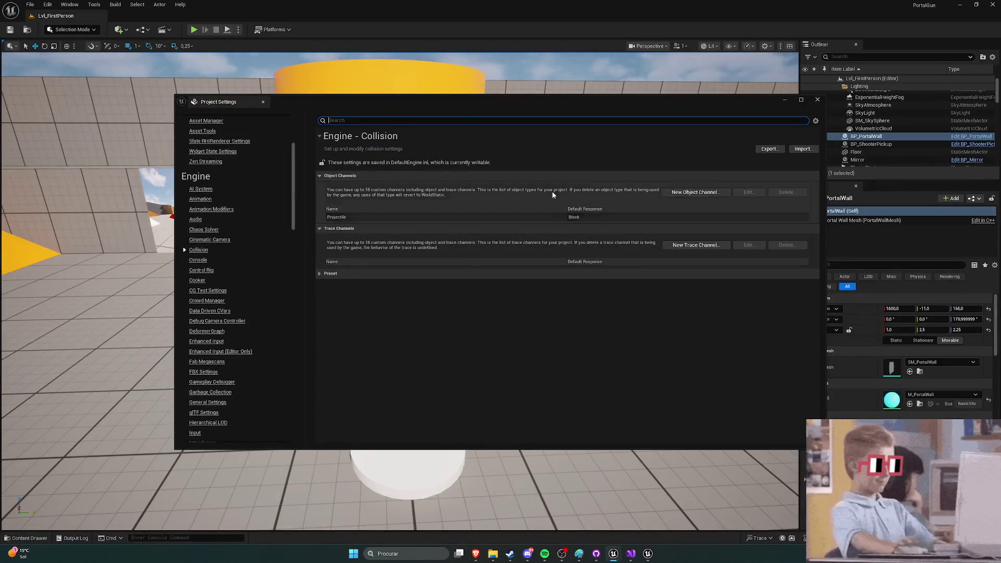
Step: Add a new object channel named PortalWall with Default Response Ignore
click(685, 194)
click(522, 276)
click(516, 285)
text(PortalWall)
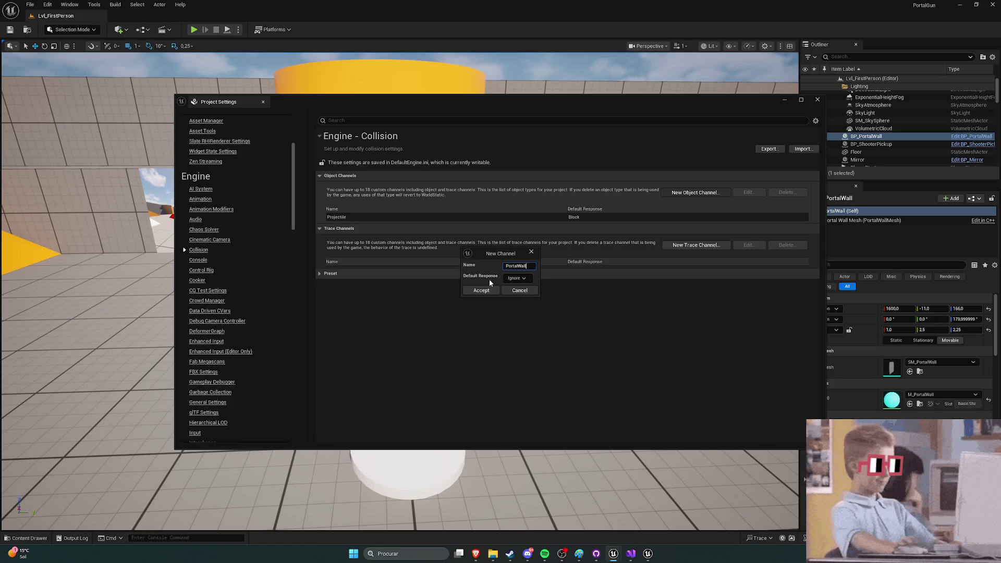
click(481, 290)
key(alt+Tab)
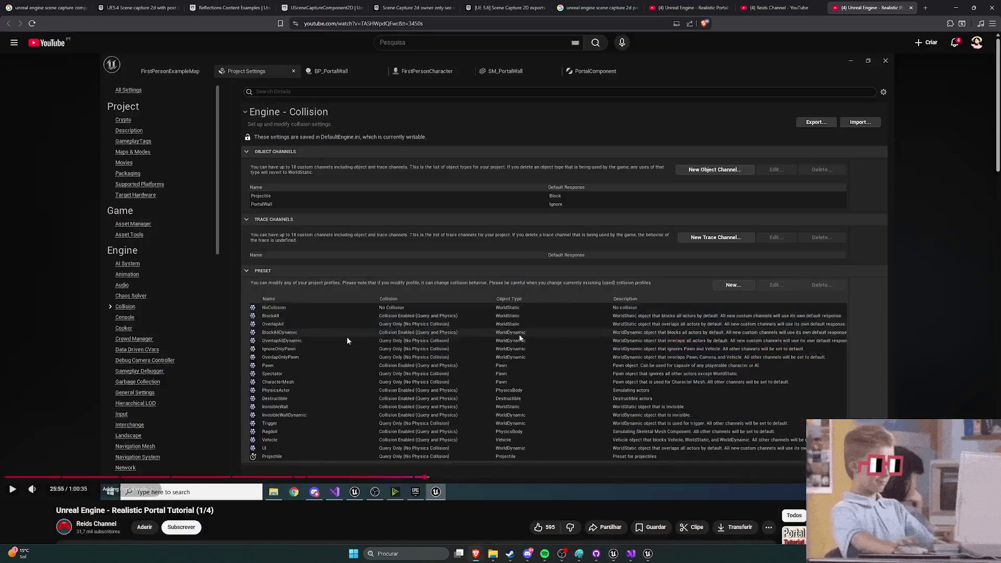
Step: Play the tutorial to its NoCollision Edit Profile step ignoring PortalWall, then return to Unreal
click(424, 264)
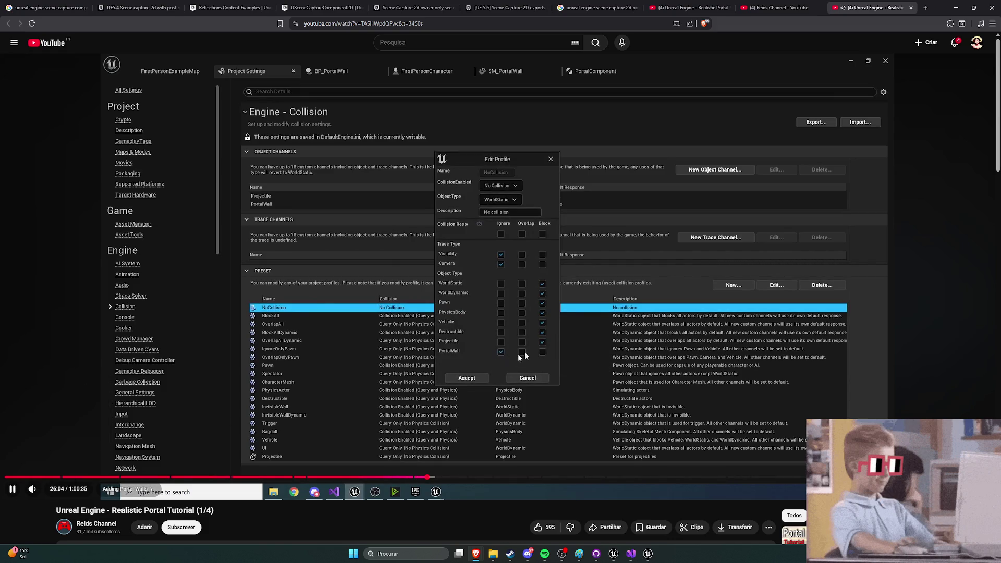
key(l)
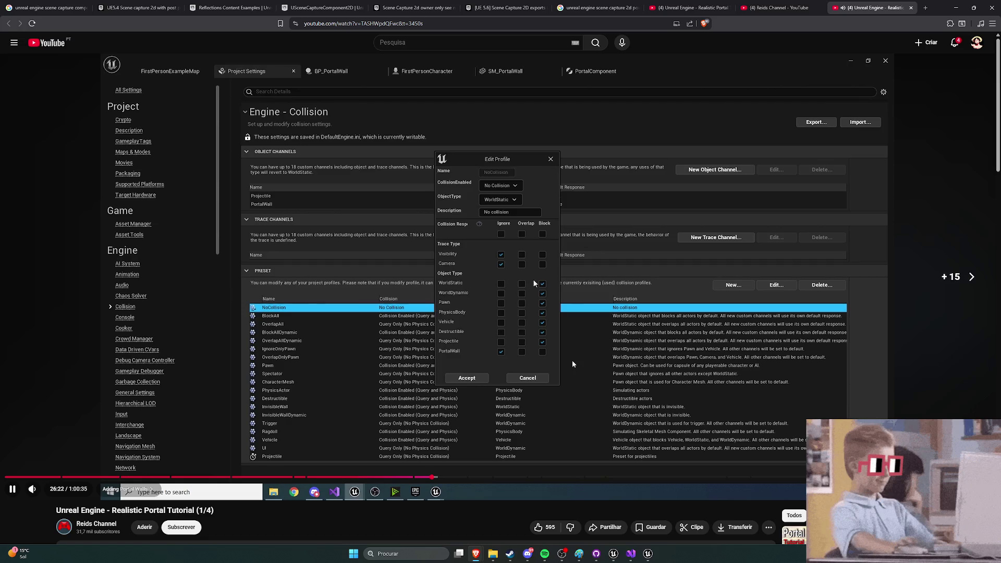
key(l)
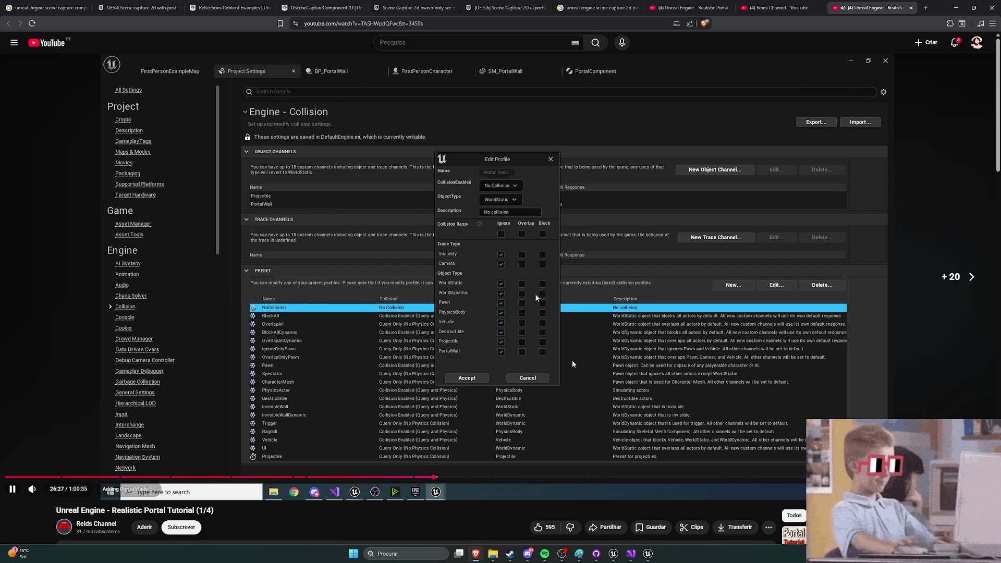
key(Left)
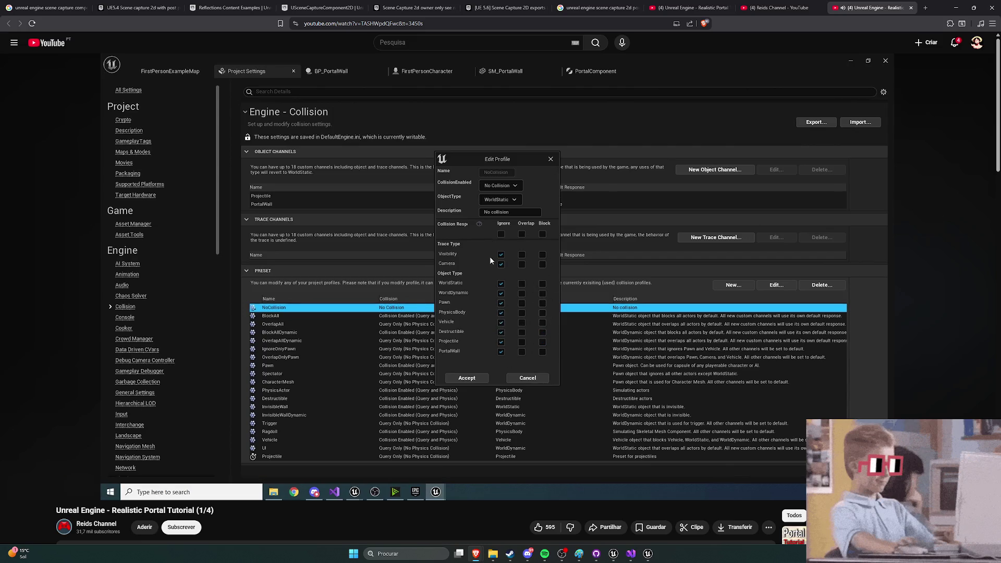
key(alt+Tab)
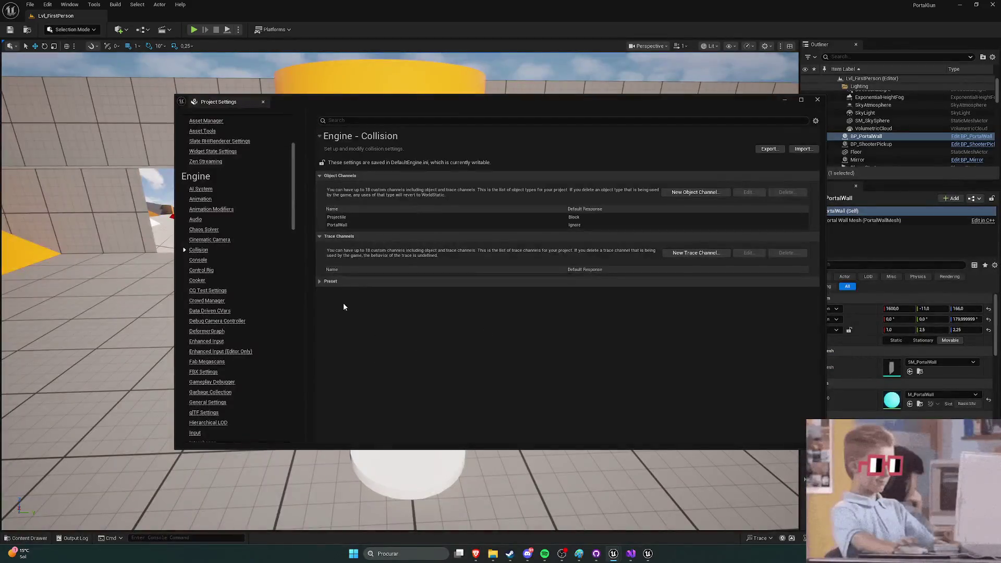
Step: Inspect the NoCollision preset's profile without changing it, then go back to the tutorial
click(320, 281)
click(346, 317)
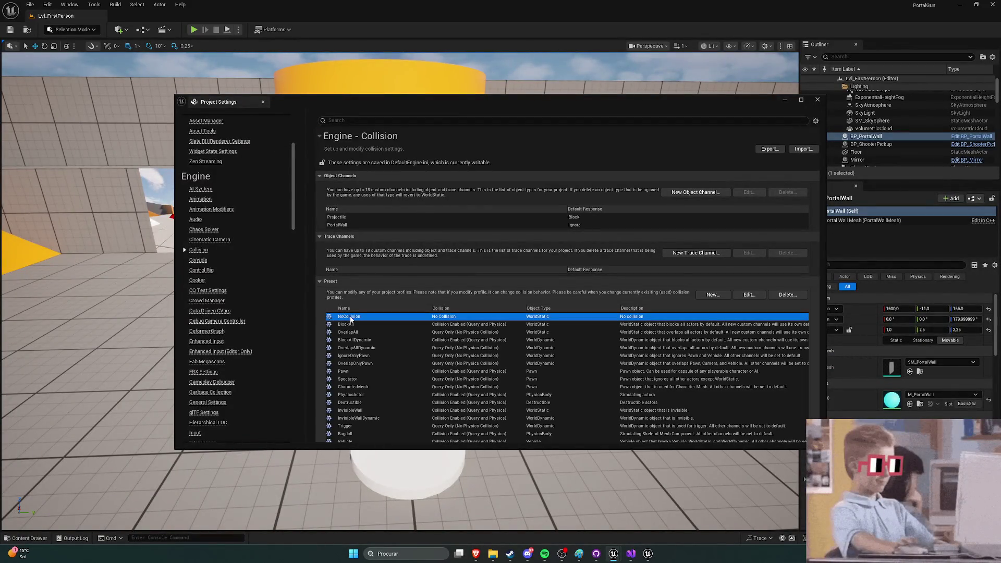
double_click(350, 318)
click(528, 378)
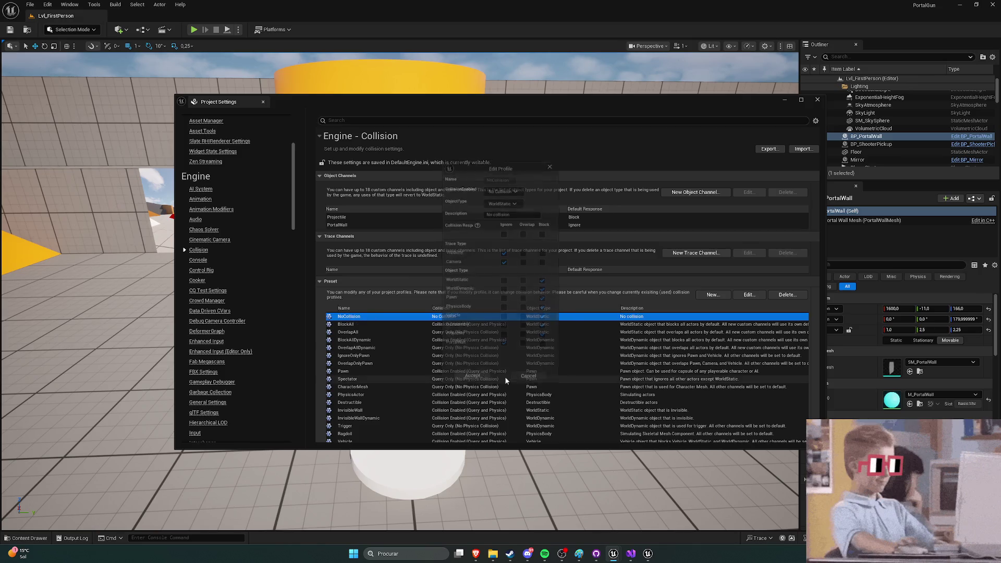
click(319, 282)
key(alt+Tab)
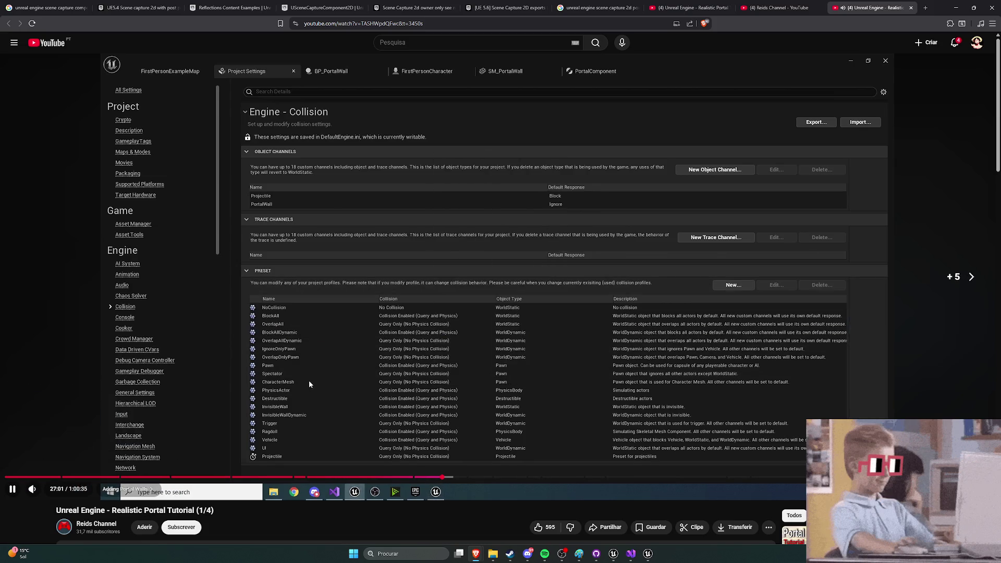
Step: Skip the tutorial ahead to about 28:31, where the Pawn collision profile is edited
key(l)
key(l)
key(l)
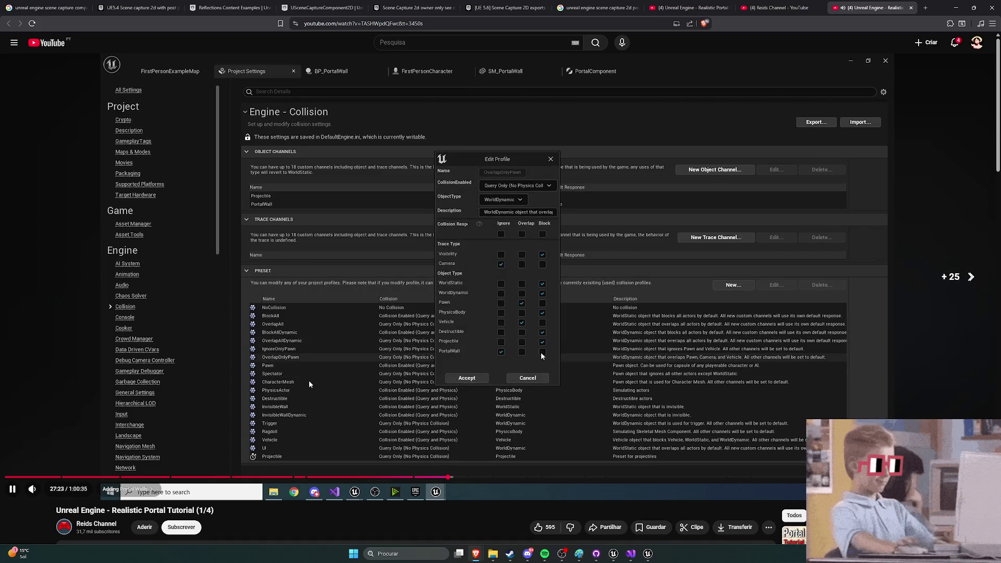
key(Right)
key(l)
key(l)
key(Right)
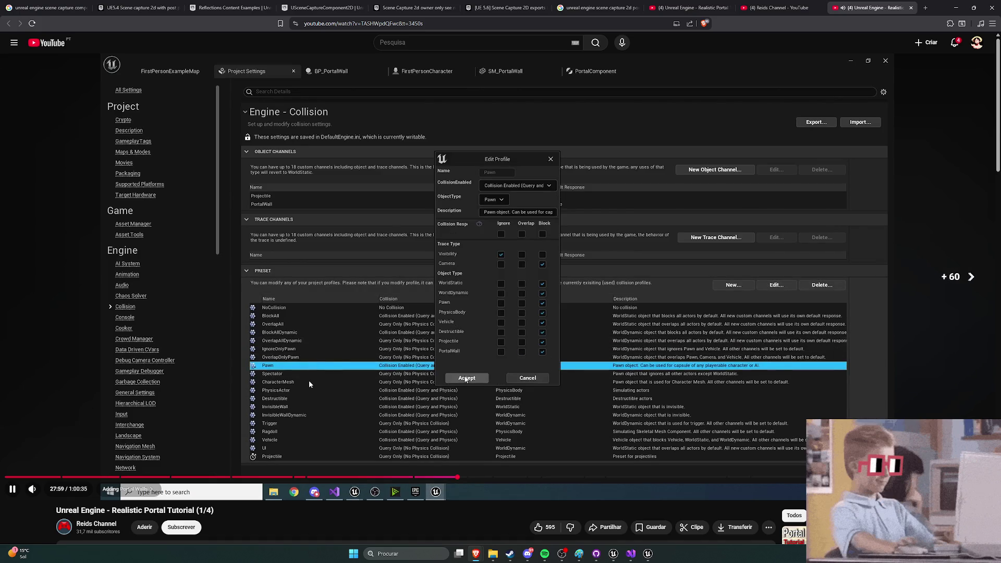
key(l)
key(l)
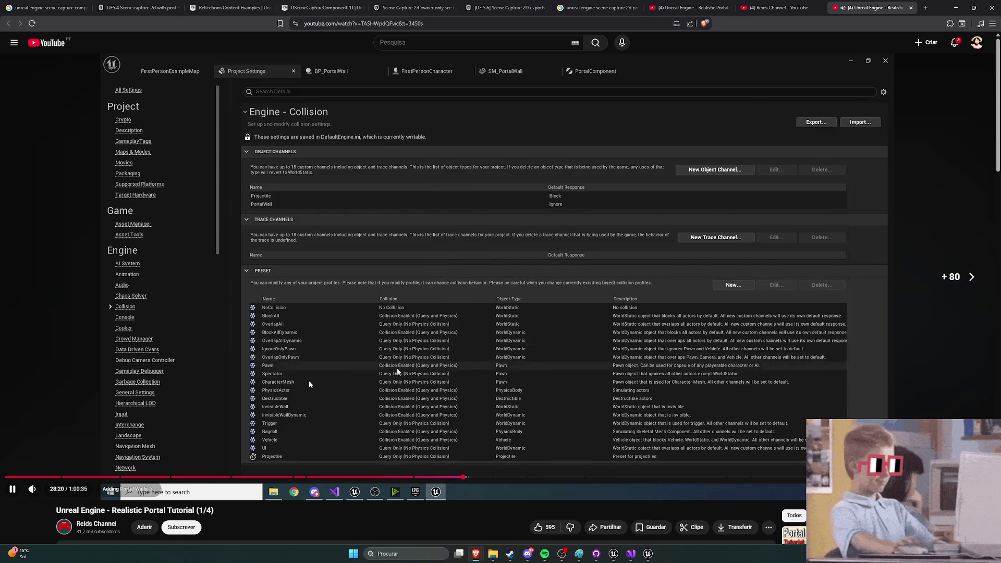
key(l)
key(l)
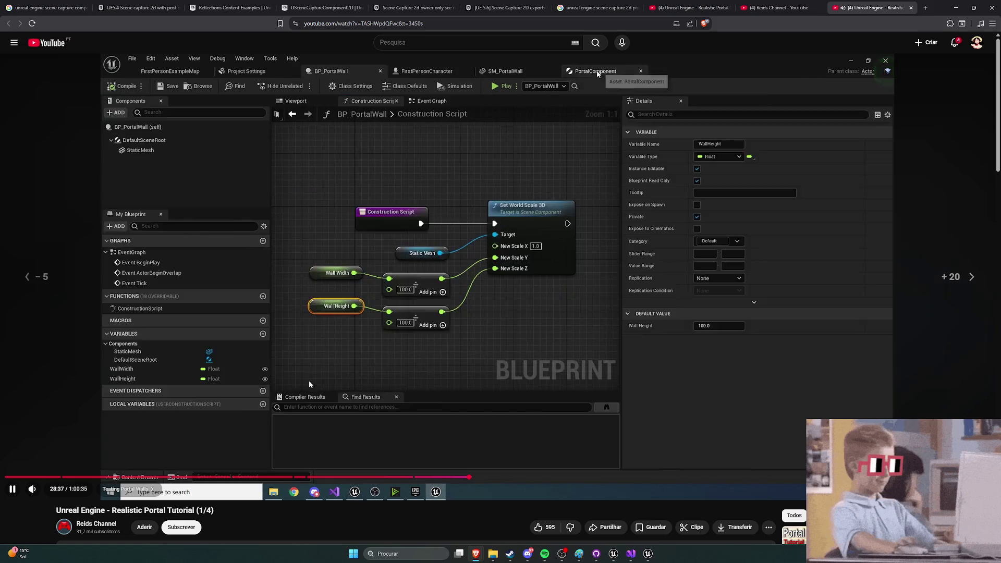
key(Left)
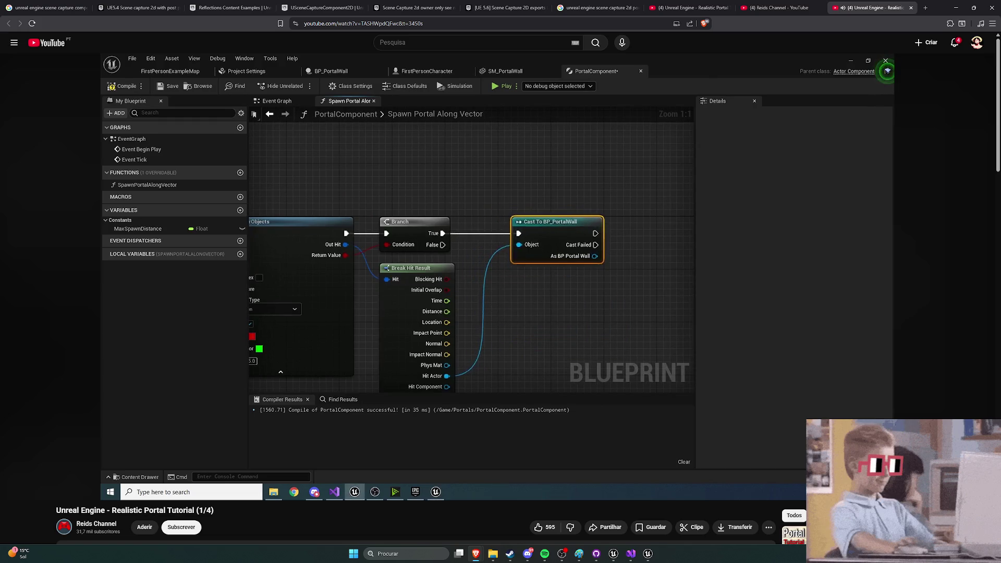
Step: Seek the tutorial forward until BP_PortalWall's new empty TryAddPortal function appears
key(l)
key(l)
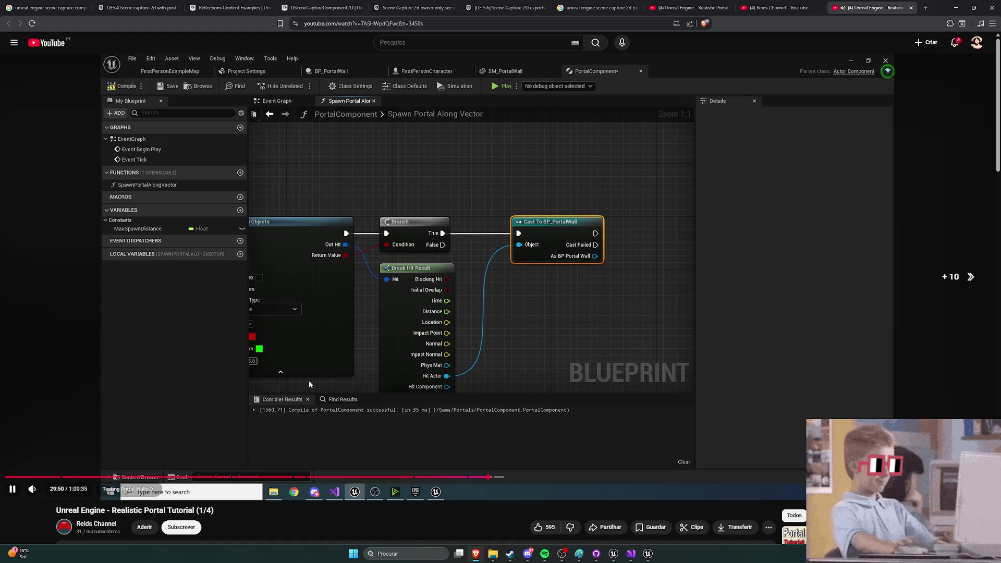
key(l)
key(Right)
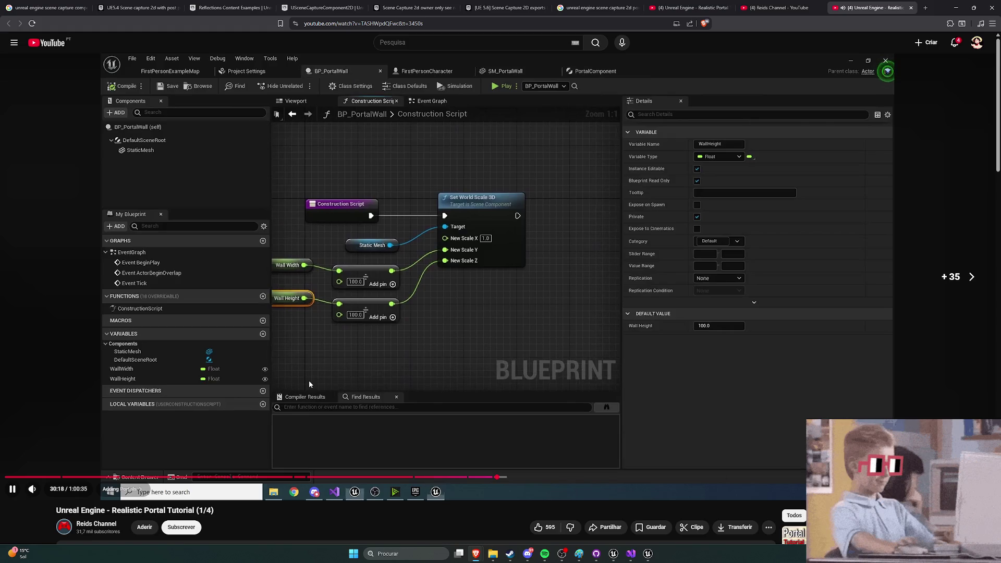
key(Left)
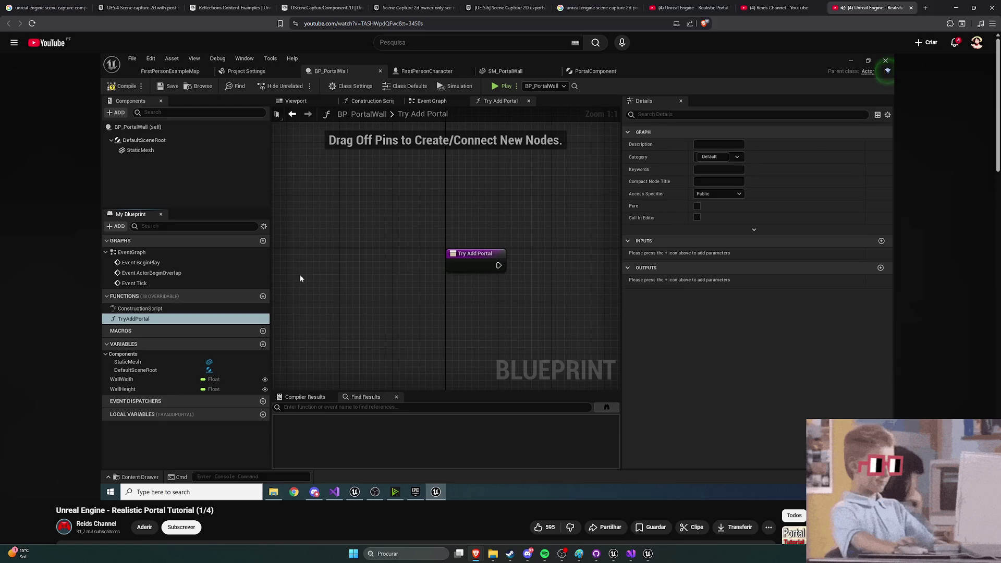
Step: Skip the tutorial past the portal function inputs to the new transform nodes
key(Right)
key(Right)
key(Right)
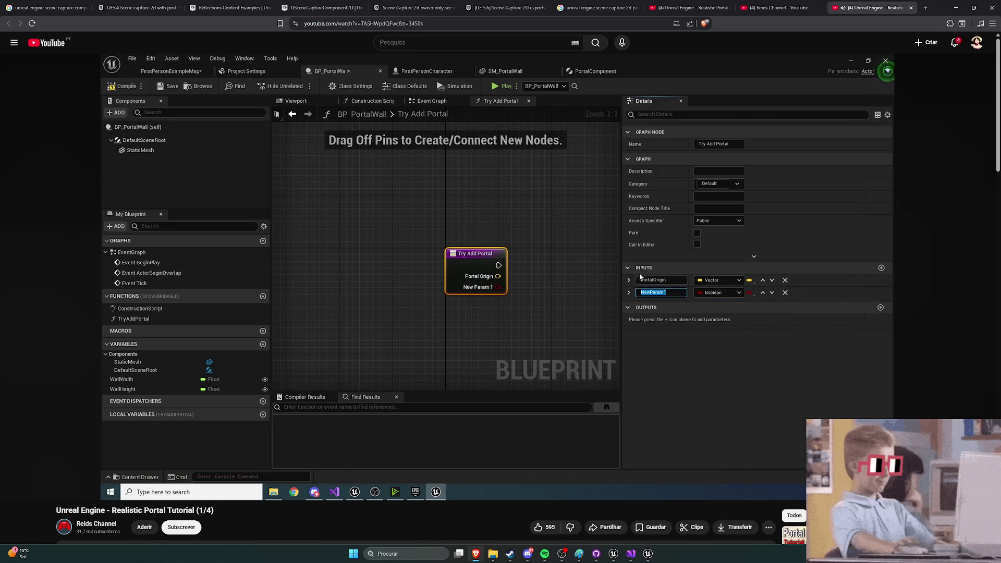
key(Right)
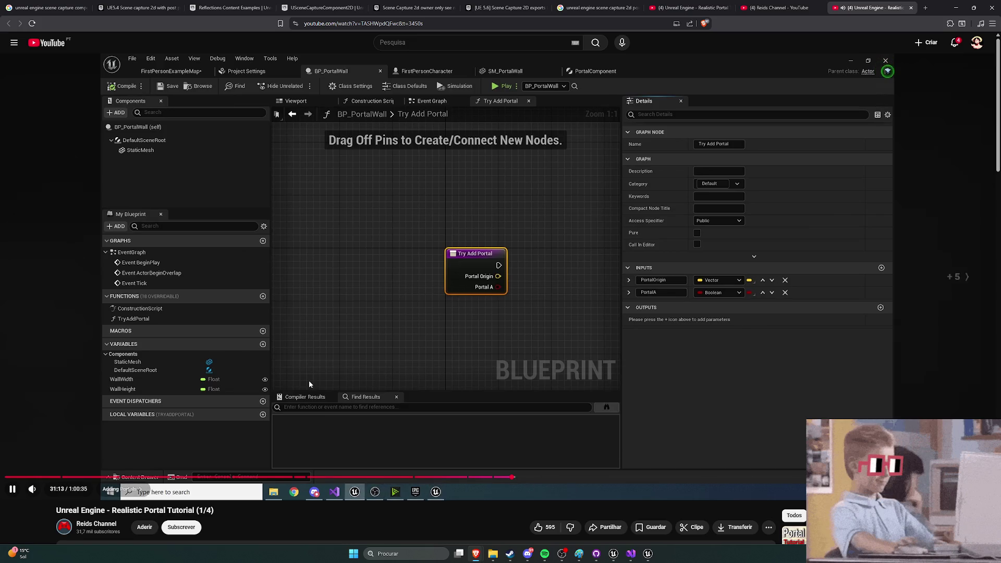
key(Right)
key(Right)
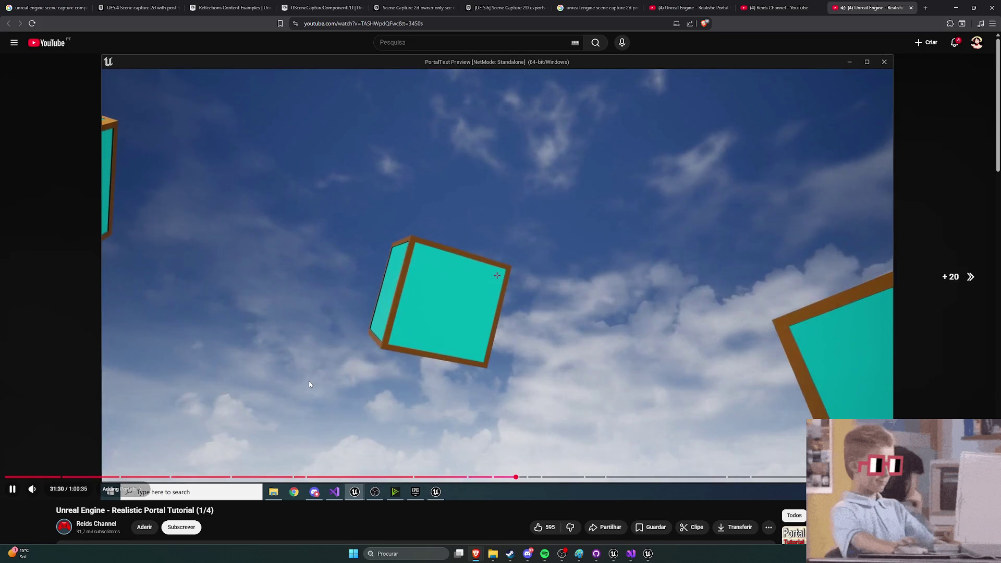
key(l)
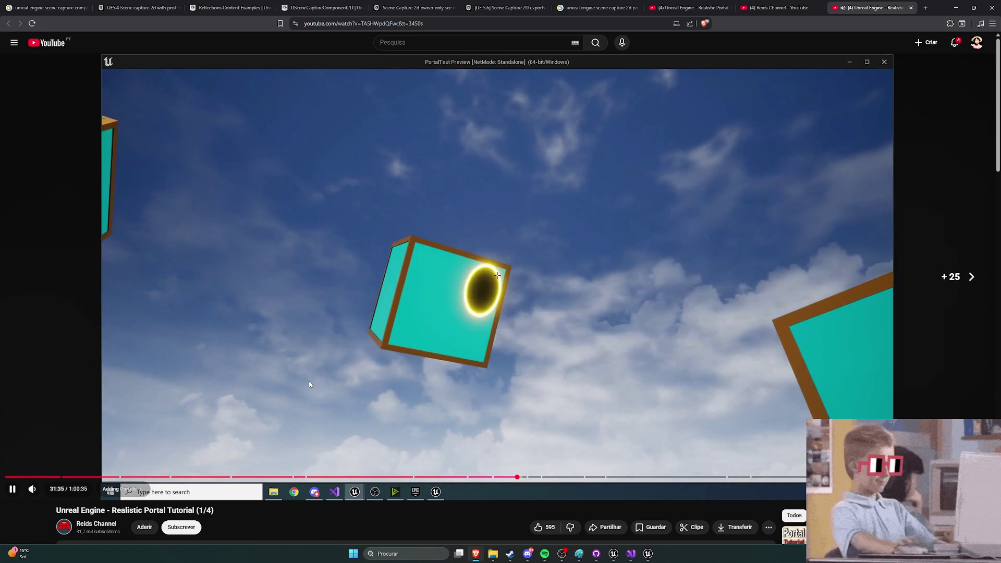
key(l)
key(l)
key(l)
key(l)
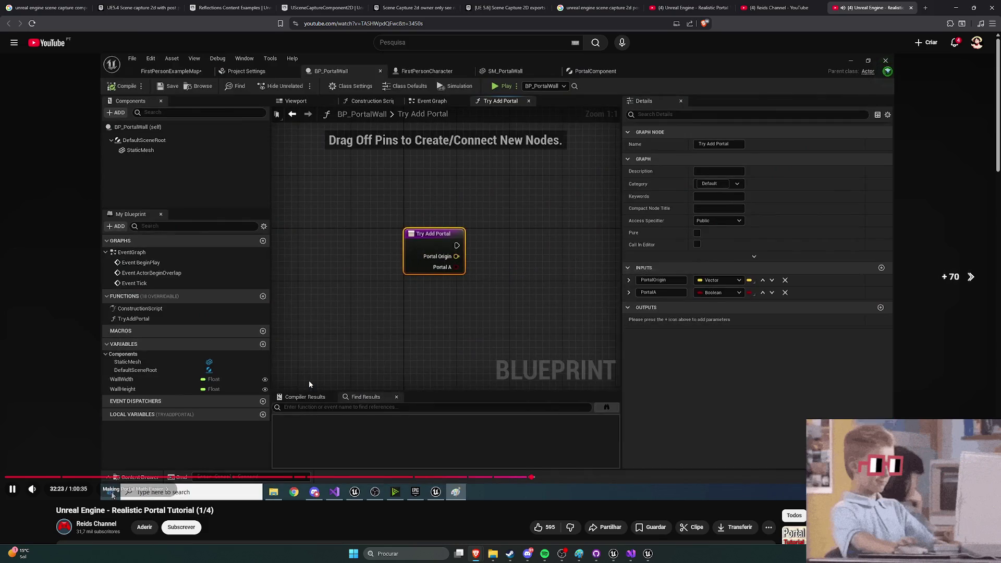
key(l)
key(l)
key(l)
key(Right)
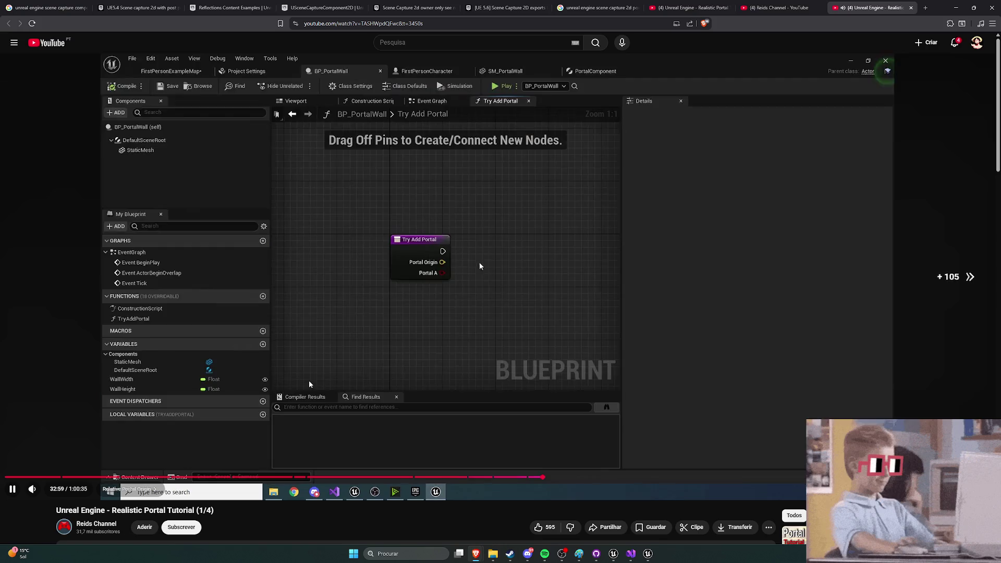
key(Right)
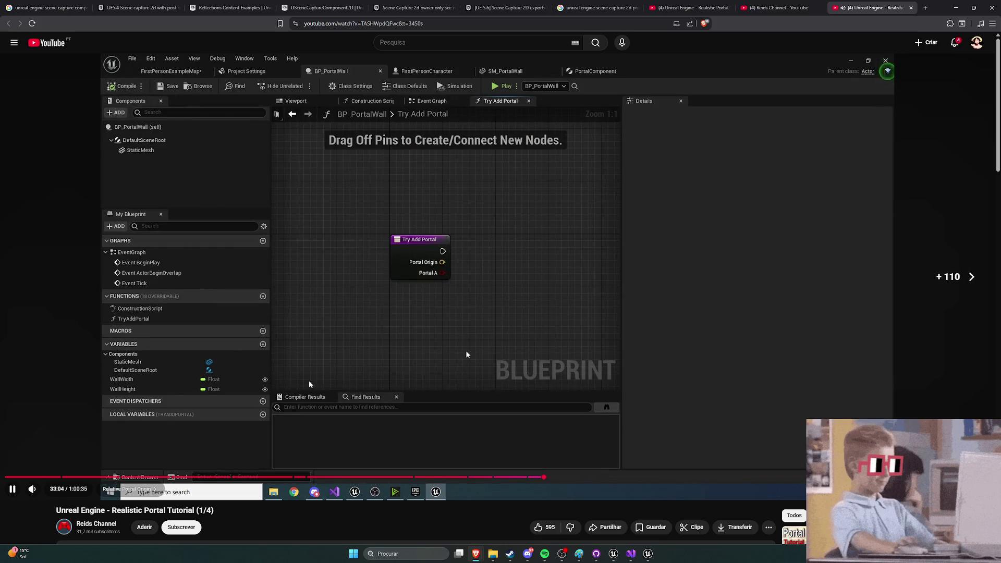
key(l)
key(Right)
key(l)
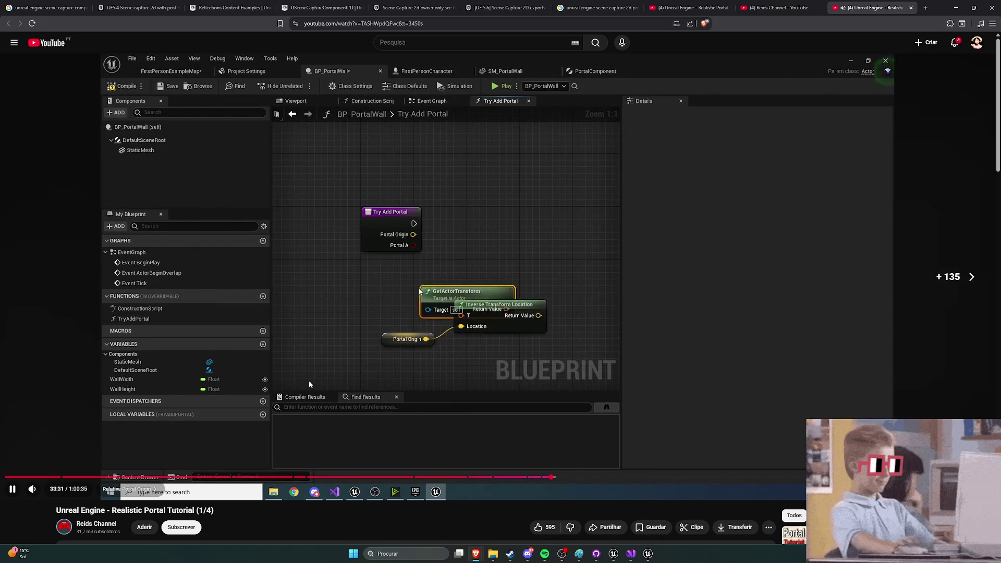
key(Right)
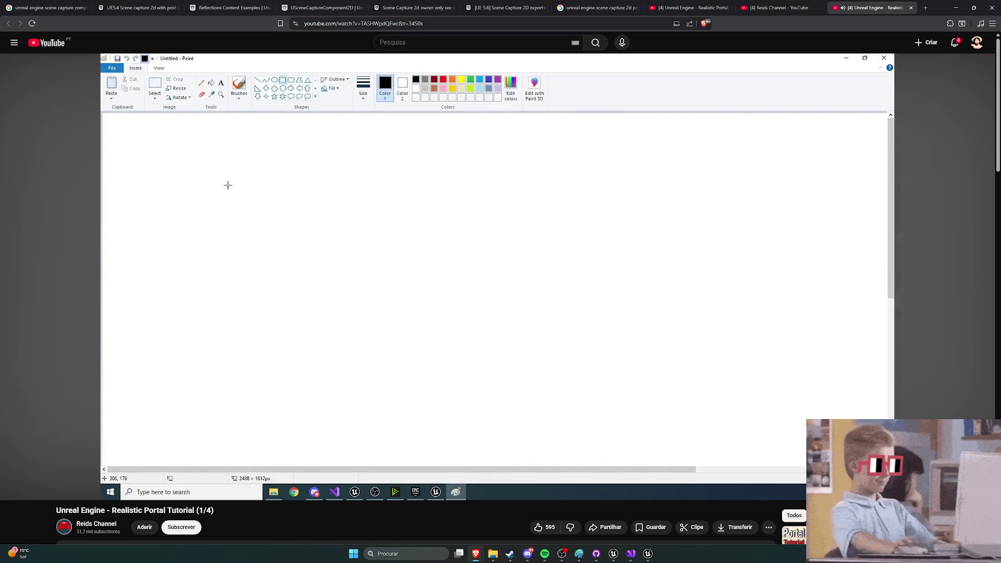
Step: Skip further through the Relative Portal Origin setup to the Constrain Portal to Wall function
key(Right)
key(Right)
key(Right)
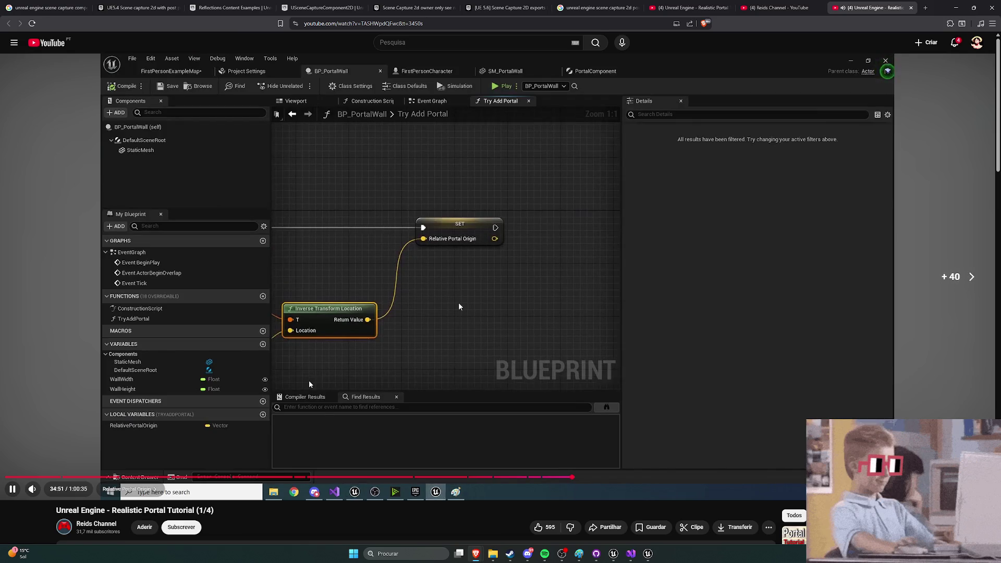
key(Right)
key(Right)
key(Right)
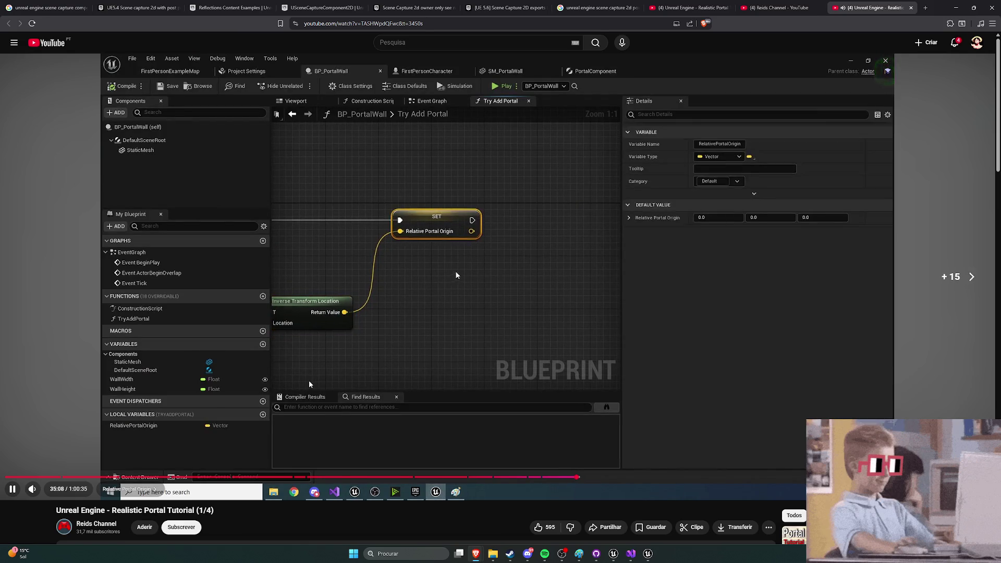
key(Right)
key(Right)
key(Right)
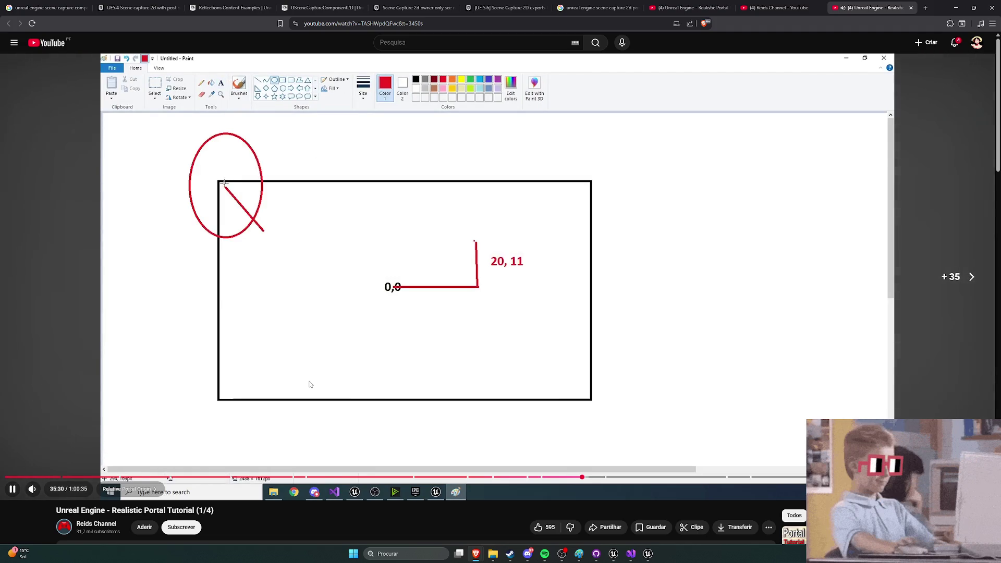
key(Right)
key(Right)
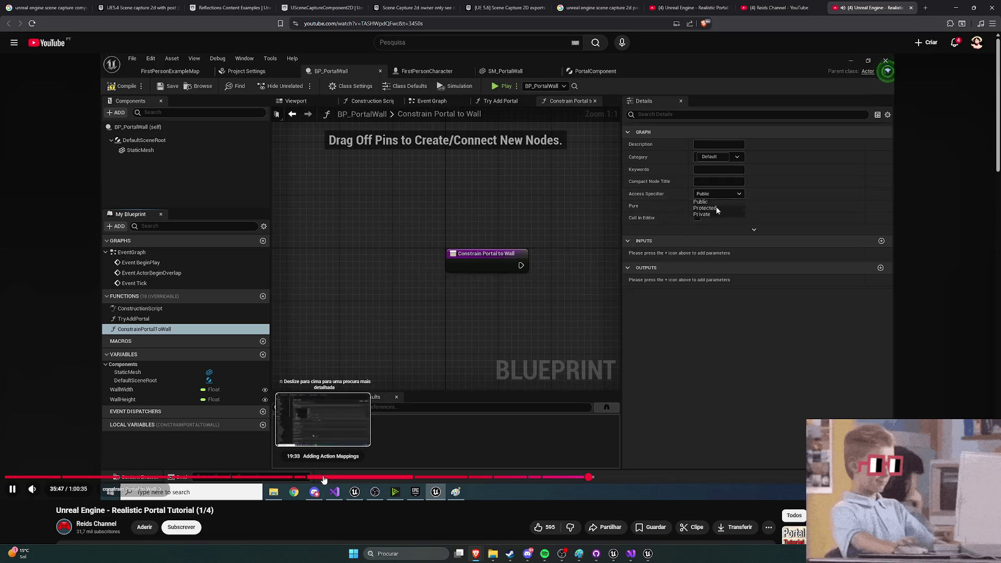
Step: Rewind the tutorial to about 19:31 at the input mappings, pause it, and return to Unreal
click(323, 478)
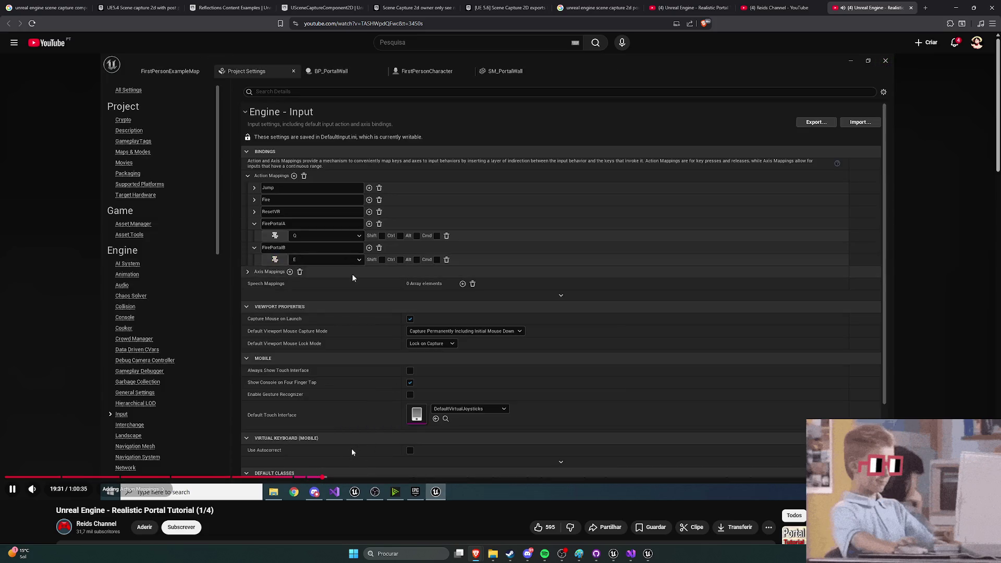
key(space)
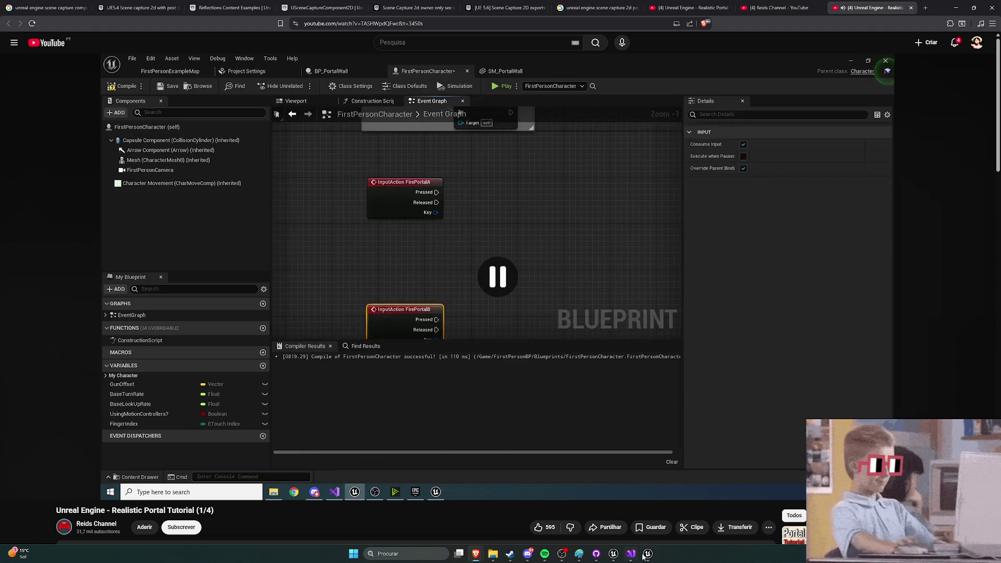
mouse_move(648, 554)
click(553, 493)
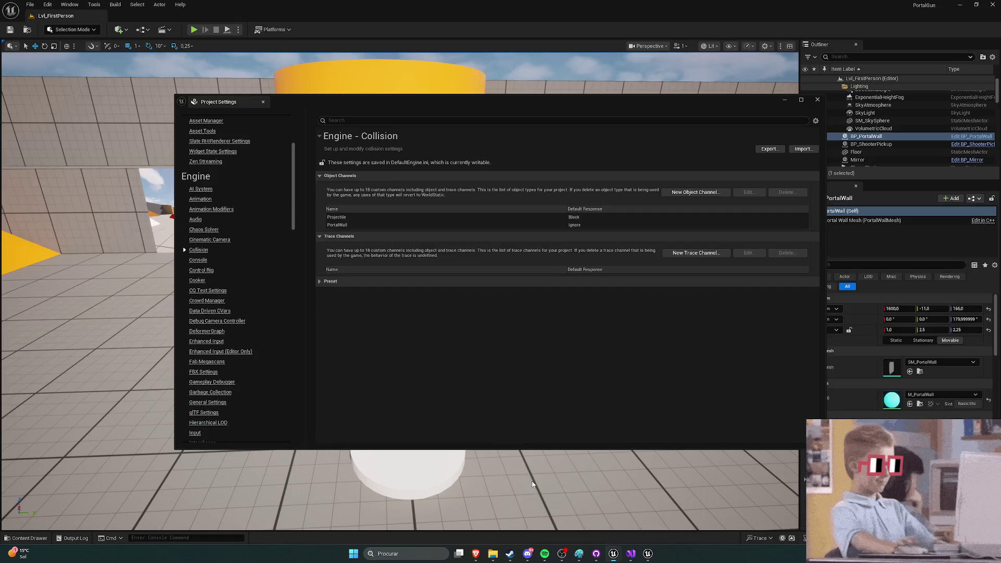
Step: Close project settings and play-test: grab the gun, walk to the cyan portal wall, jump, stop
click(817, 99)
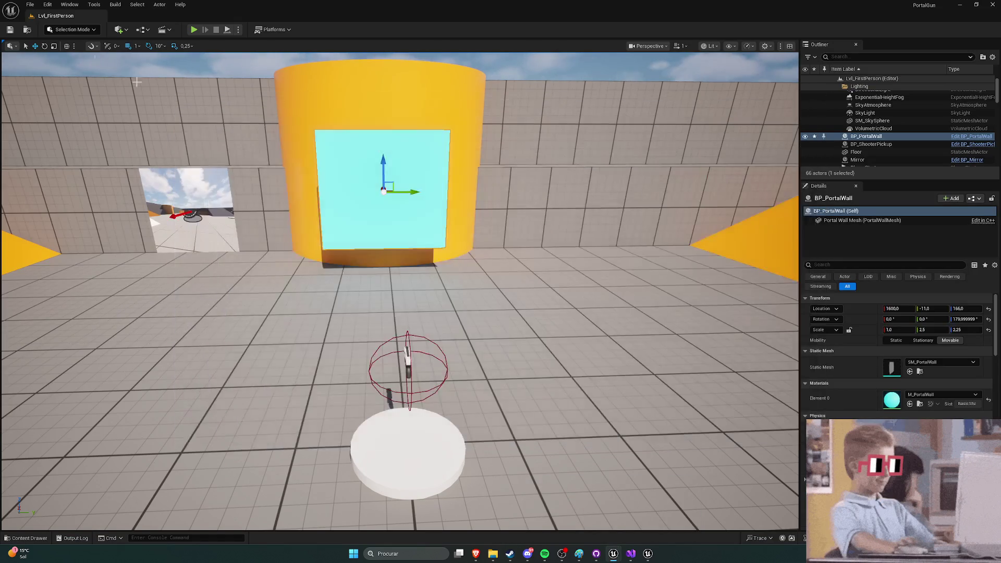
click(194, 29)
click(362, 161)
key(w)
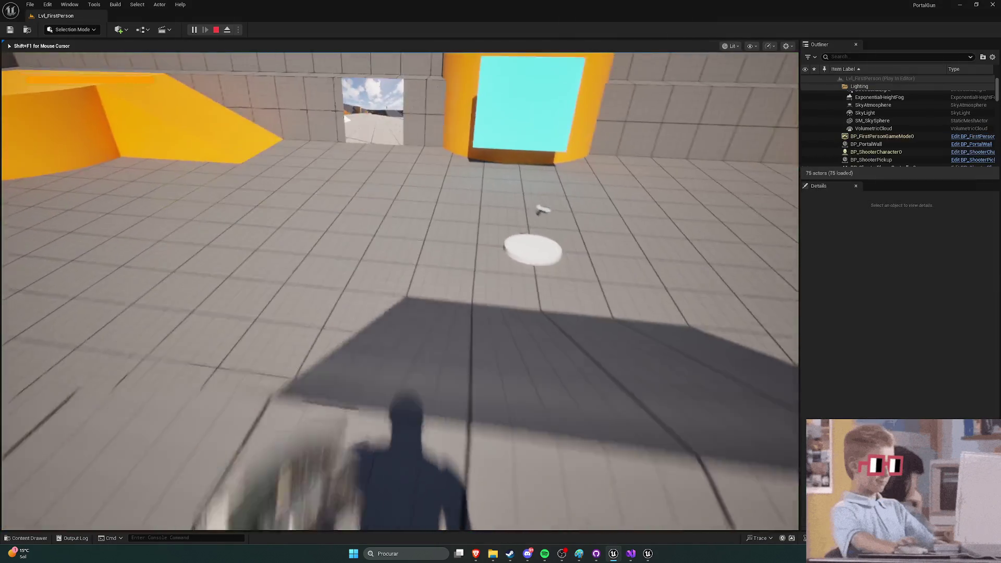
key(w)
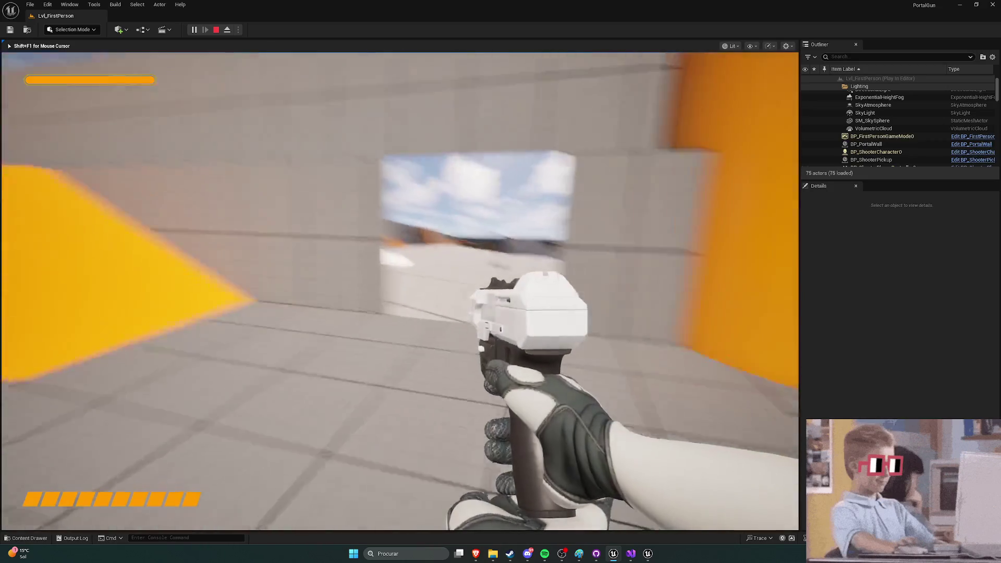
key(s)
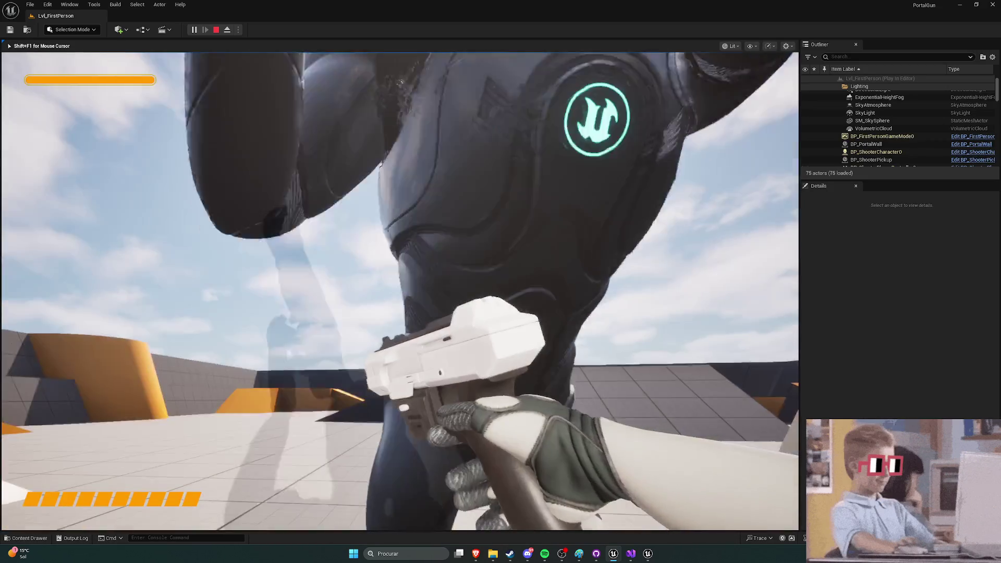
key(w)
key(s)
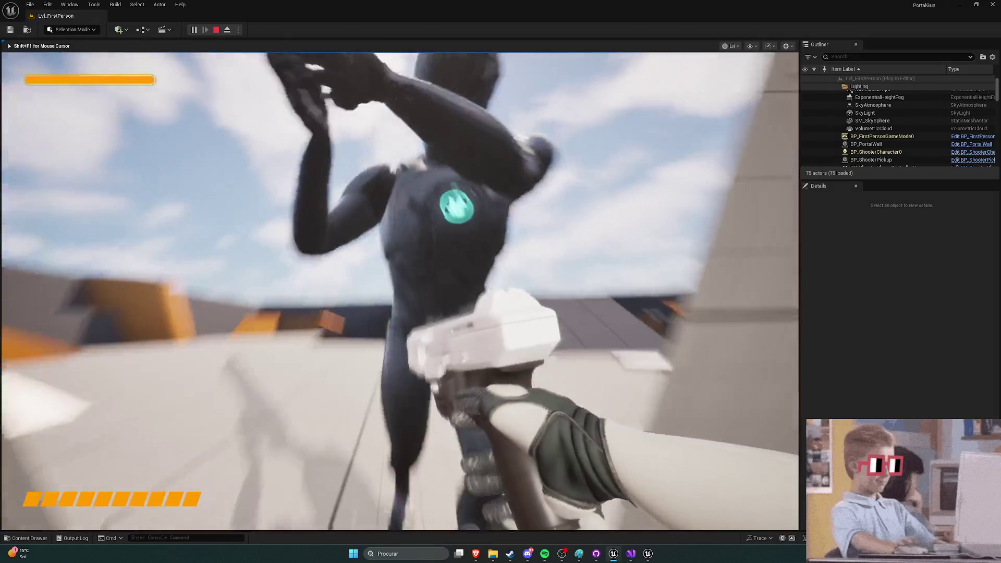
key(s)
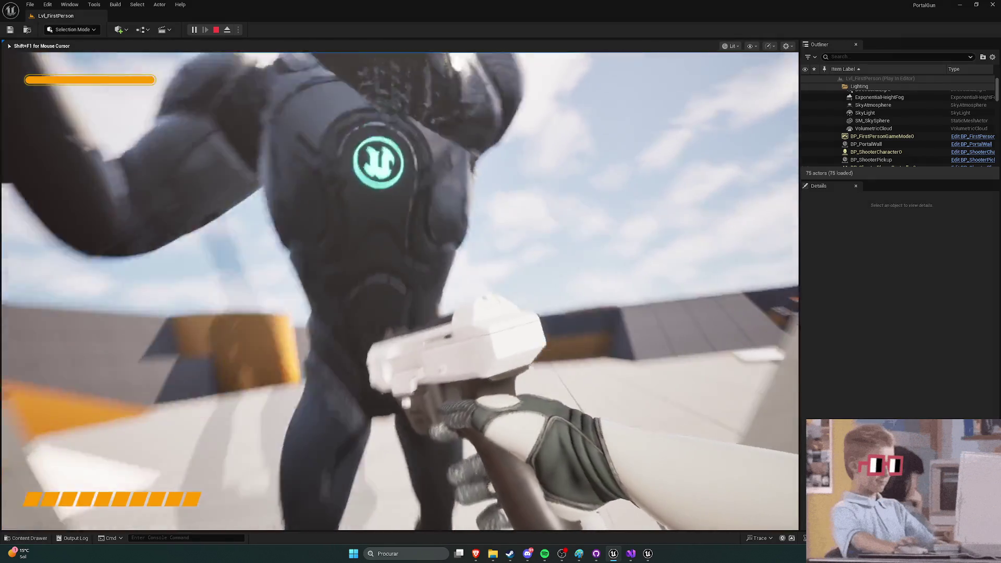
key(w)
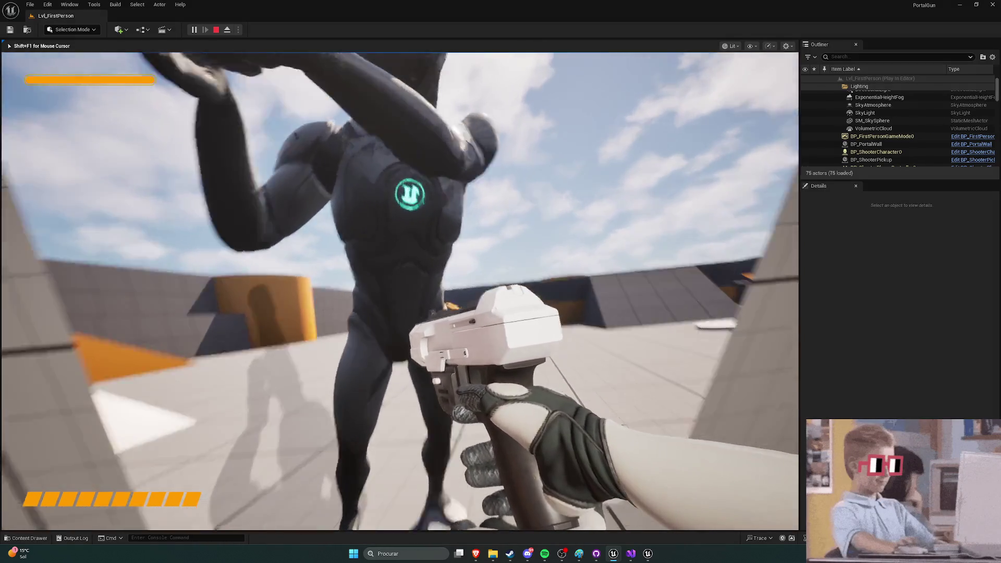
key(w)
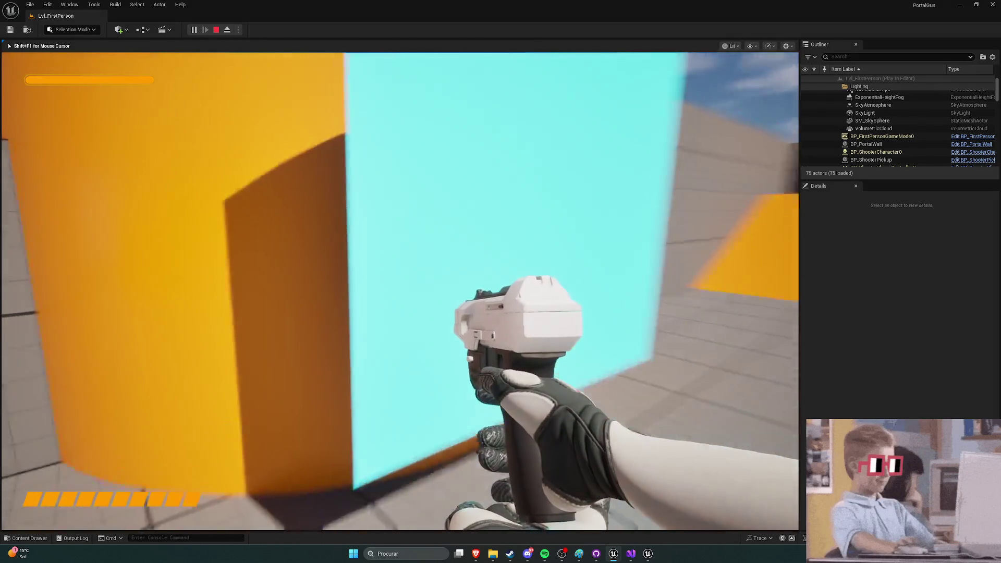
key(space)
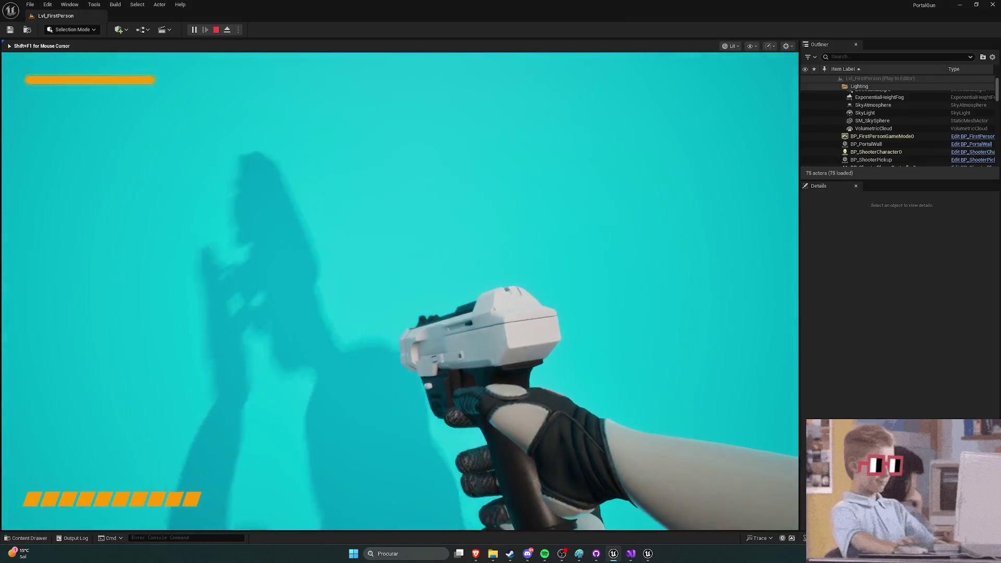
key(Escape)
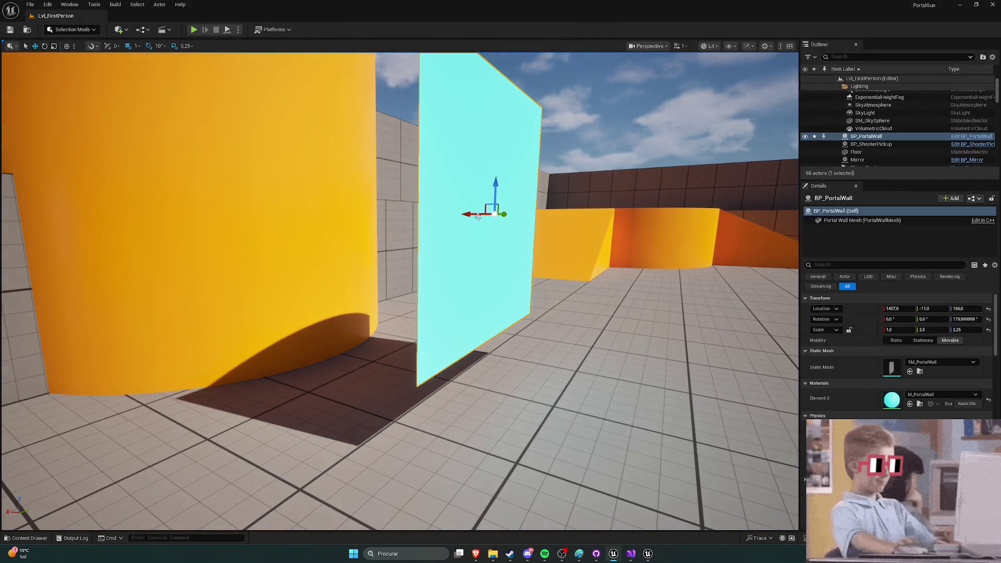
Step: Run a second play-test around the cyan wall and white disc, then stop the session
click(195, 30)
key(w)
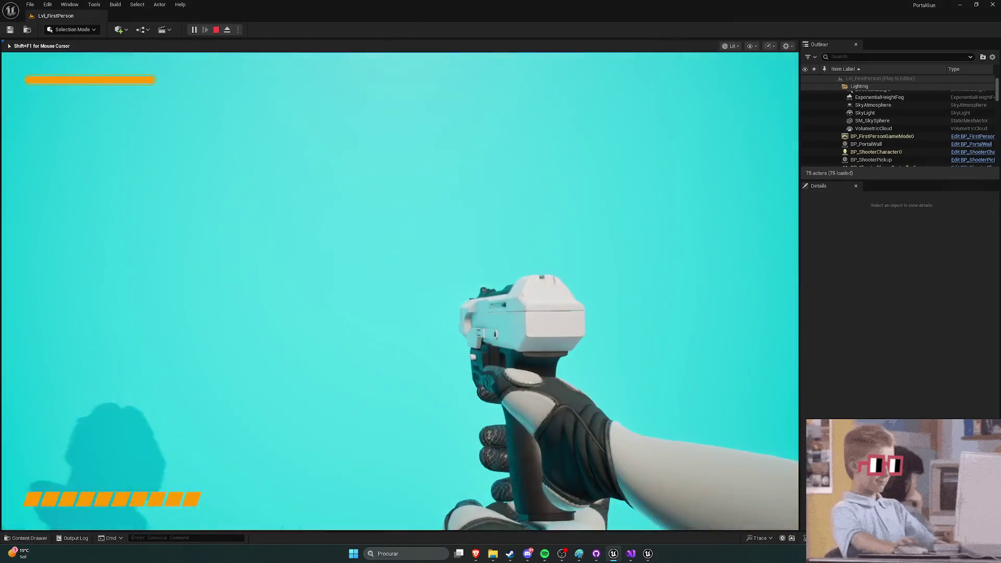
key(s)
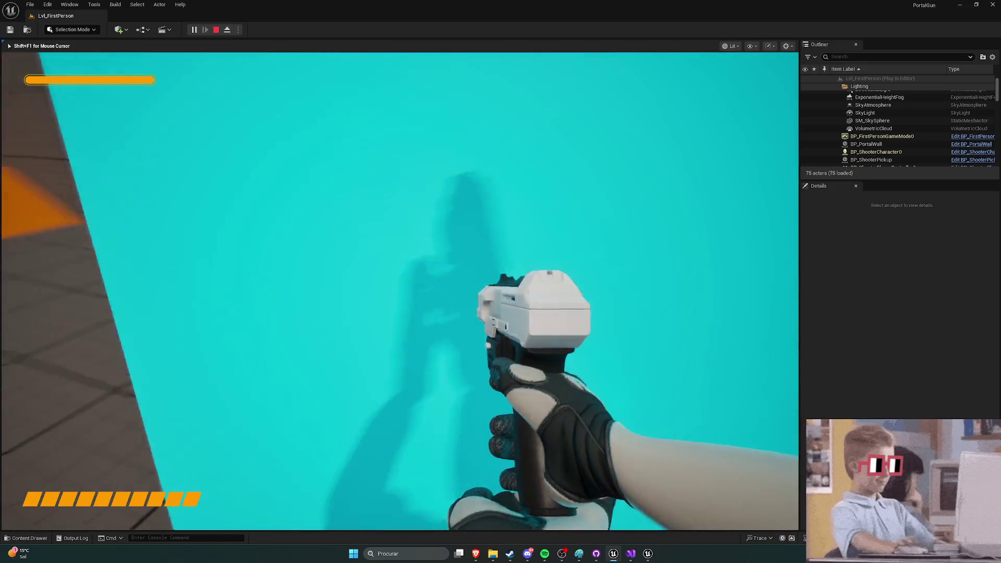
key(w)
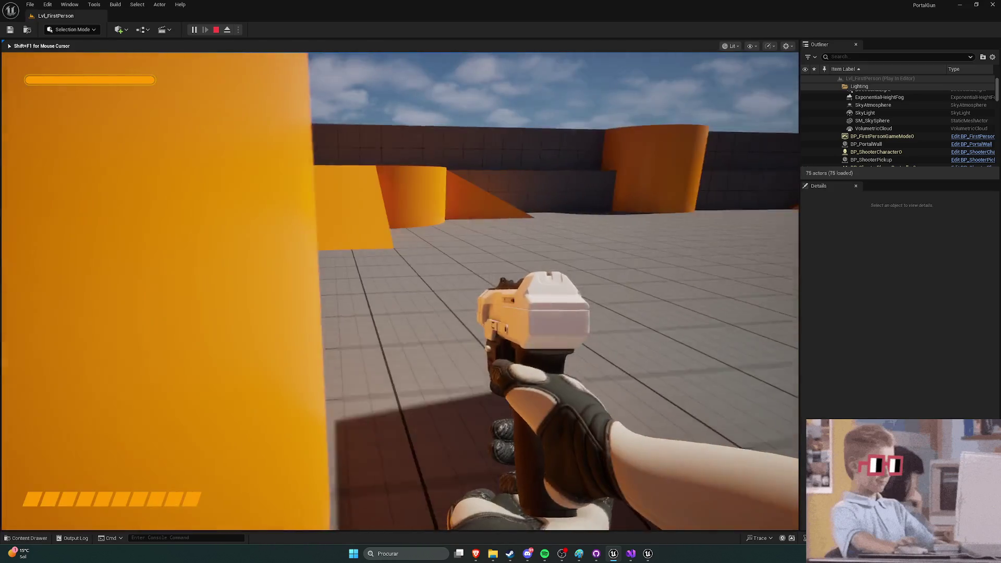
key(w)
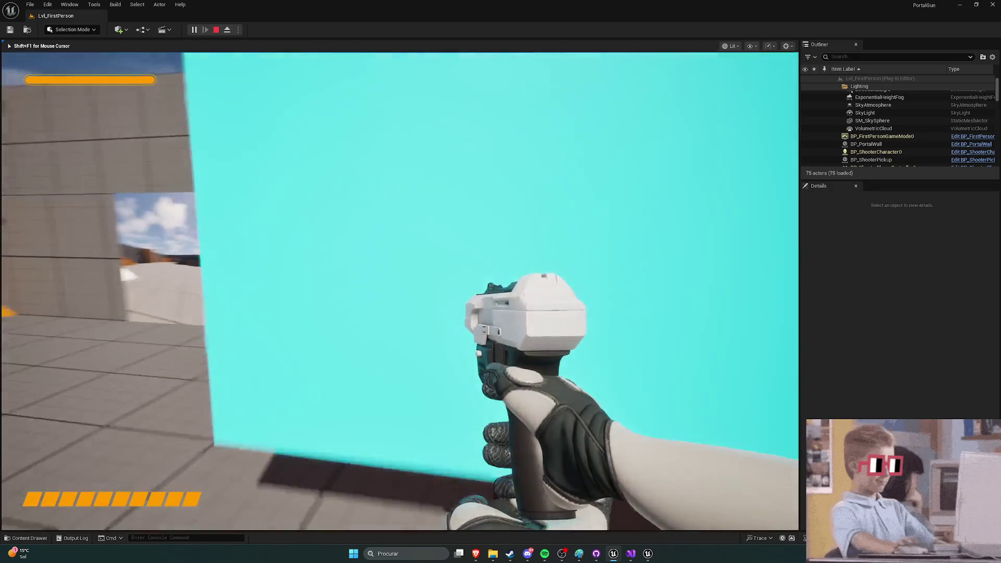
key(s)
key(Escape)
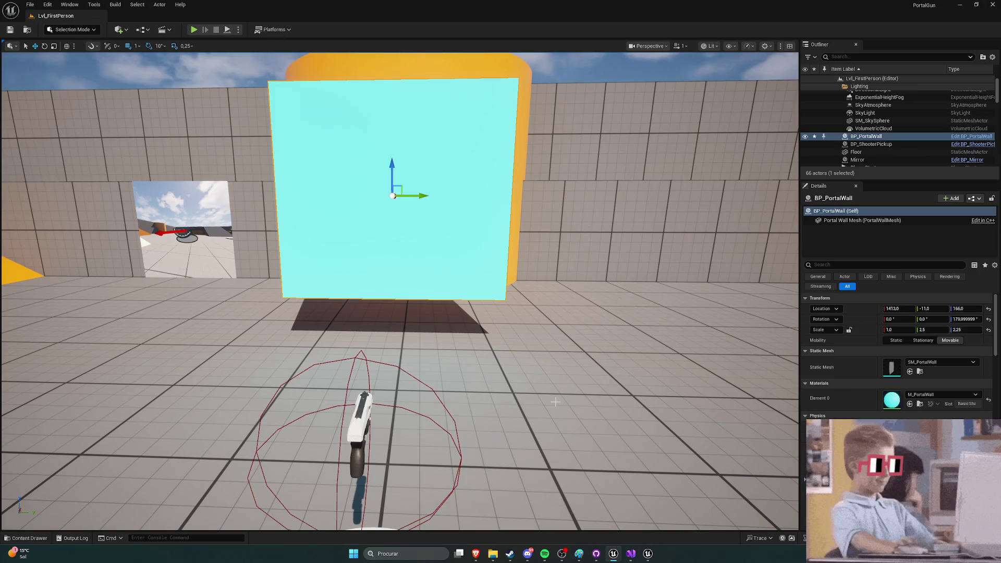
Step: Resume the tutorial and rewind it from about 20:27 back to around 18:39
mouse_move(475, 553)
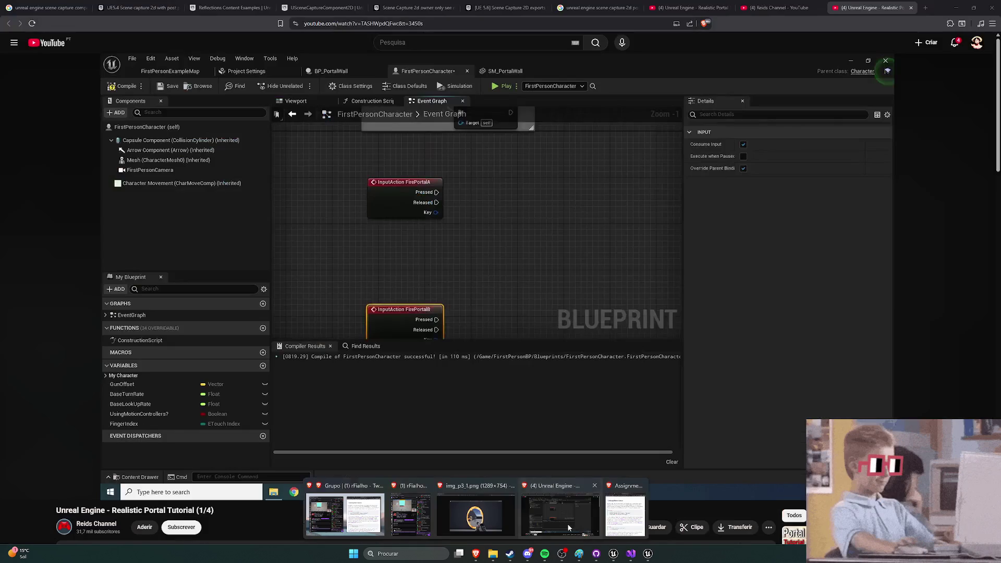
click(568, 528)
key(space)
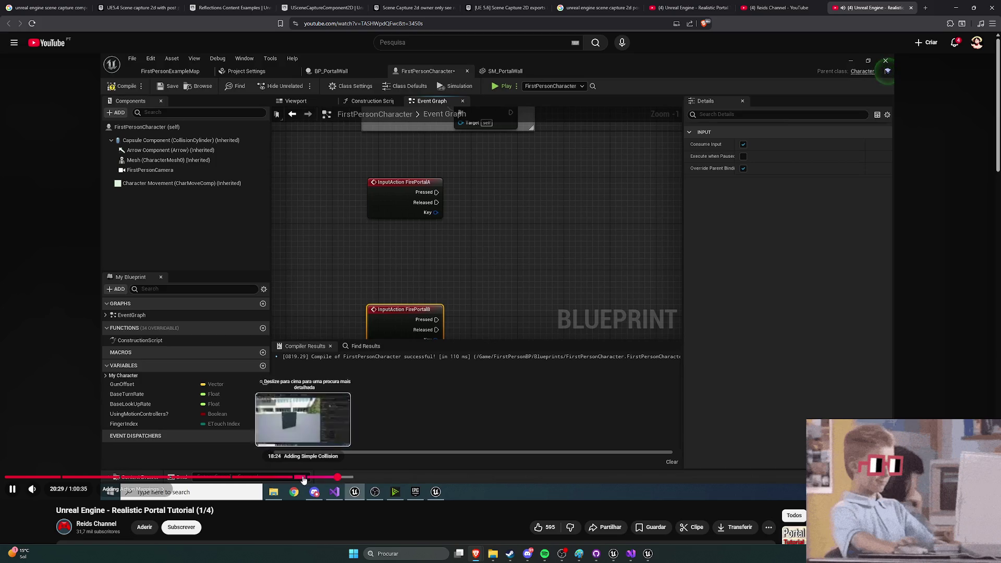
click(308, 477)
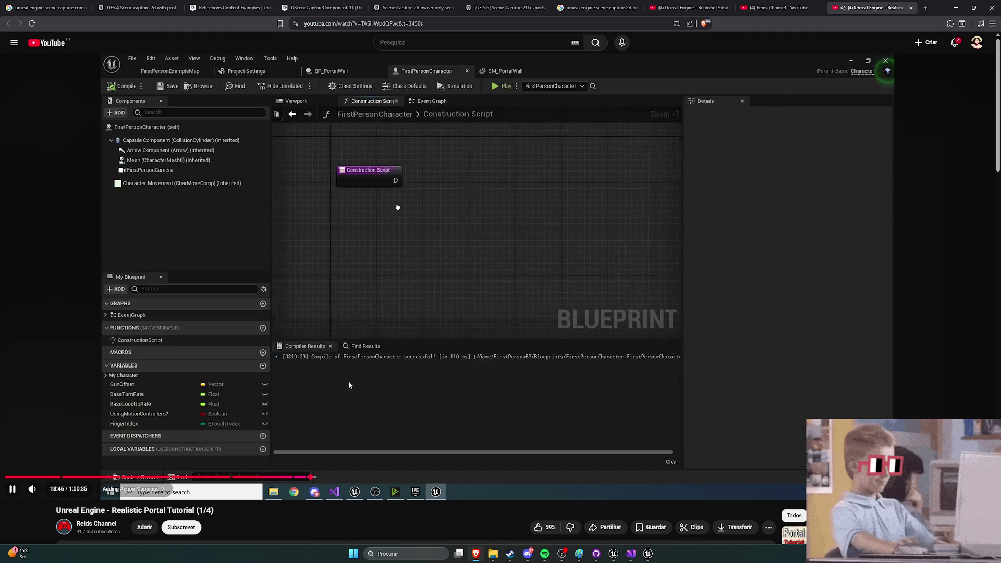
Step: Pause the tutorial at 18:48 on the Construction Script graph and return to Unreal
click(489, 373)
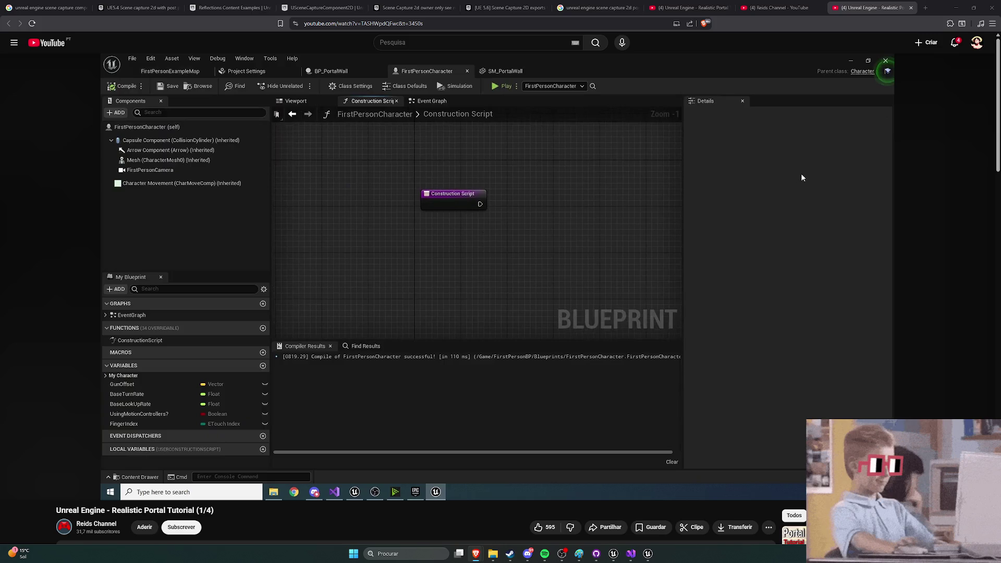
mouse_move(649, 241)
click(613, 554)
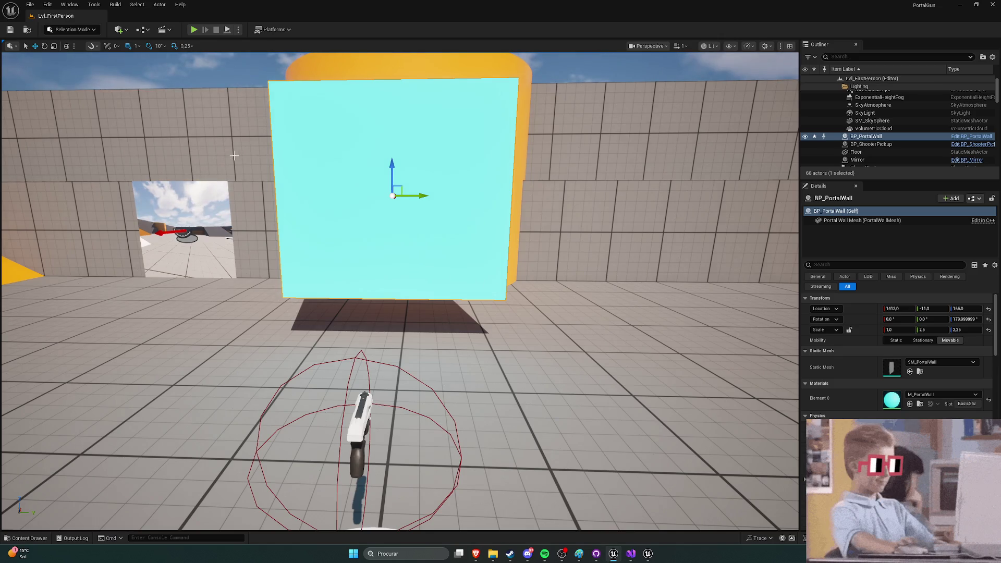
key(ctrl+space)
click(285, 415)
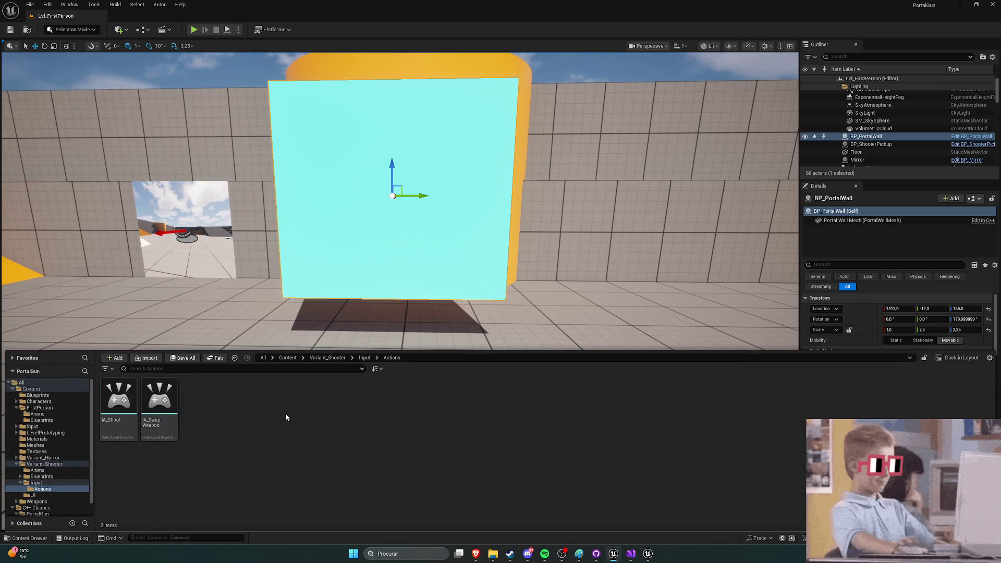
click(327, 357)
click(287, 359)
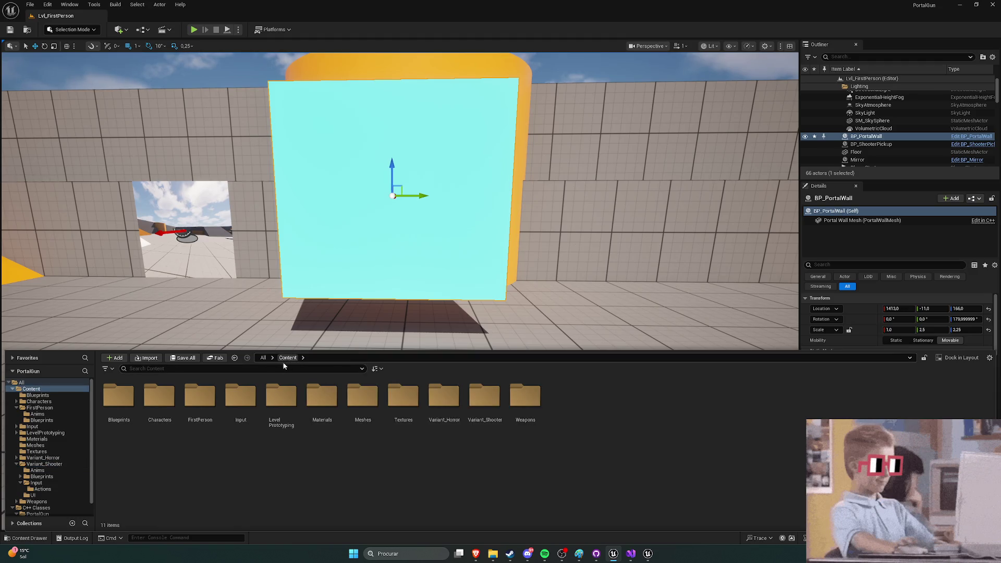
click(196, 405)
double_click(196, 406)
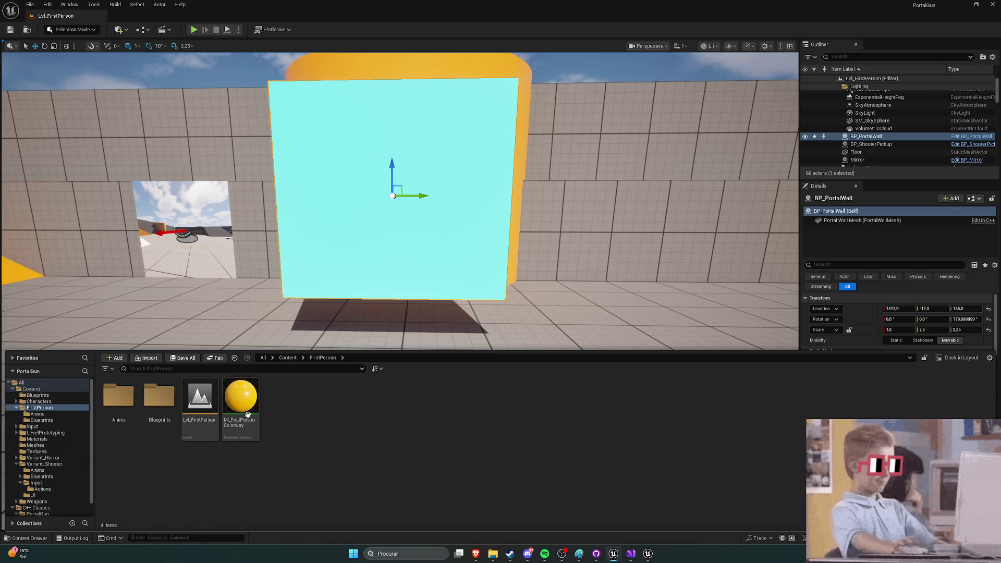
double_click(130, 405)
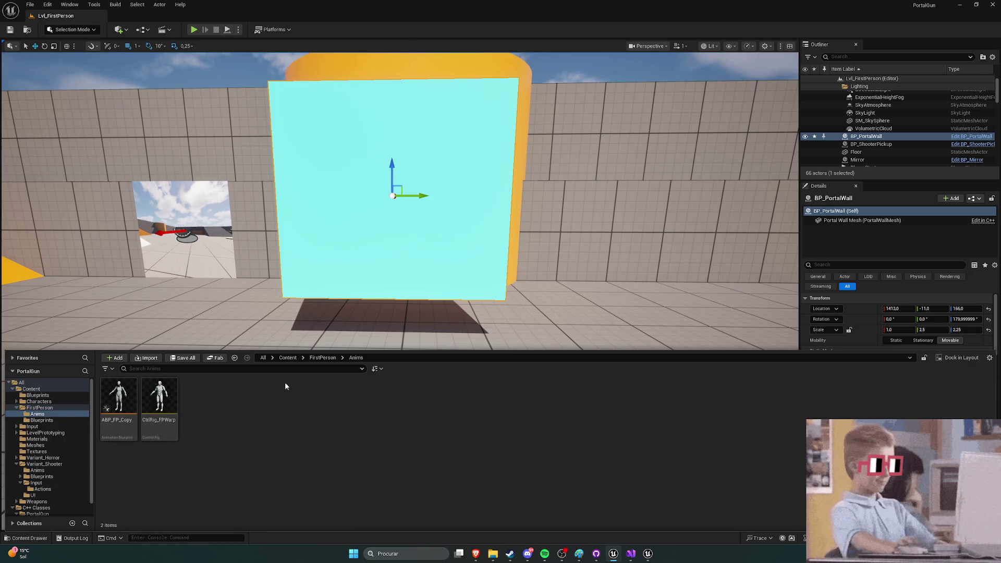
click(323, 358)
double_click(152, 402)
double_click(204, 400)
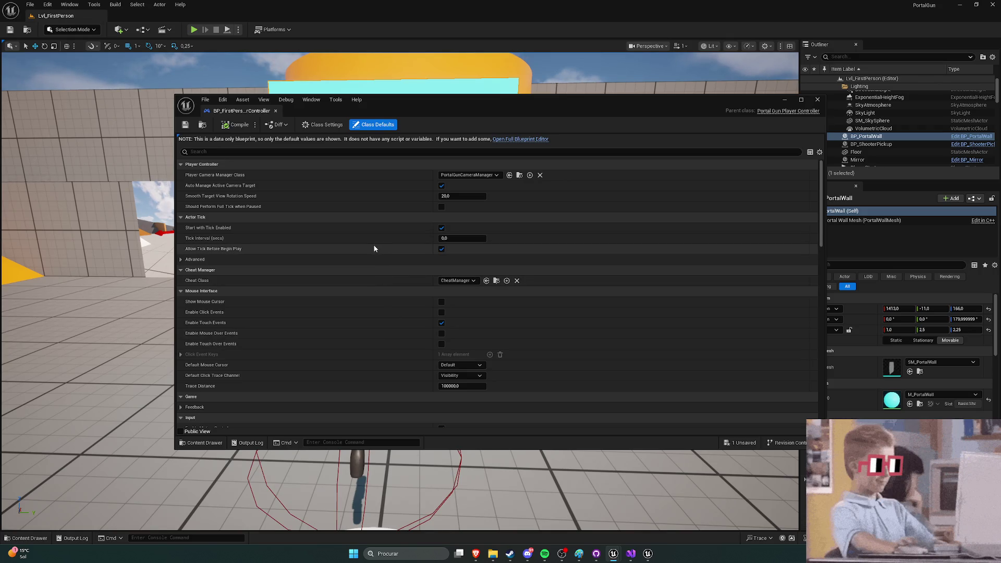
scroll(374, 249, down, 6)
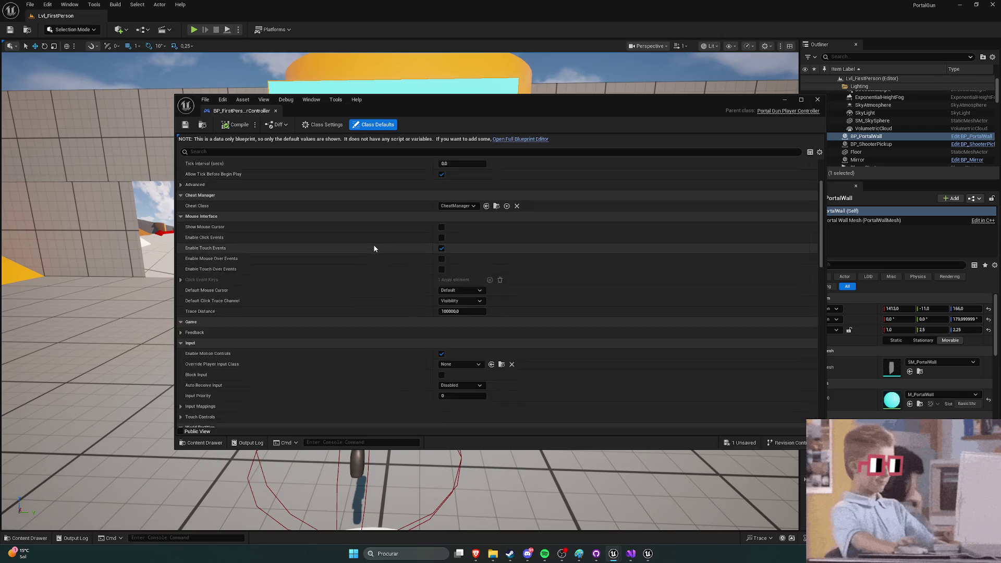
scroll(373, 249, up, 5)
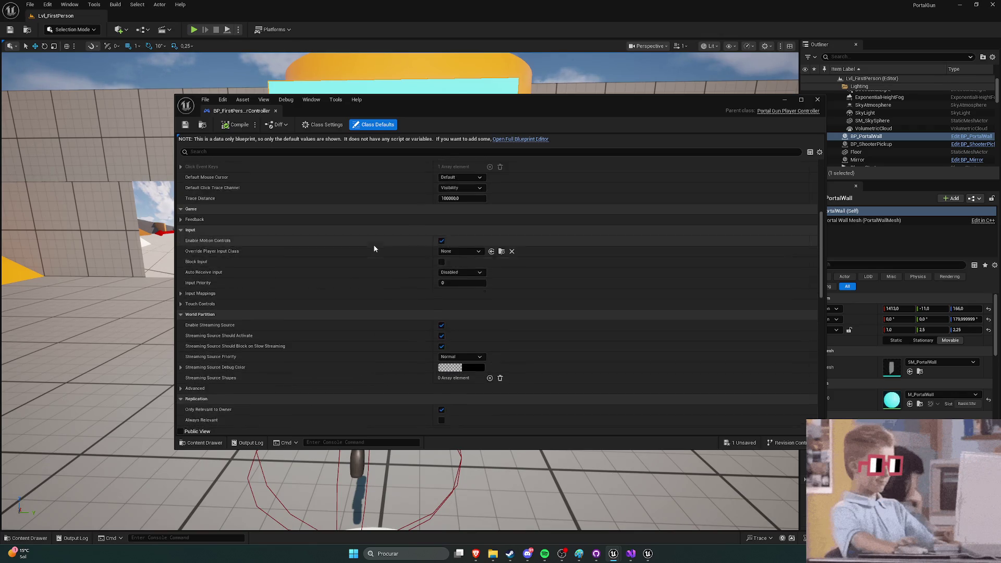
click(276, 114)
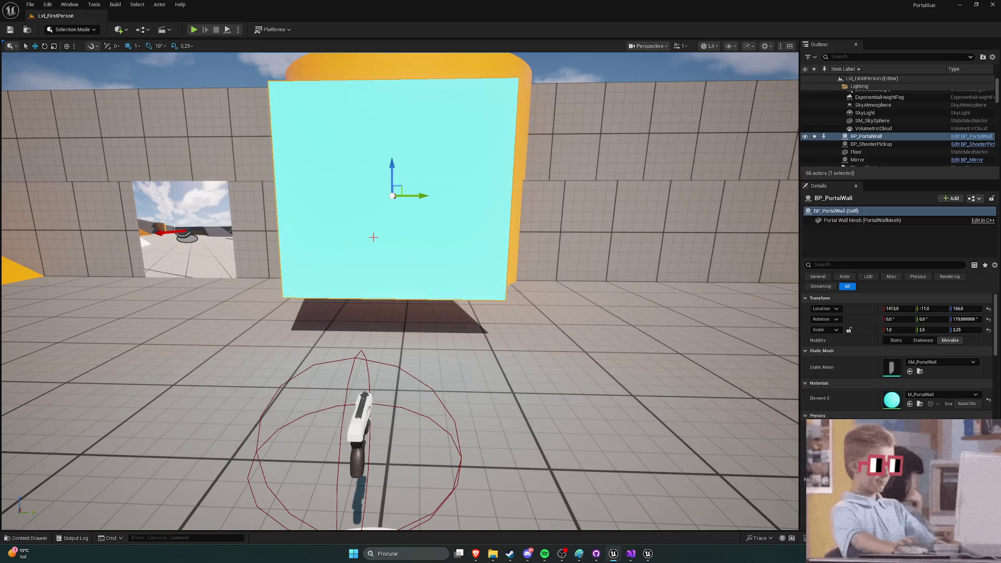
click(30, 537)
click(36, 494)
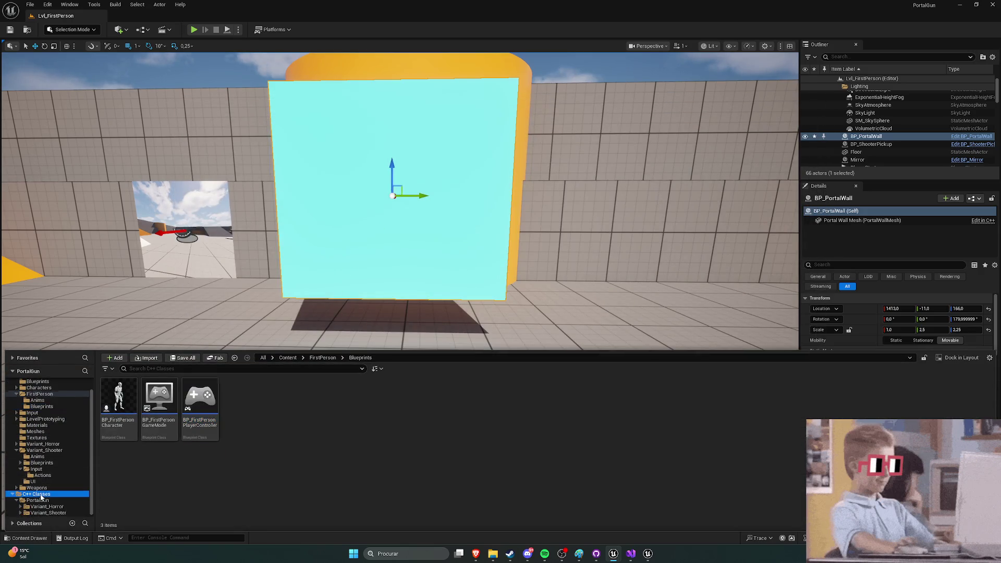
click(41, 406)
double_click(118, 401)
scroll(283, 214, up, 6)
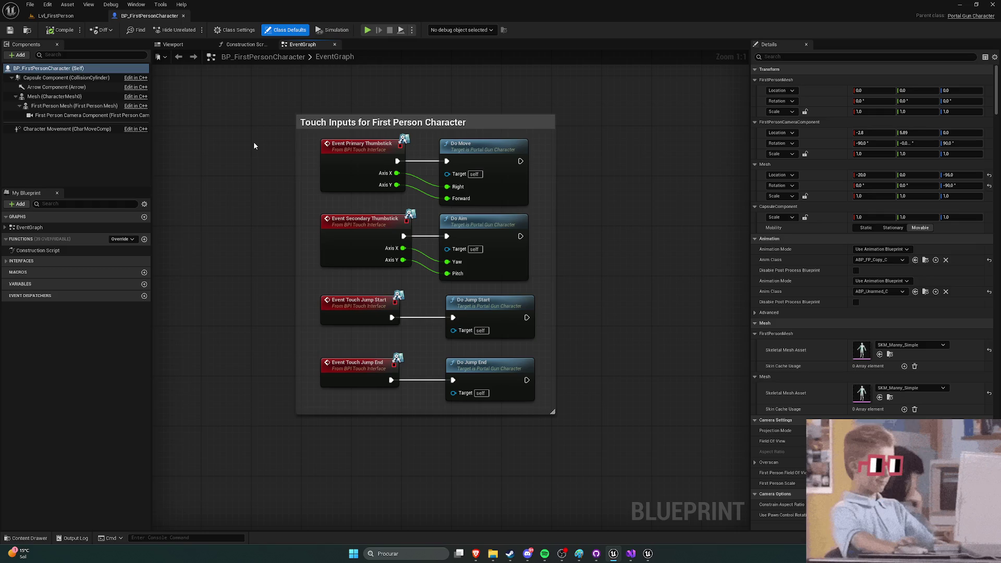
scroll(254, 141, down, 1)
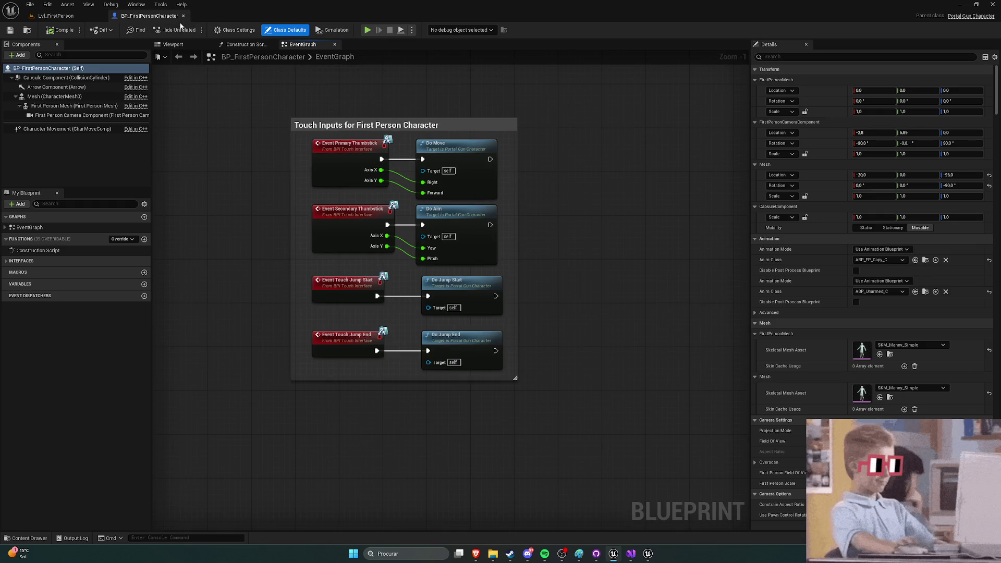
click(182, 15)
click(27, 537)
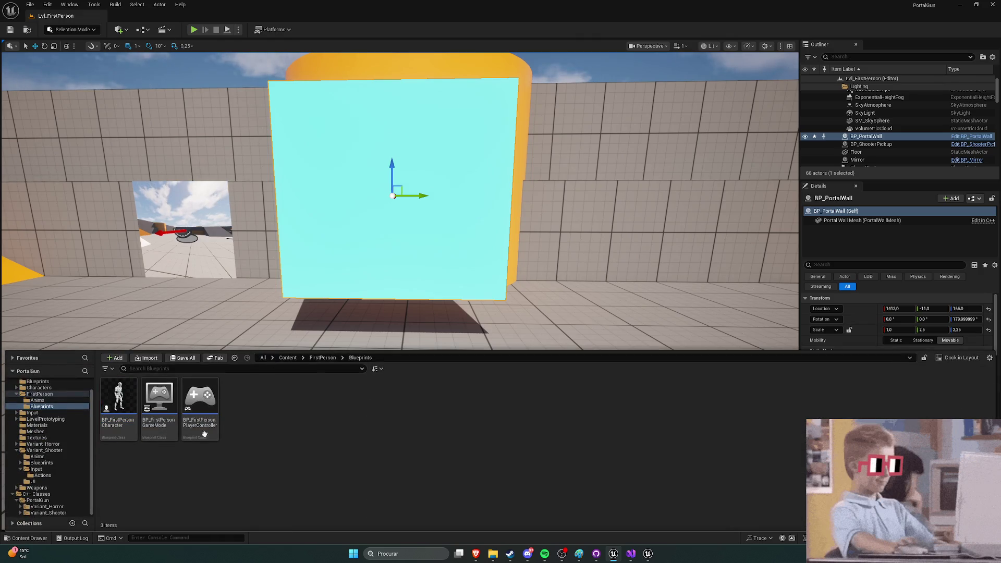
click(48, 4)
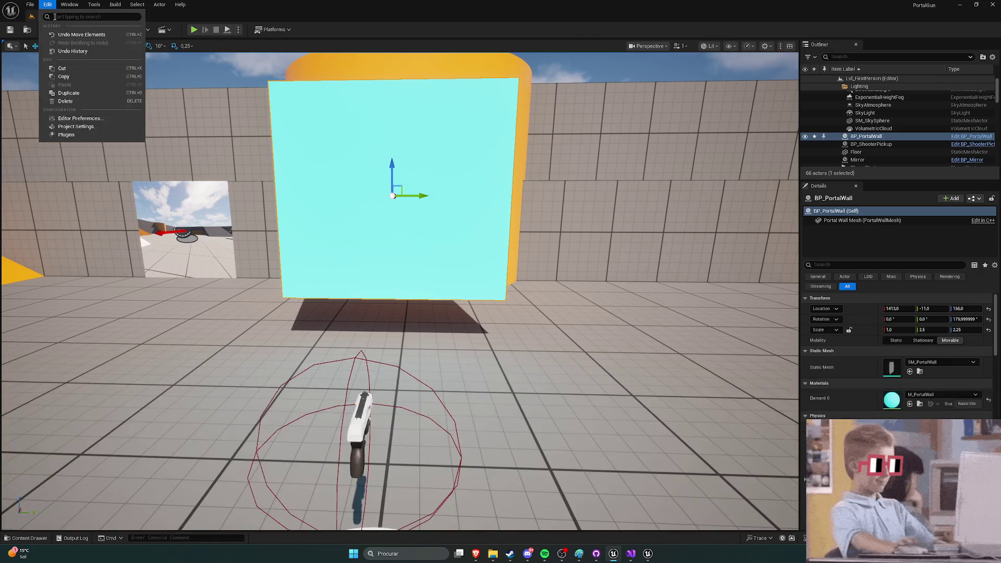
Step: Check the Maps & Modes project settings for the current game mode
click(83, 128)
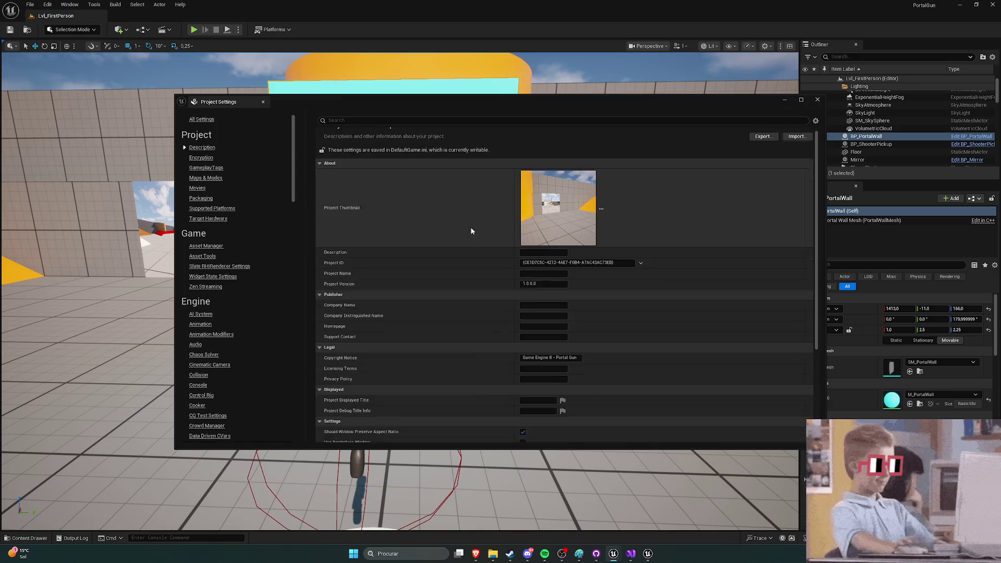
click(205, 178)
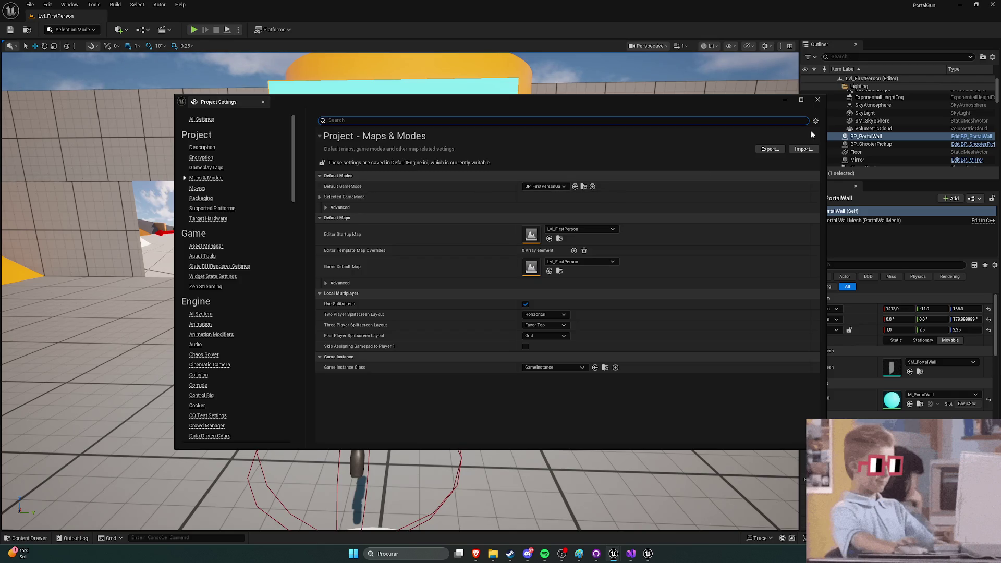
click(817, 100)
Step: Set BP_FirstPersonGameMode's Player Controller Class to BP_FirstPersonPlayerController and close it
key(ctrl+space)
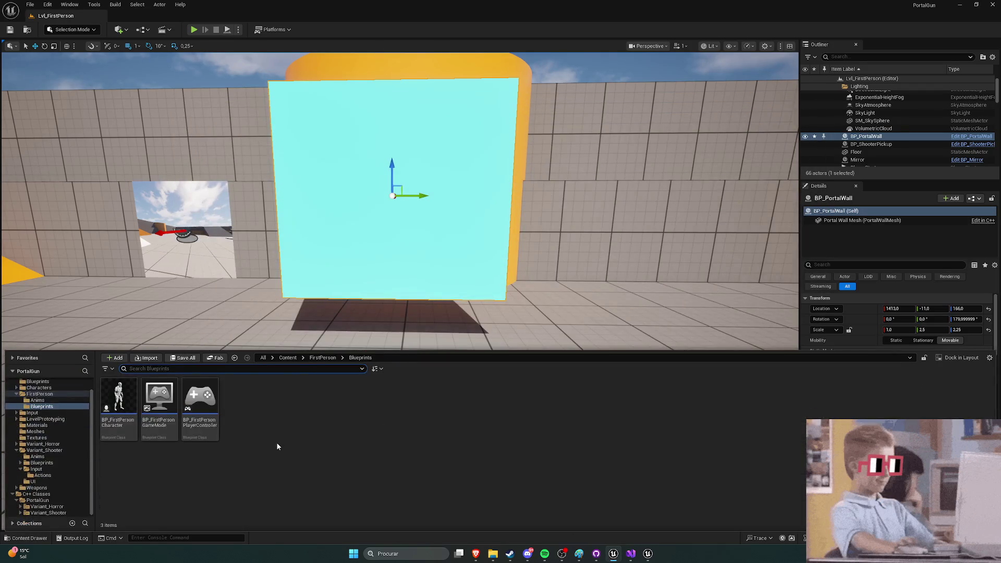
click(159, 403)
double_click(159, 402)
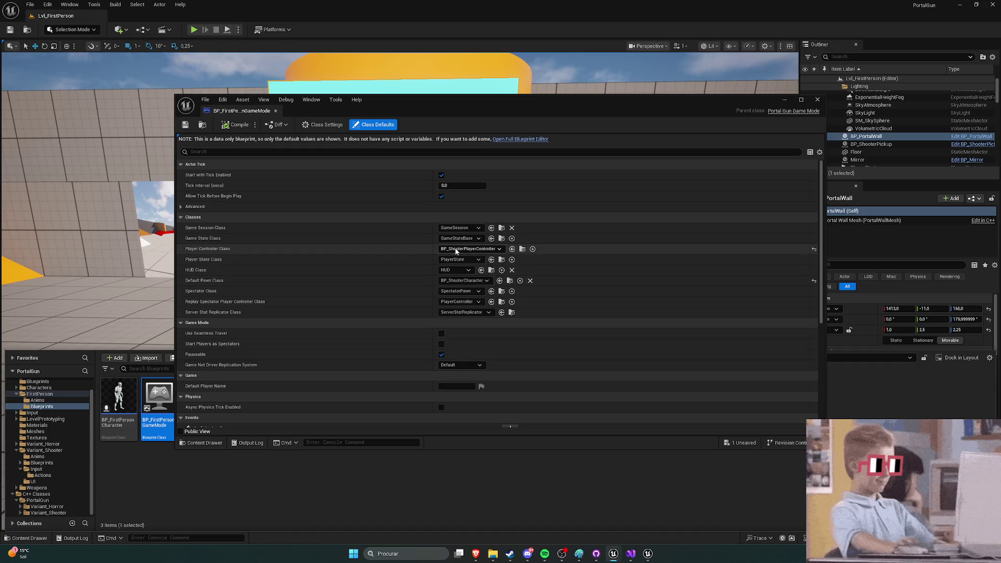
click(444, 250)
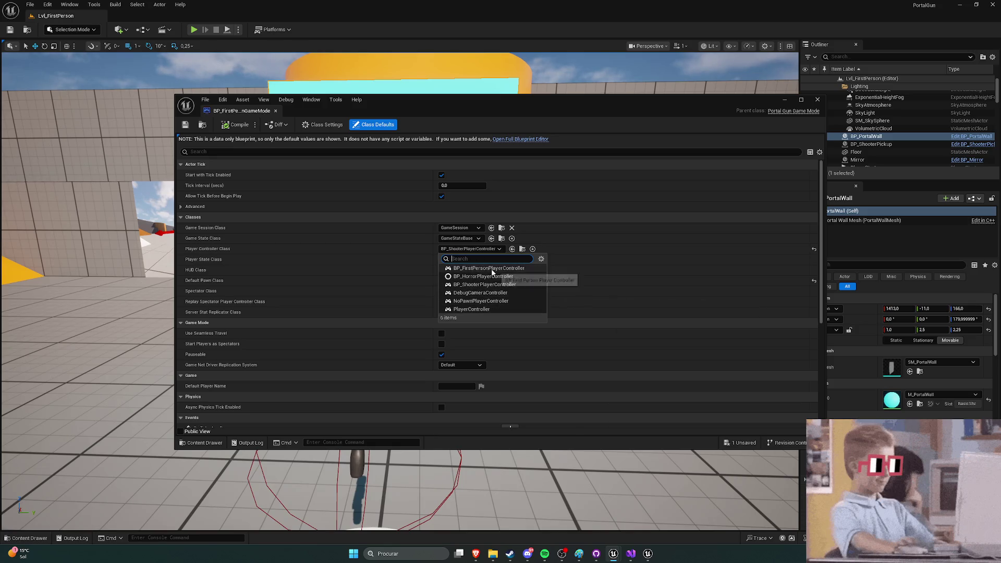
click(486, 268)
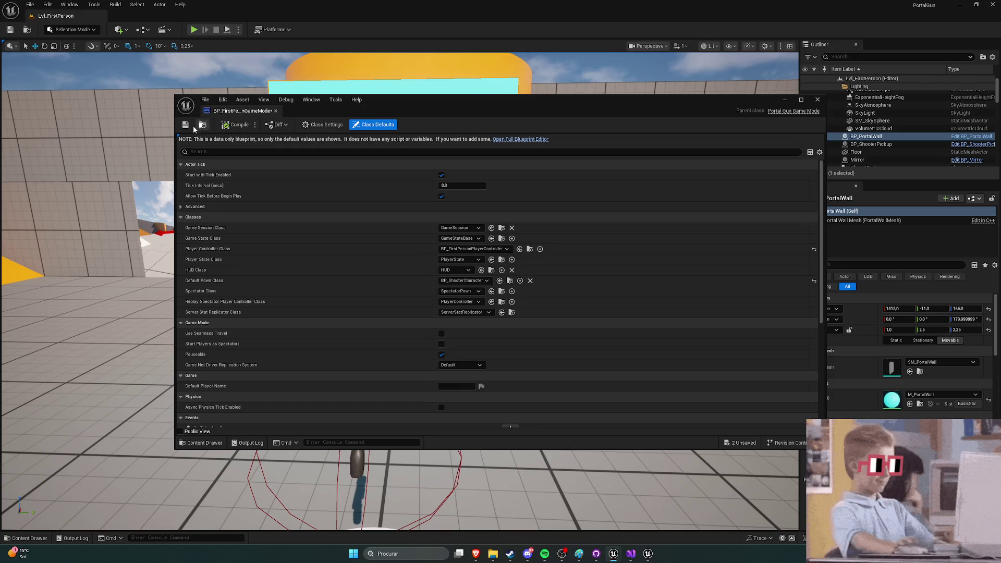
click(816, 99)
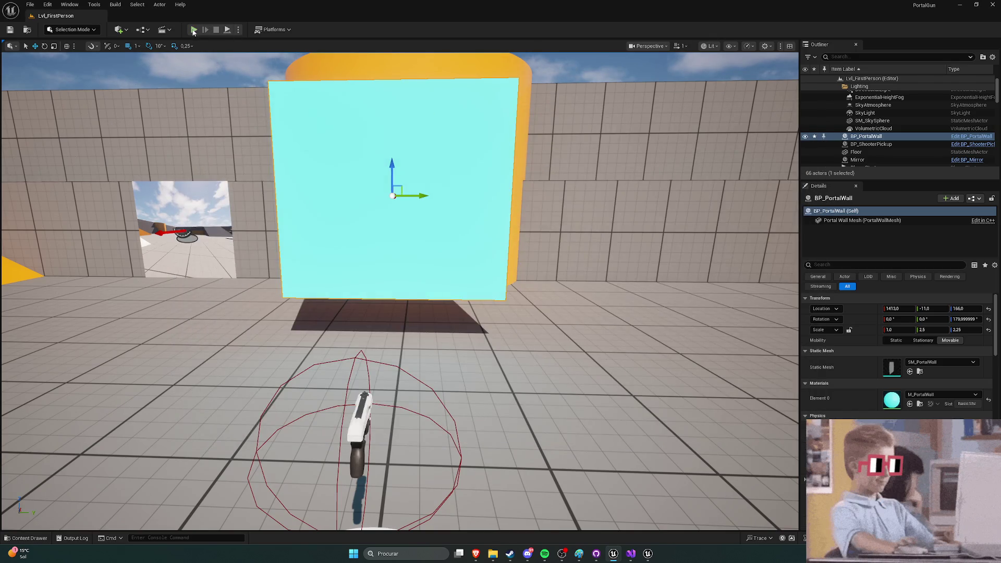
Step: Play-test the level, walking through the wall opening past the mannequin, then stop
click(193, 30)
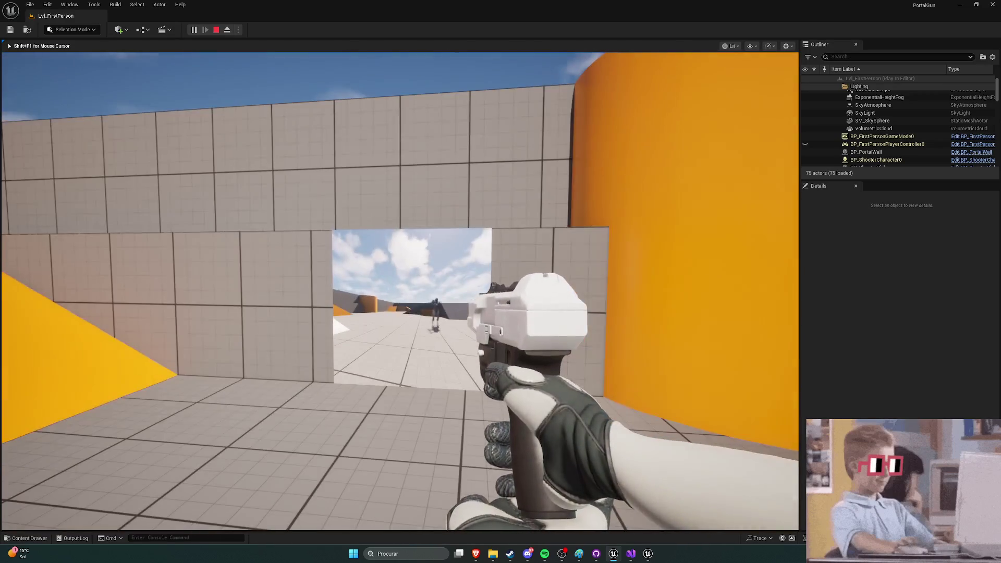
key(w)
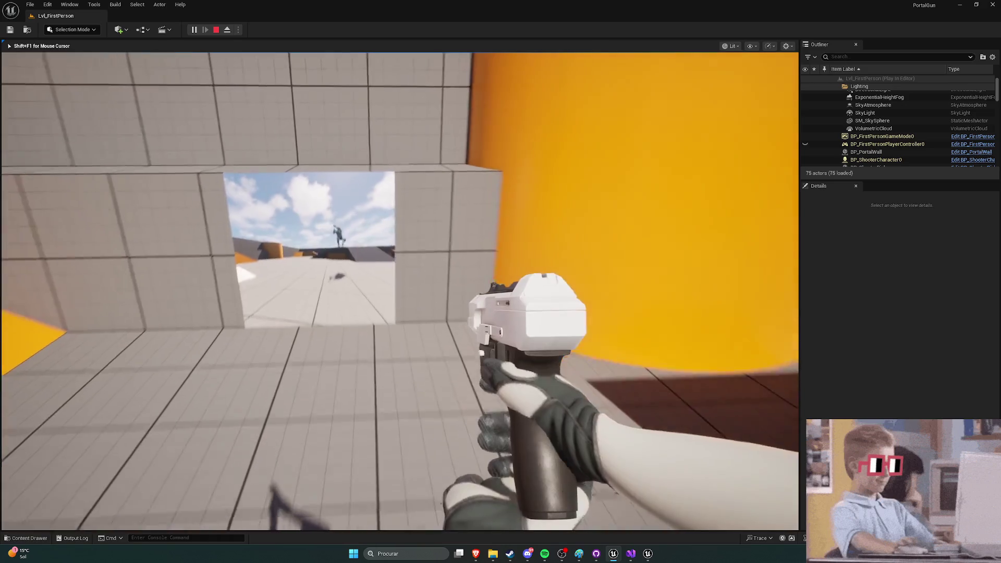
key(w)
key(w)
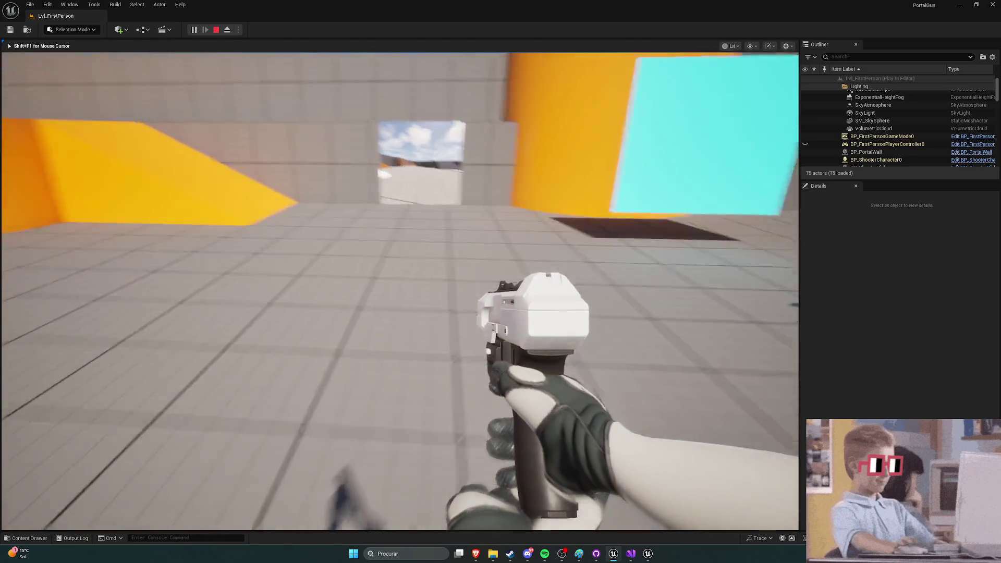
key(w)
key(w)
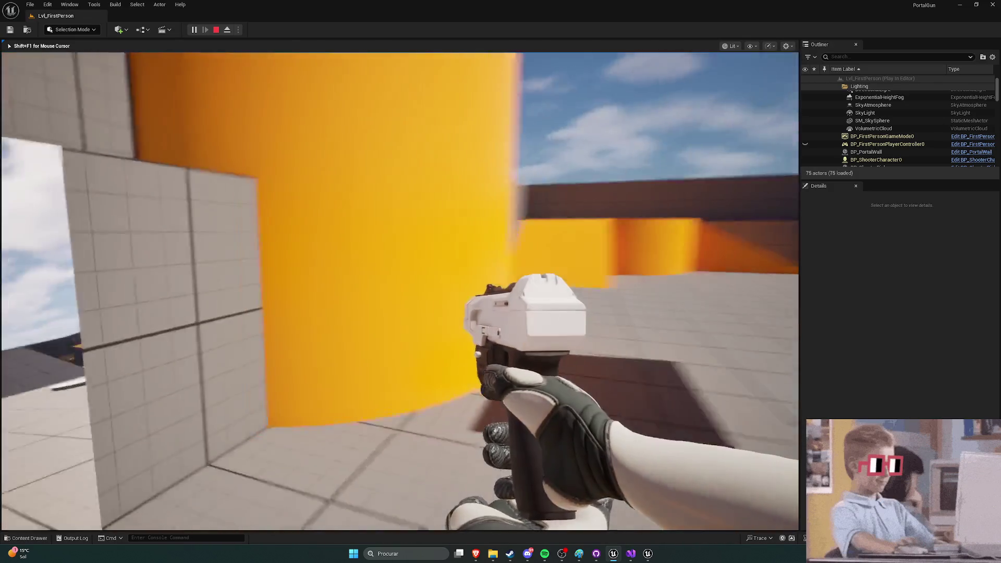
key(w)
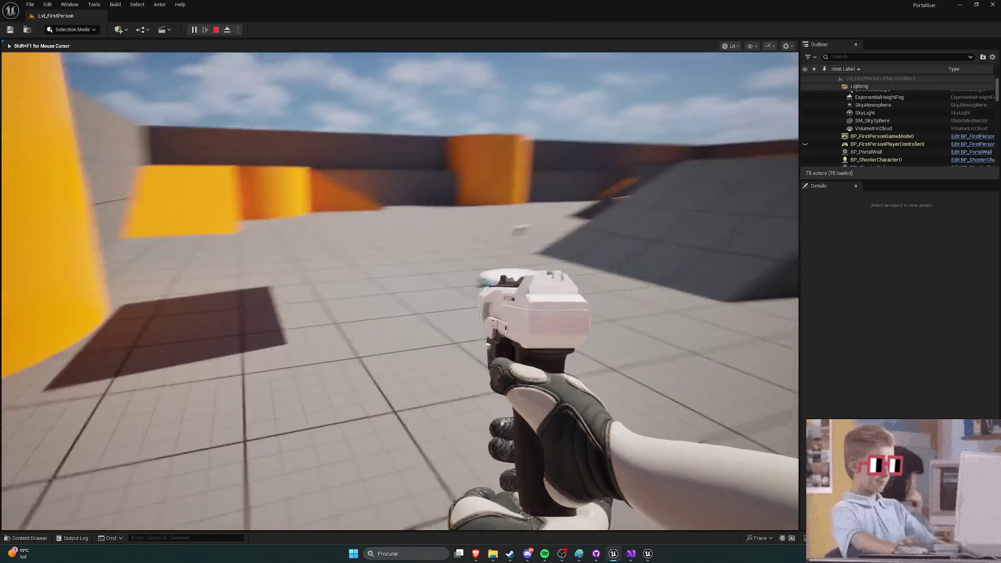
key(Escape)
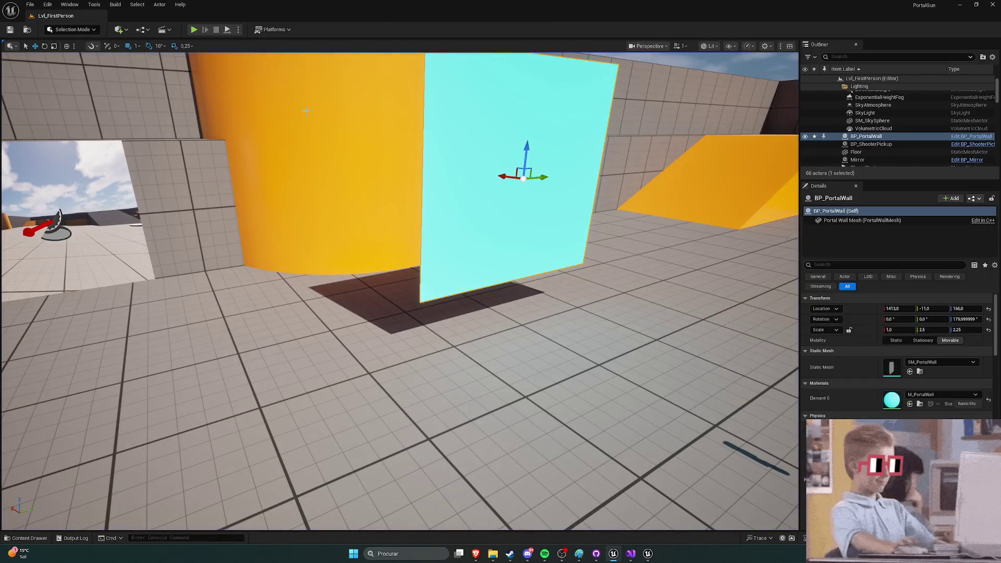
key(ctrl+space)
Step: Browse the PortalGun > Variant_Shooter C++ classes, select ShooterCharacter, then bring Visual Studio forward
click(266, 406)
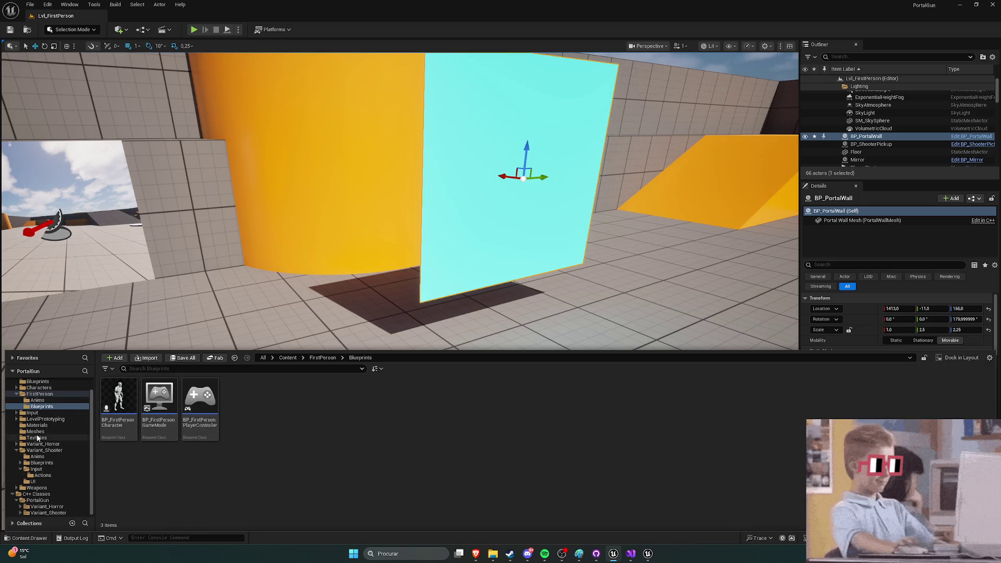
click(76, 494)
double_click(120, 399)
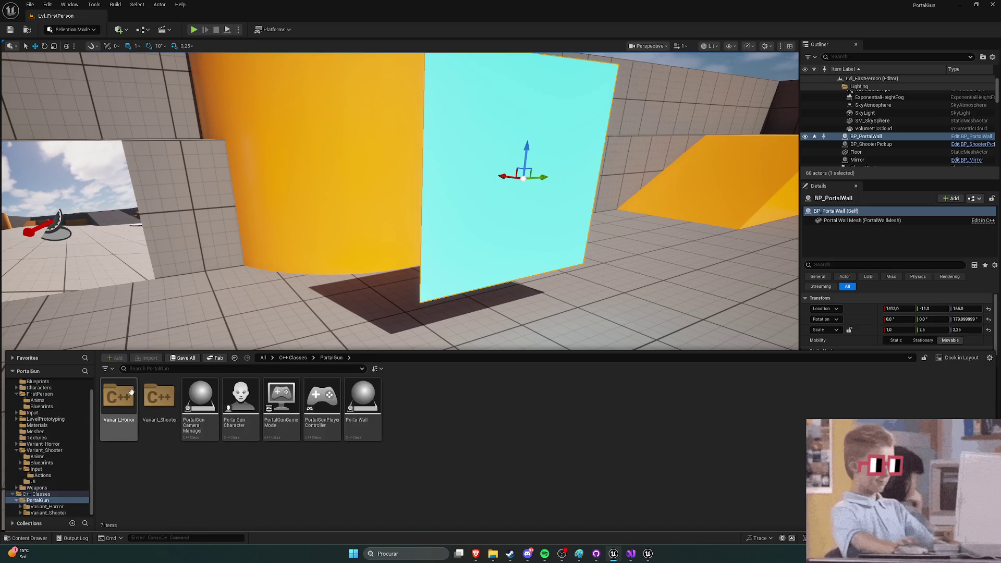
double_click(159, 398)
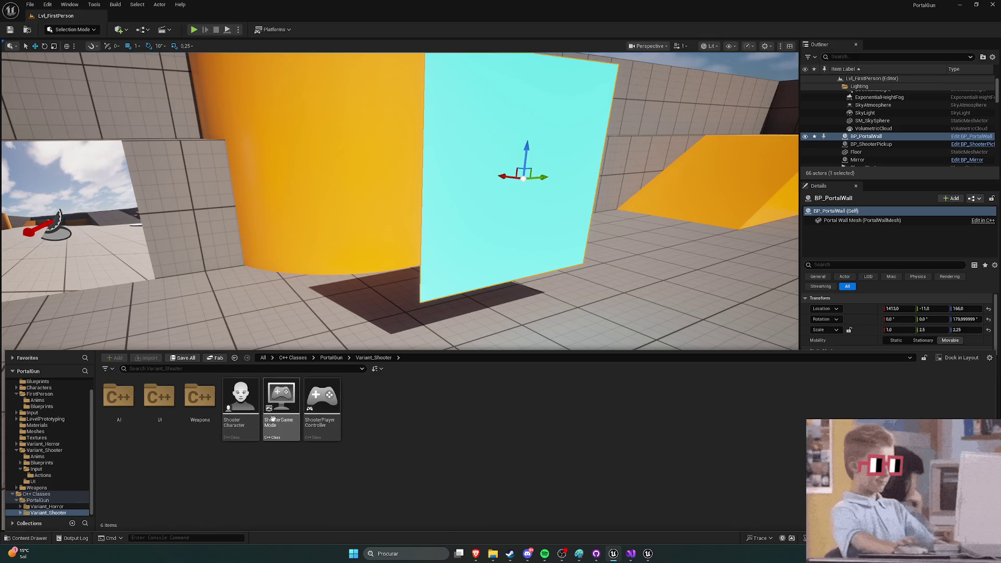
click(243, 400)
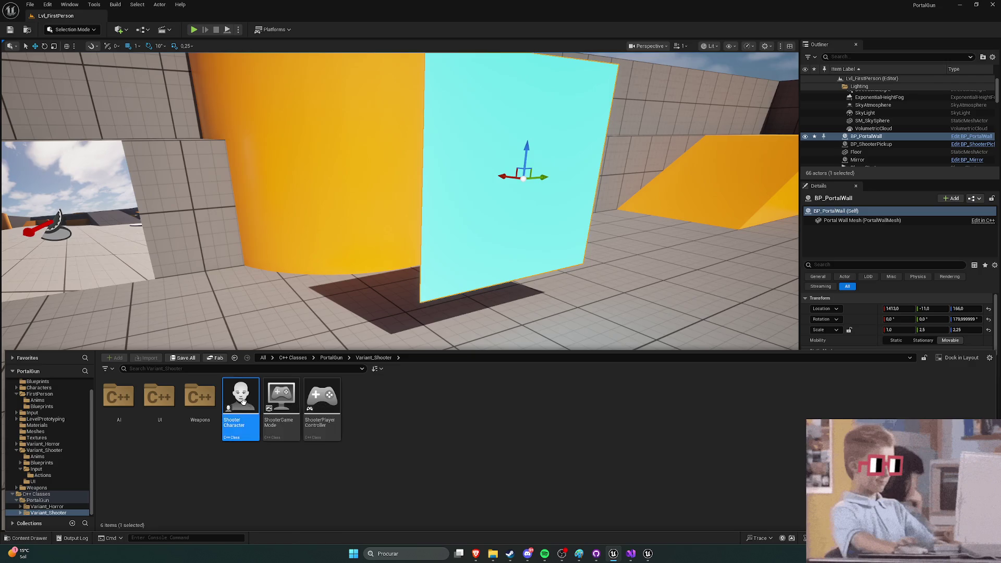
click(386, 432)
click(630, 554)
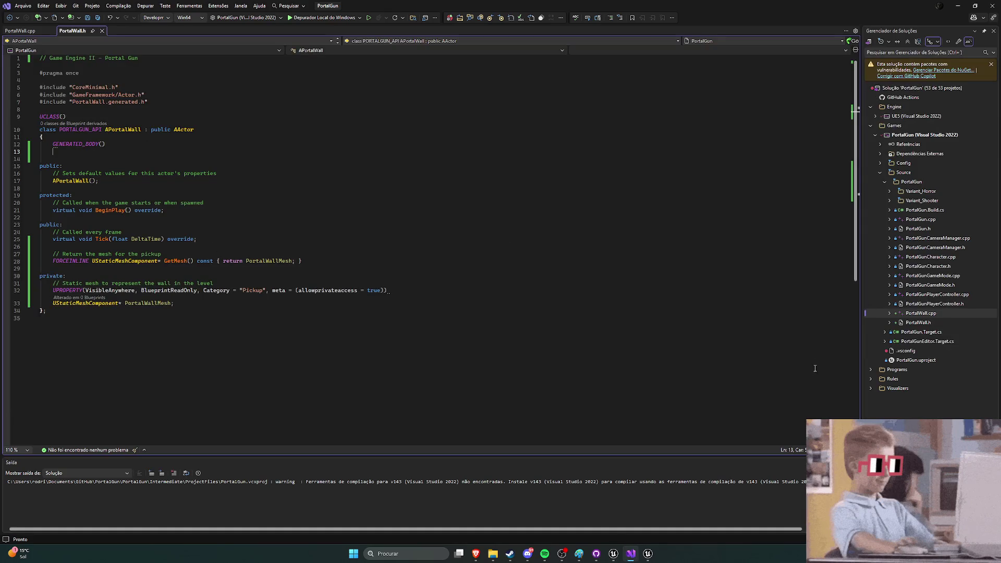
Step: Select ShooterPlayerController in Unreal, then scroll through PortalWall.h and open PortalWall.cpp in Visual Studio
click(611, 554)
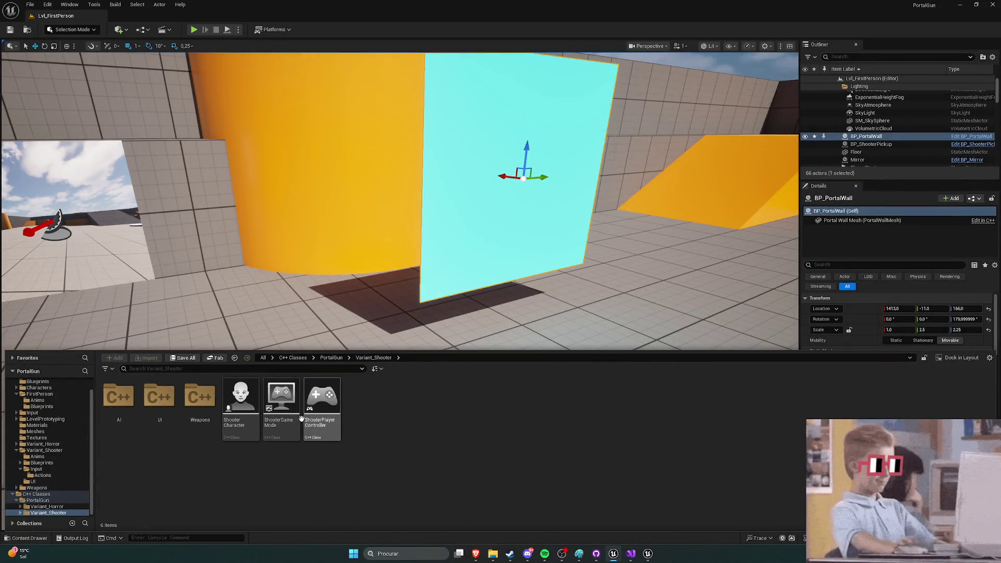
click(319, 412)
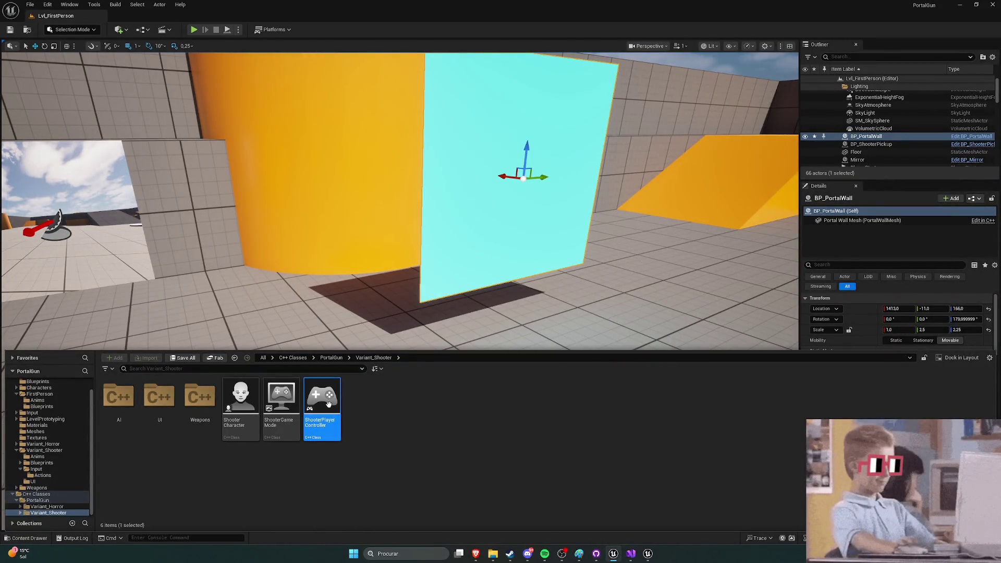
click(631, 553)
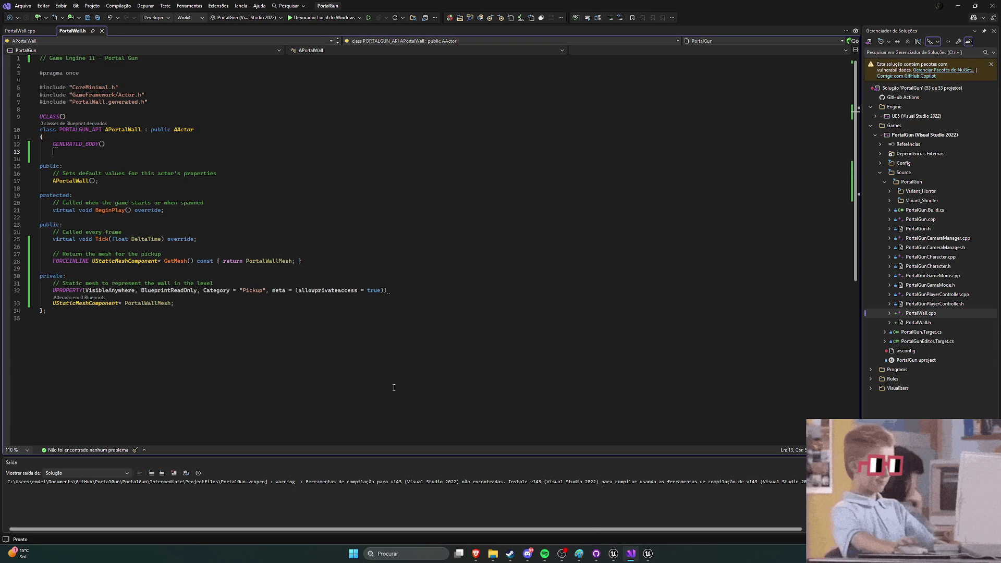
scroll(389, 382, down, 4)
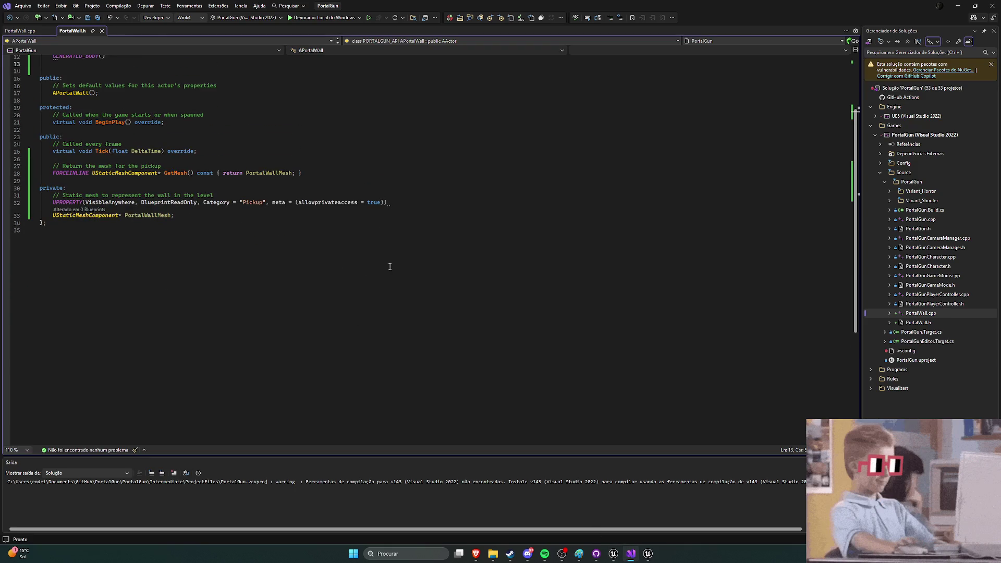
click(20, 30)
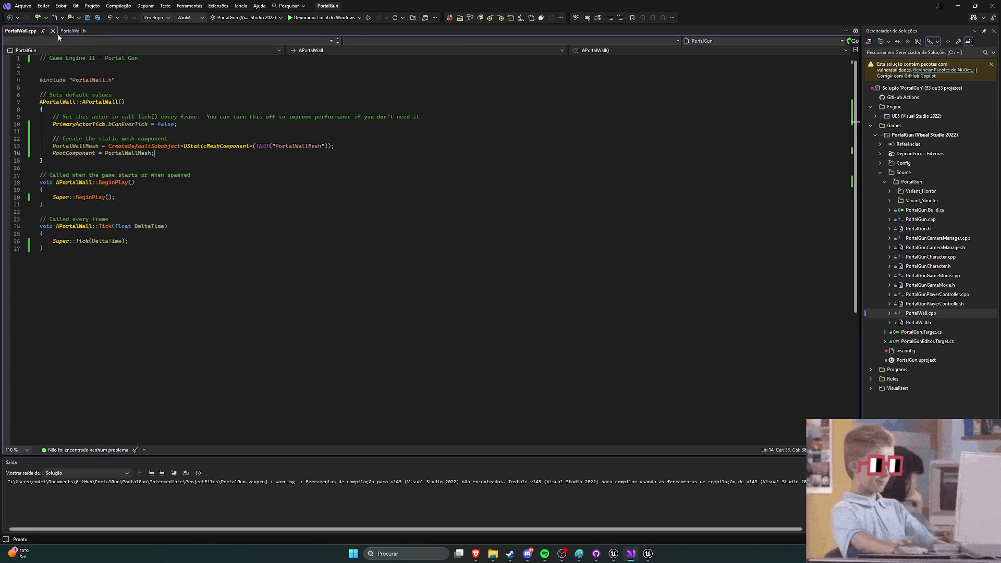
click(612, 553)
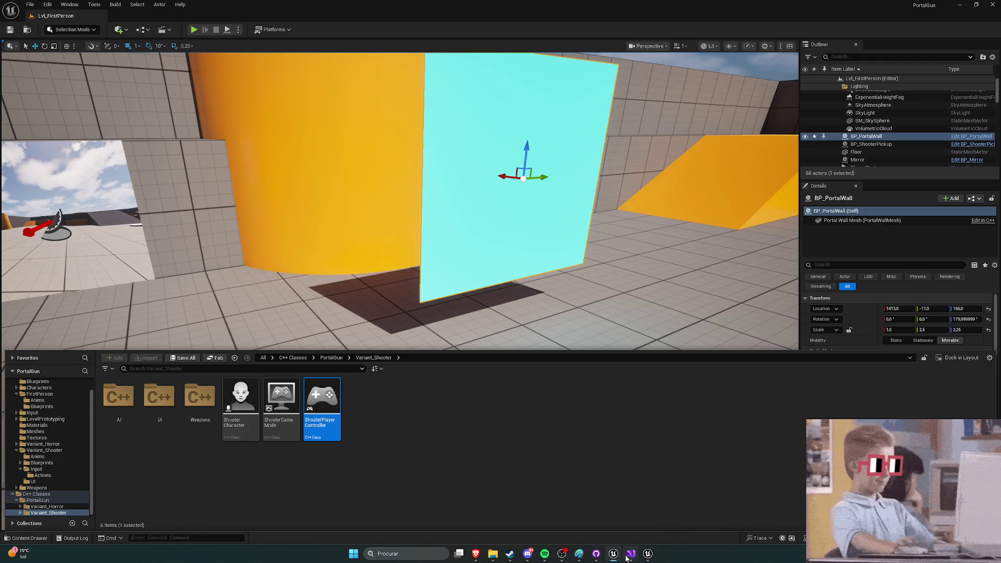
Step: Regenerate the project files with Tools > Refresh Visual Studio Project
click(630, 554)
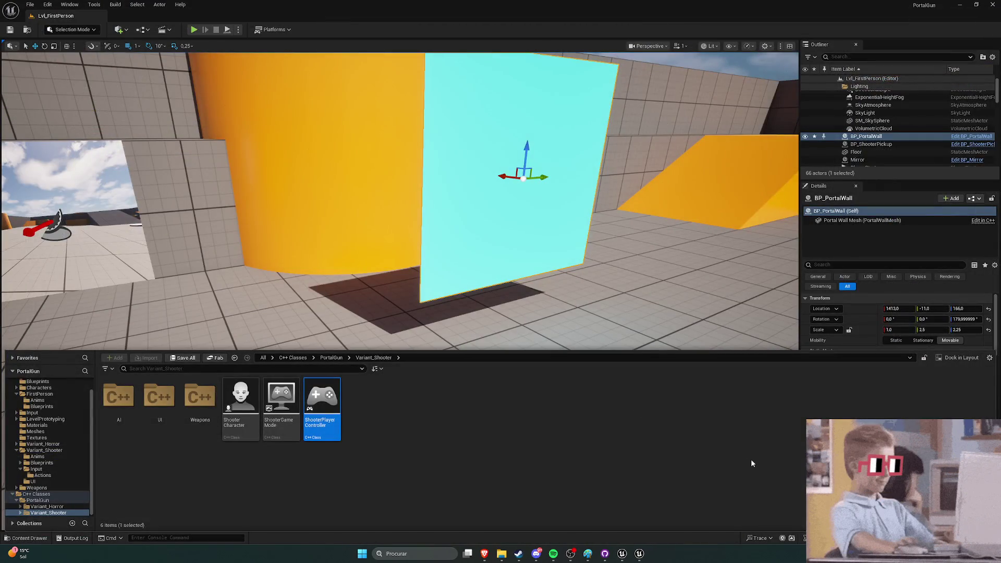
click(720, 464)
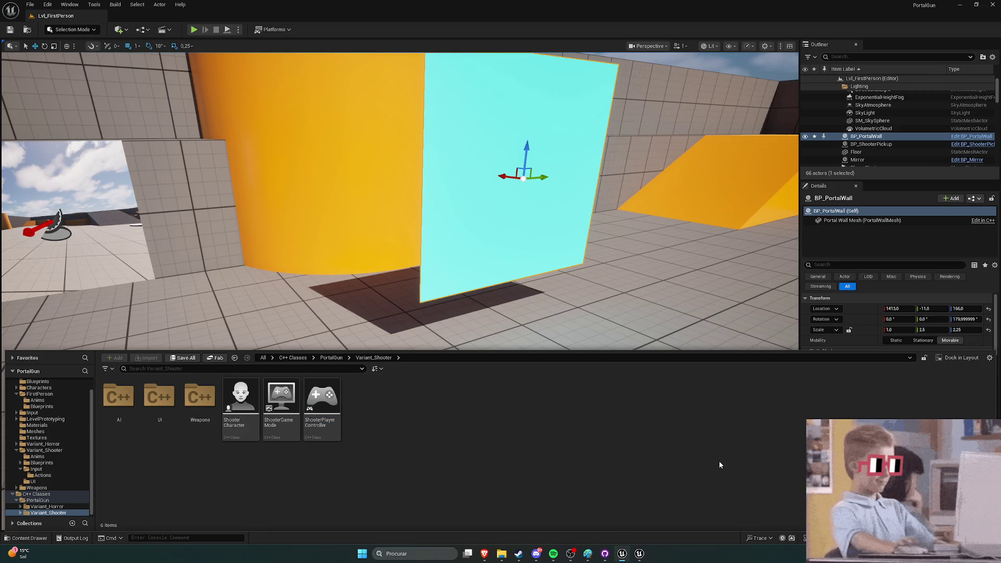
click(94, 5)
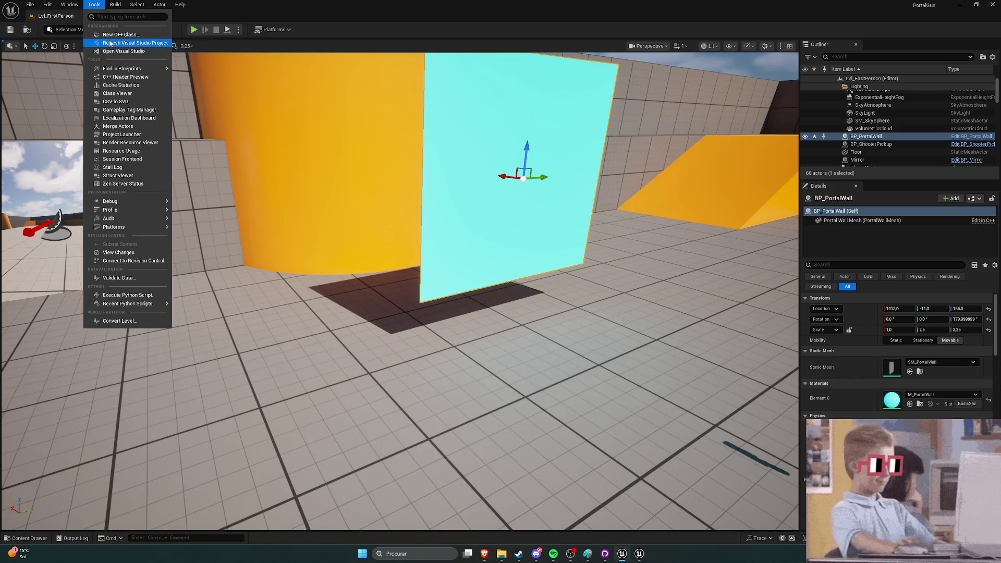
click(125, 43)
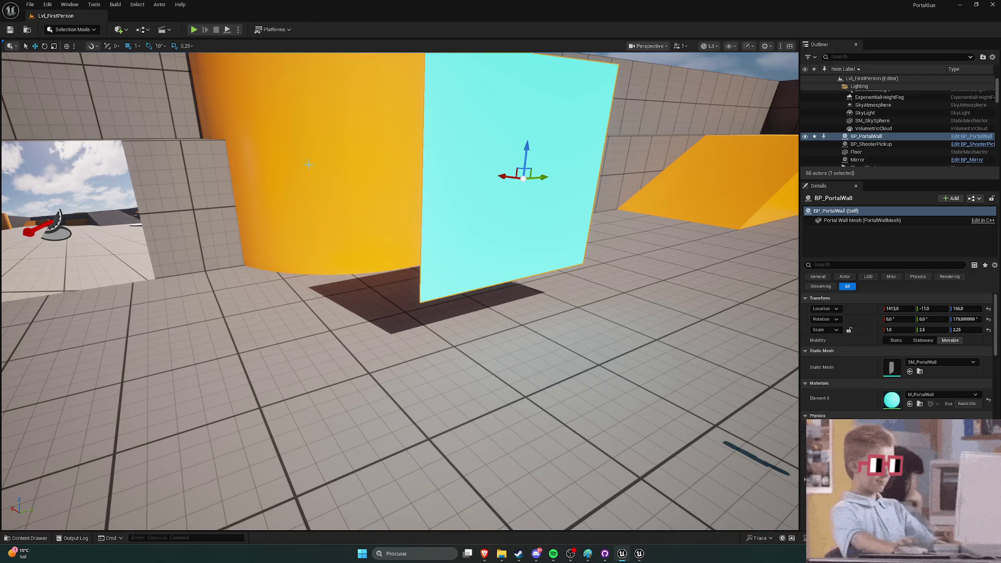
Step: Try Tools > Open Visual Studio, dismiss the 'Unable to open solution' error, and run a Live Coding recompile (Ctrl+Alt+F11)
click(94, 4)
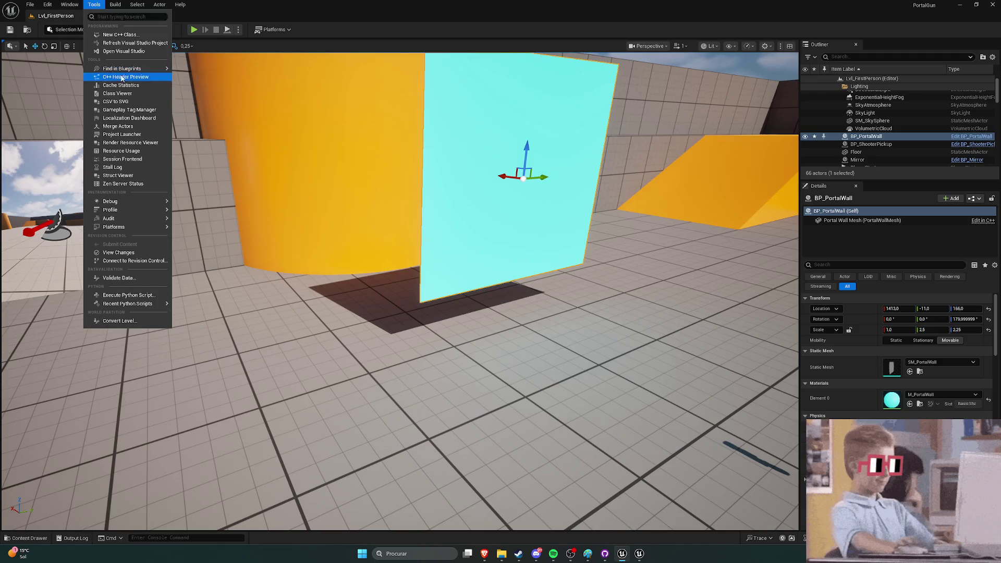
click(116, 54)
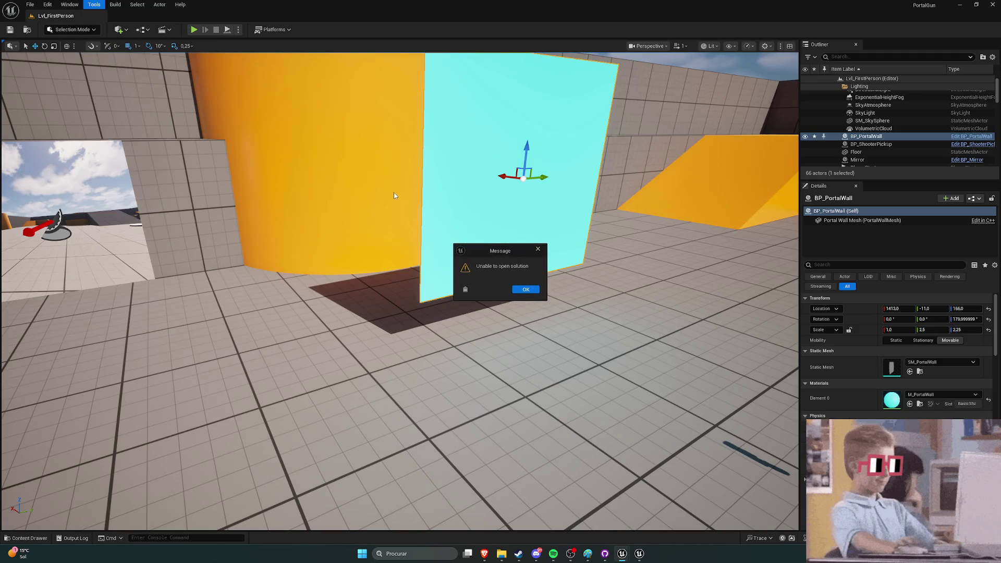
click(524, 290)
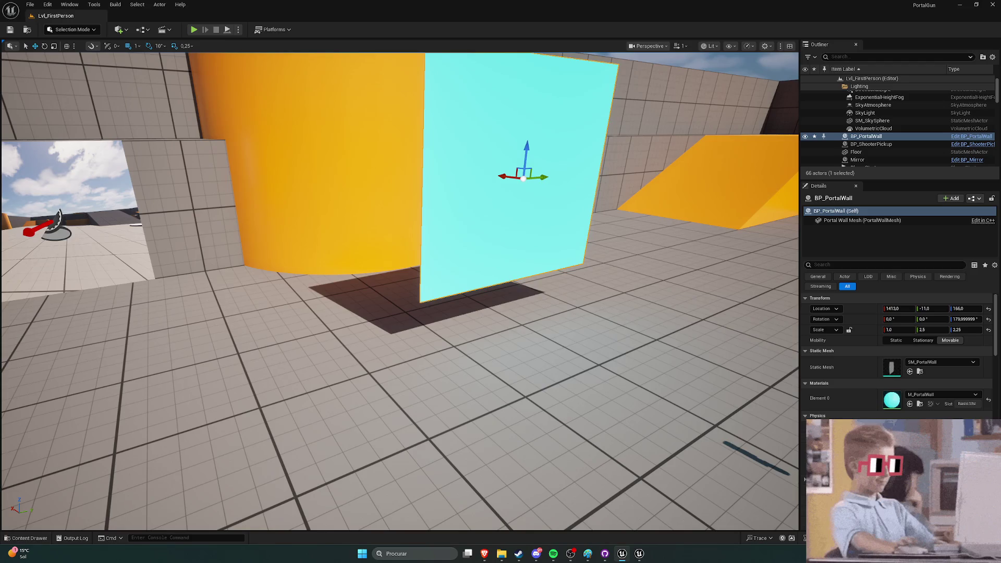
key(ctrl+alt+F11)
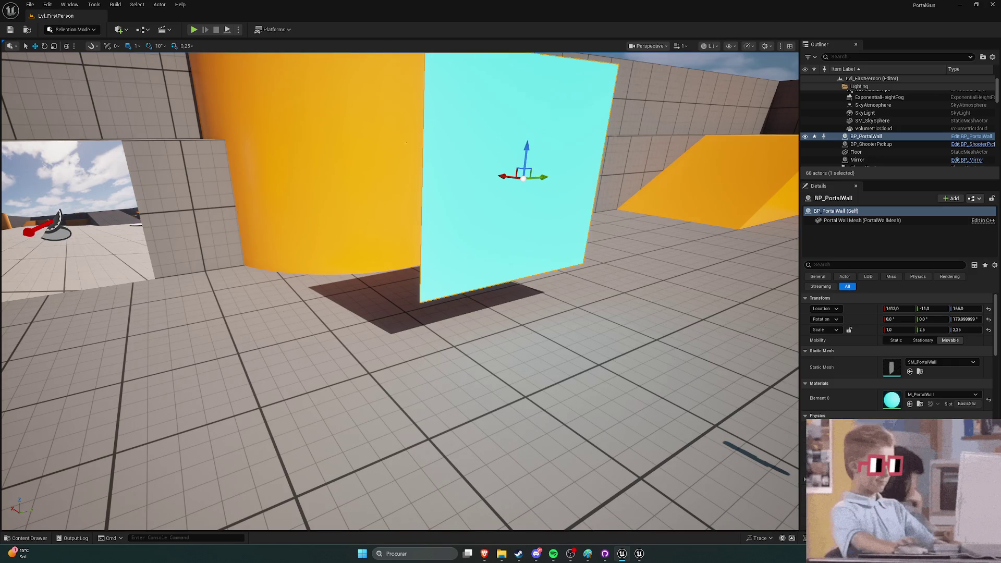
Step: Open the Tools menu in the menu bar once more
click(94, 5)
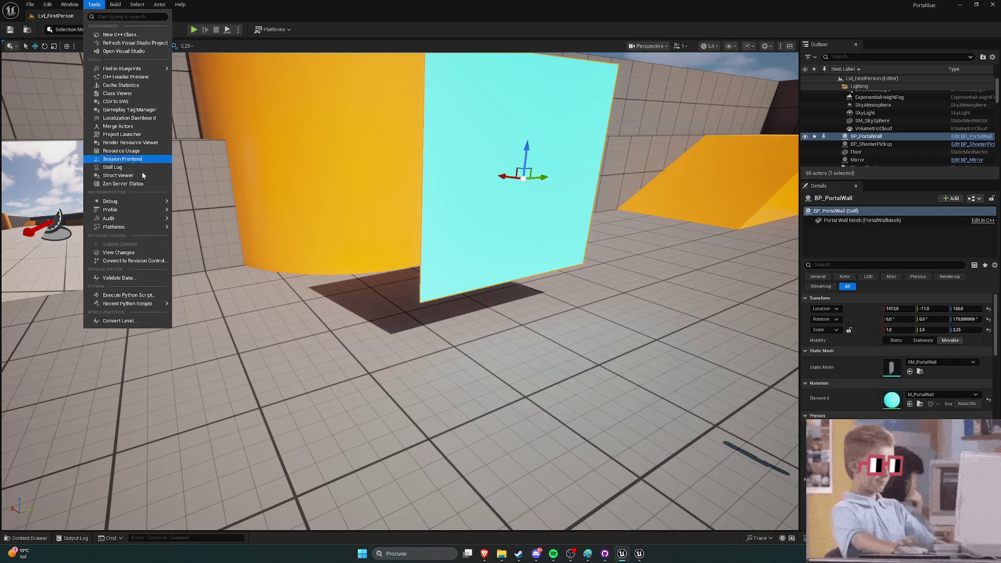
Step: Retry Open Visual Studio, dismiss the solution error, and save the modified BP_PortalWall asset
click(118, 51)
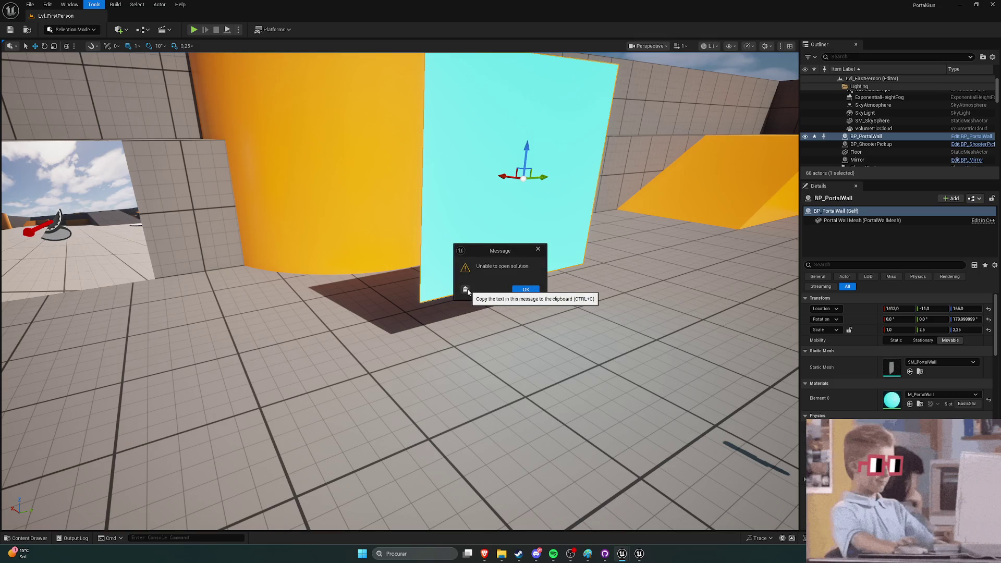
click(525, 293)
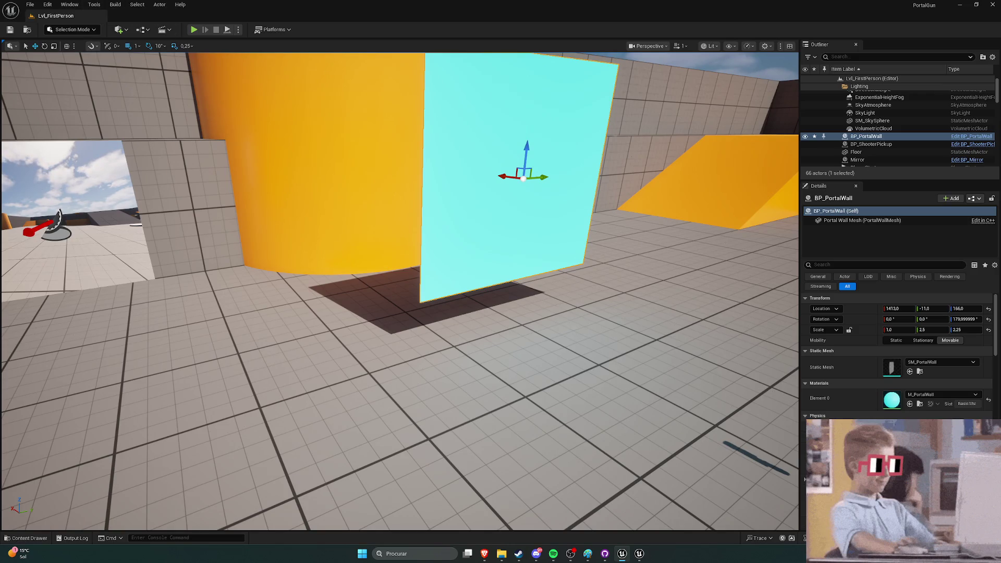
key(ctrl+s)
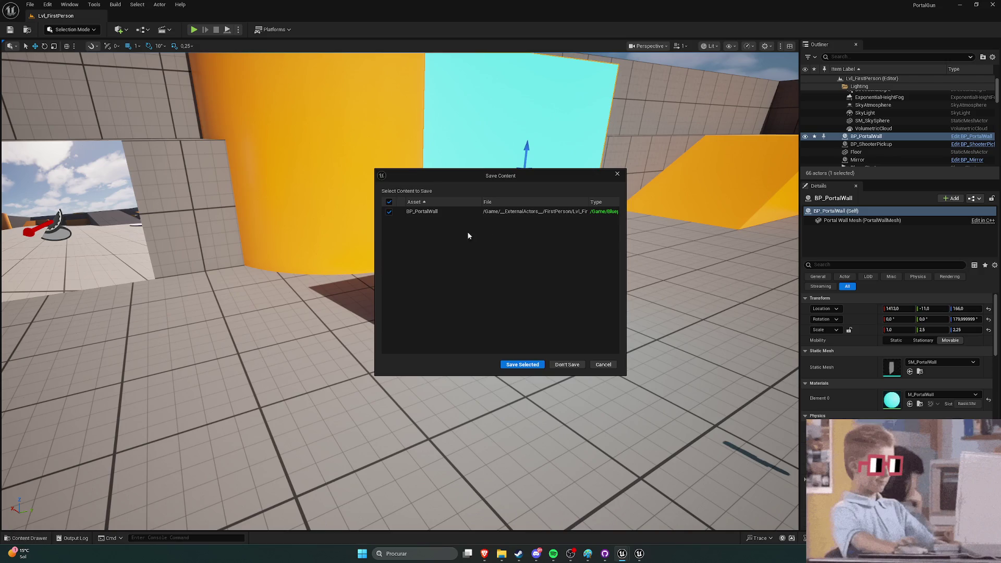
click(512, 367)
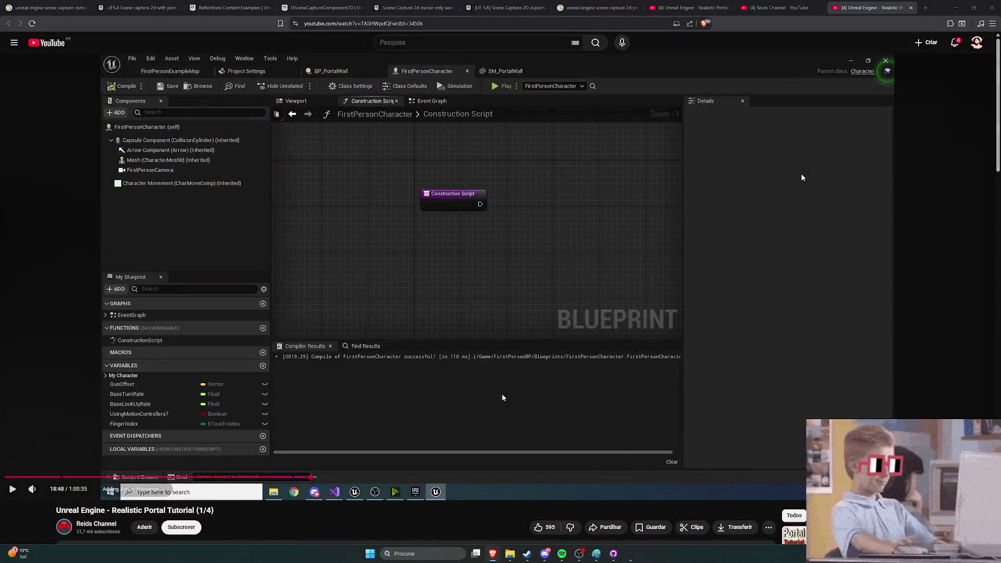
Step: Search Windows for 'epic Games Launcher' and launch the Epic Games Launcher
click(445, 553)
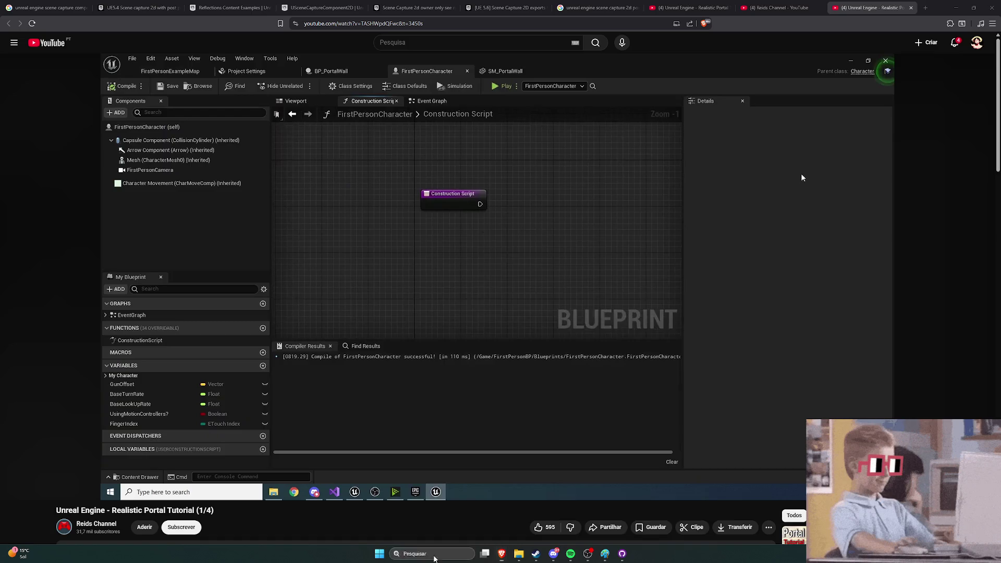
text(epic Games Launcher)
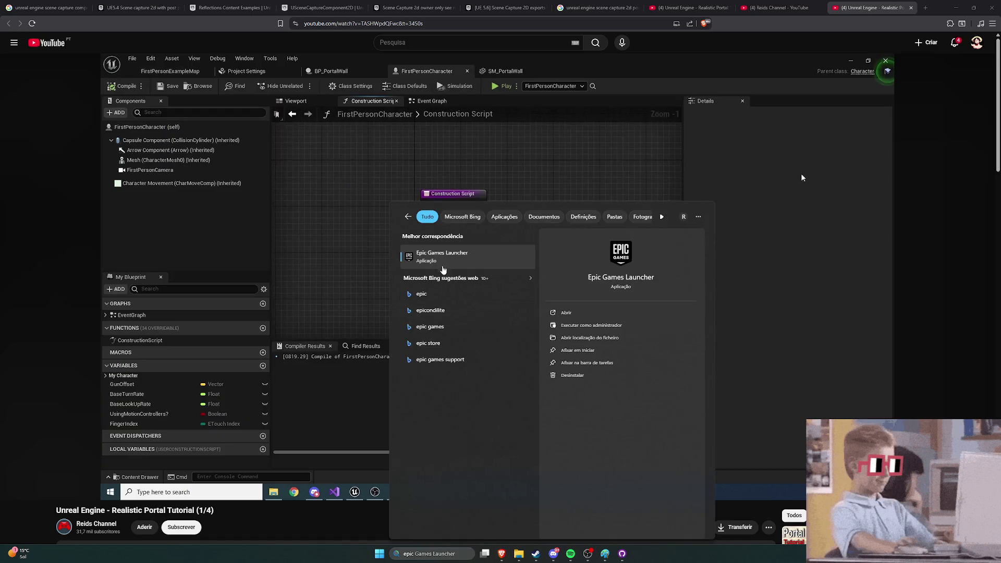
click(442, 257)
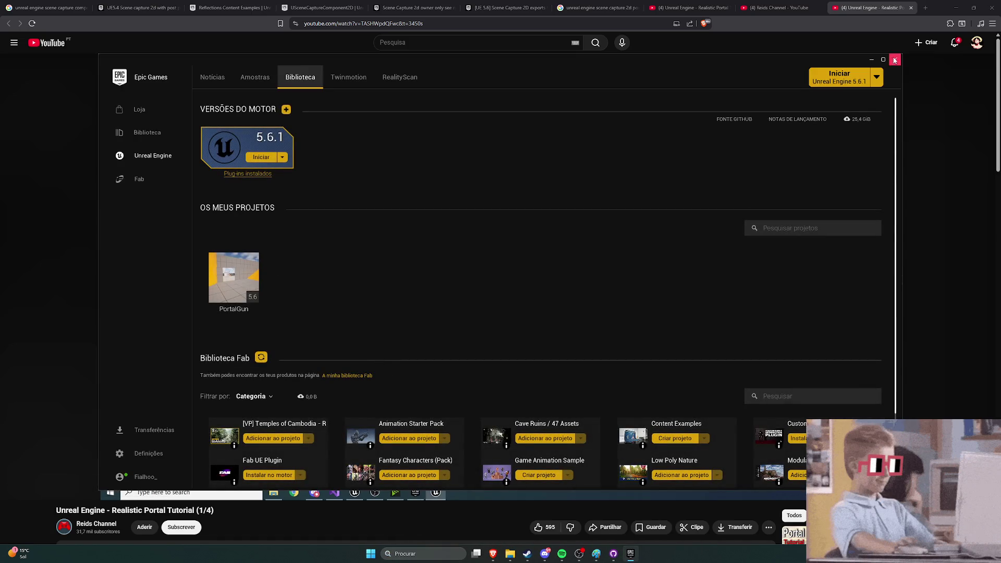
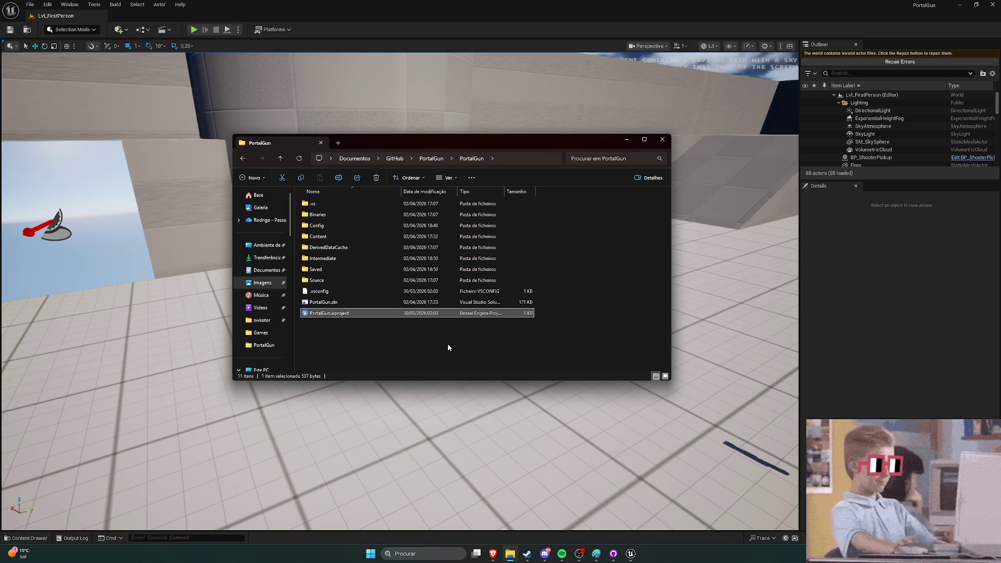
Step: Minimize File Explorer and launch Visual Studio from the Unreal Editor's Tools menu
click(626, 139)
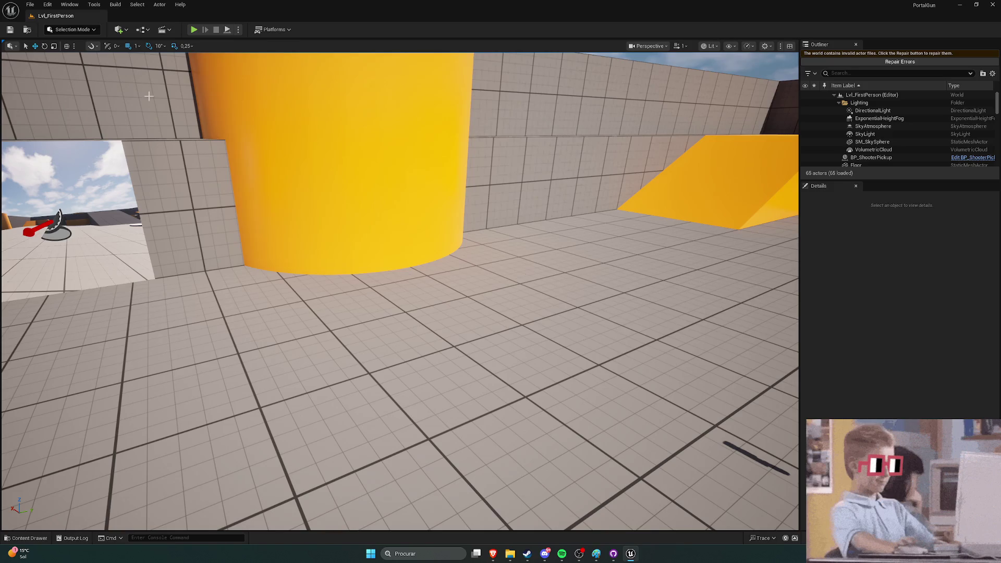
click(92, 5)
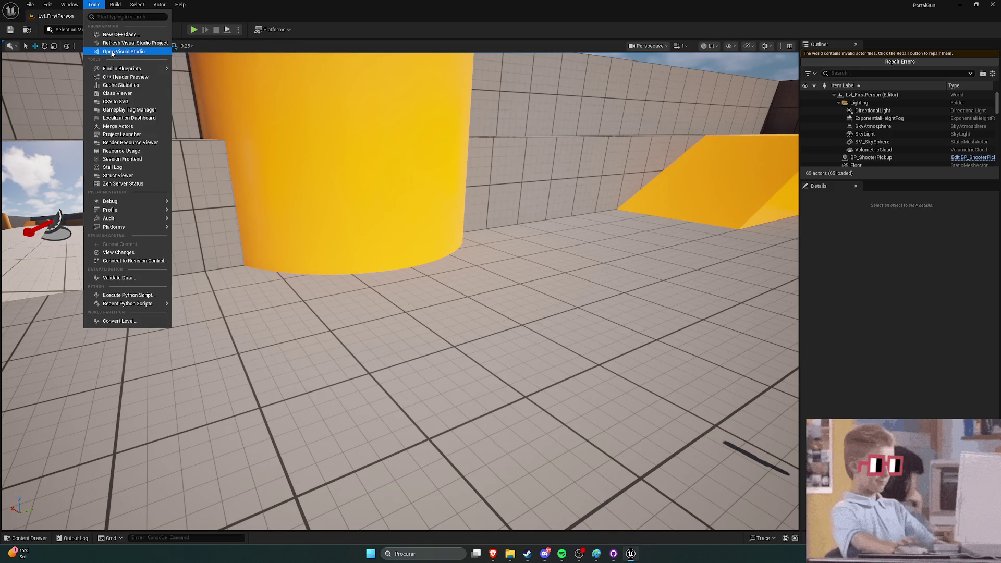
click(114, 50)
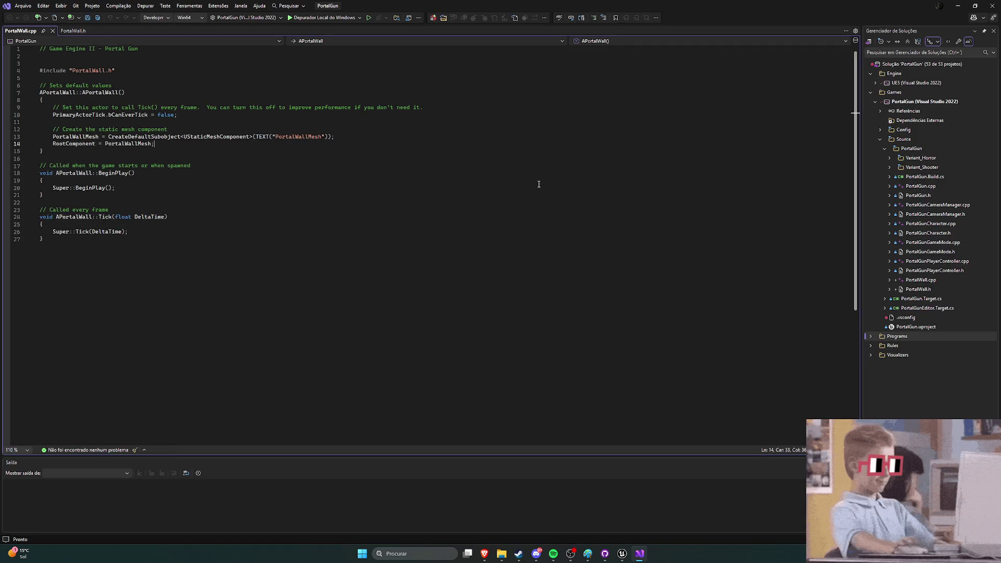
Step: Show PortalWall.h, close the Unreal integration setup page, and return to the Unreal Editor
key(ctrl+k)
key(ctrl+o)
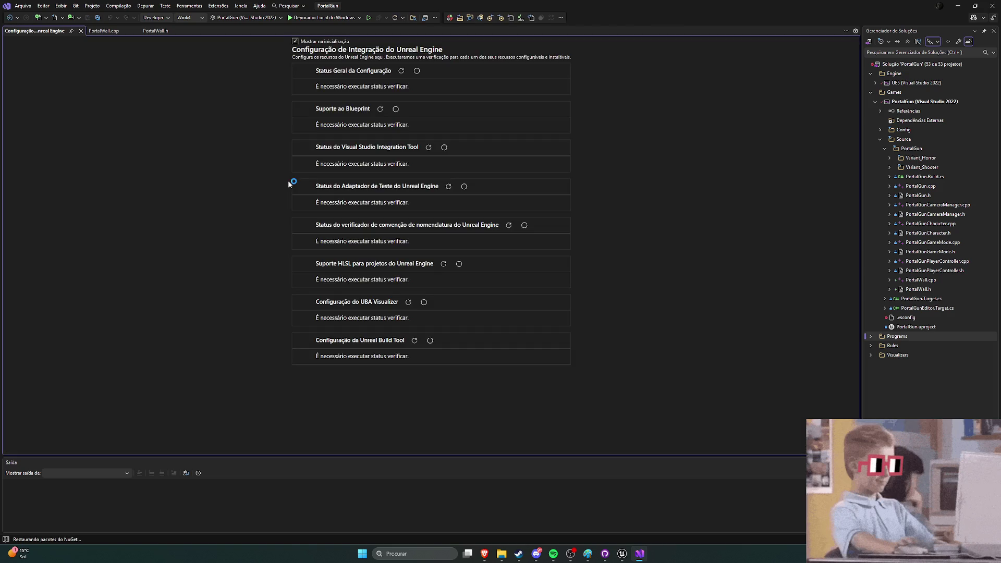
click(79, 30)
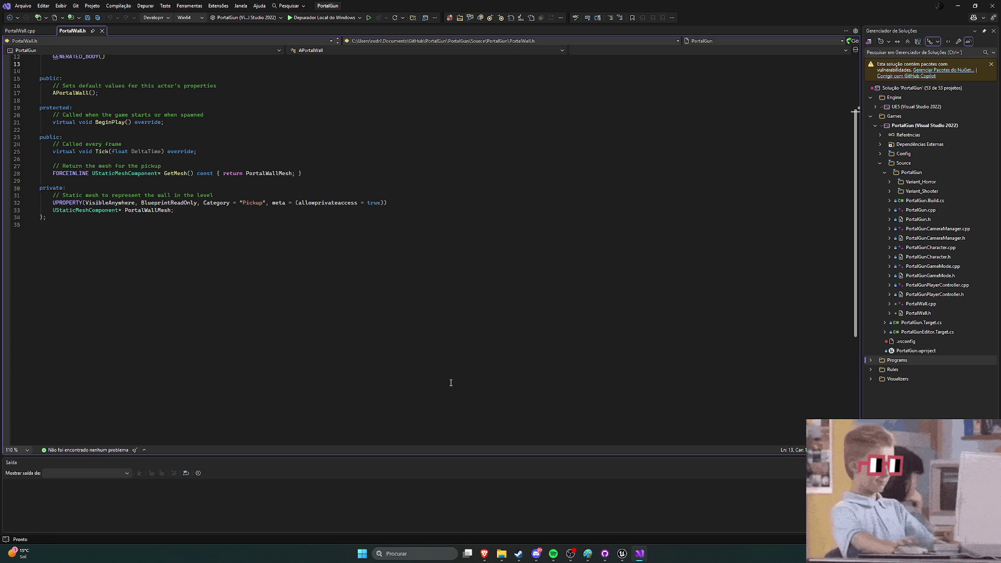
click(622, 553)
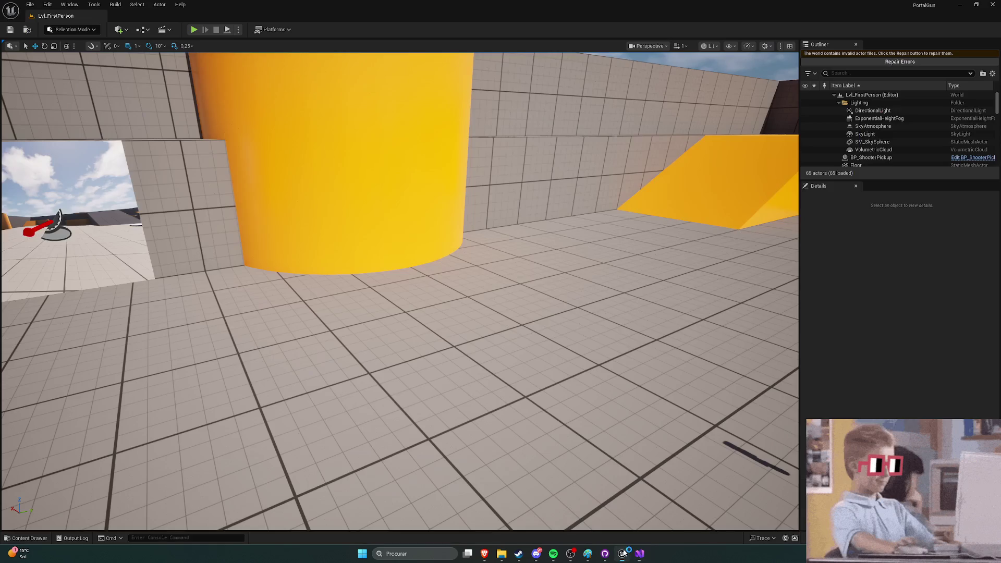
mouse_move(432, 317)
mouse_down()
mouse_move(433, 355)
mouse_move(433, 323)
mouse_up()
key(ctrl+space)
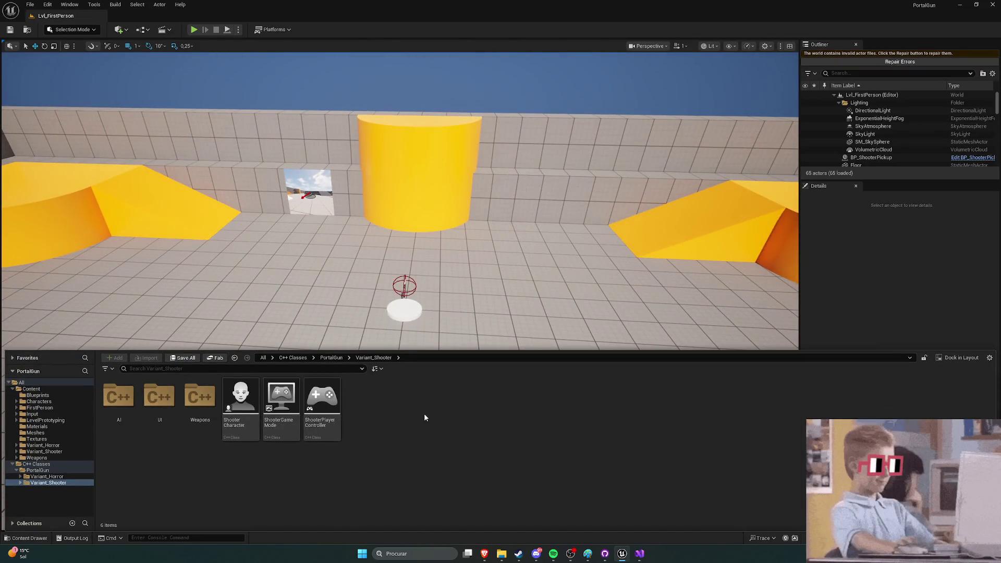
click(77, 396)
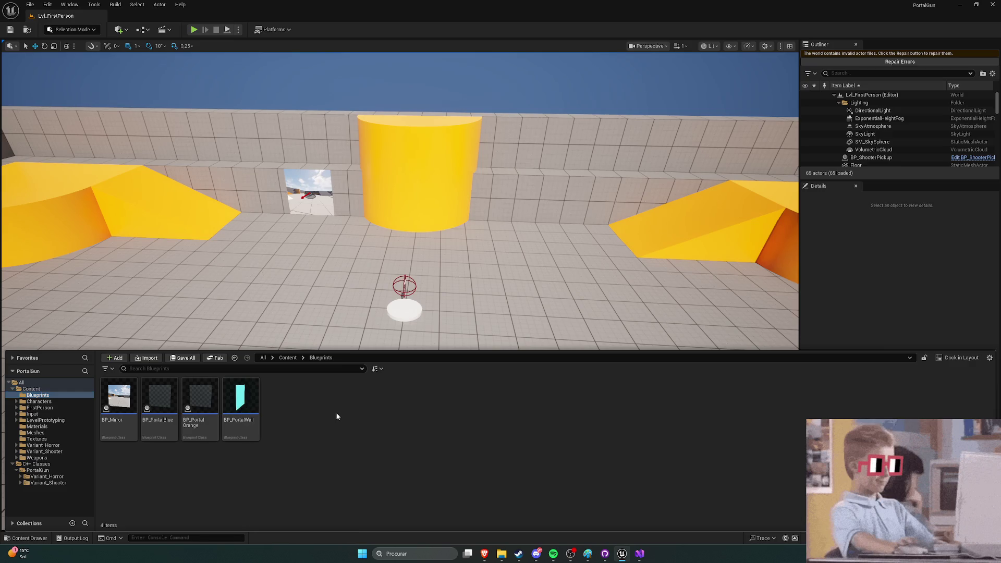
click(296, 316)
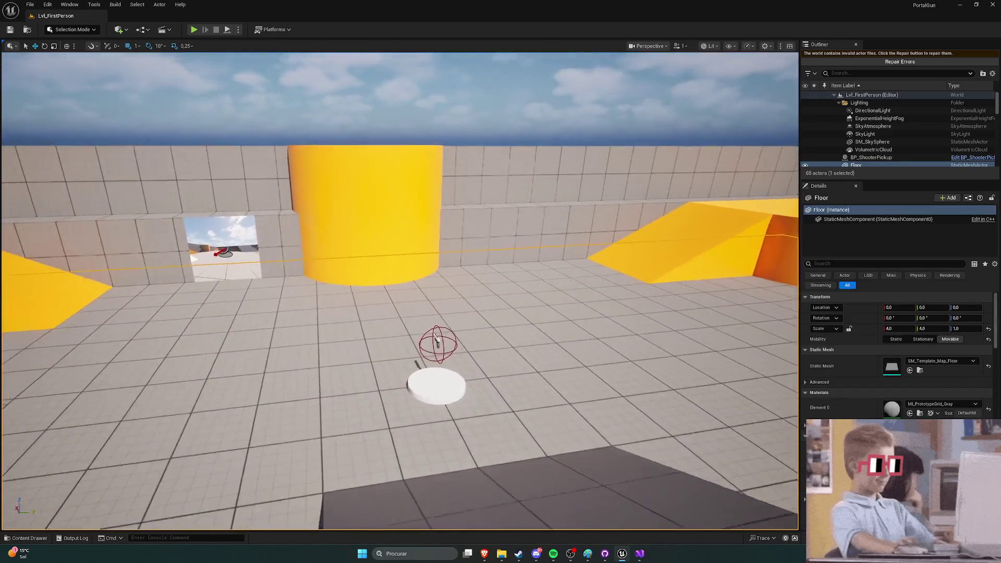
key(d)
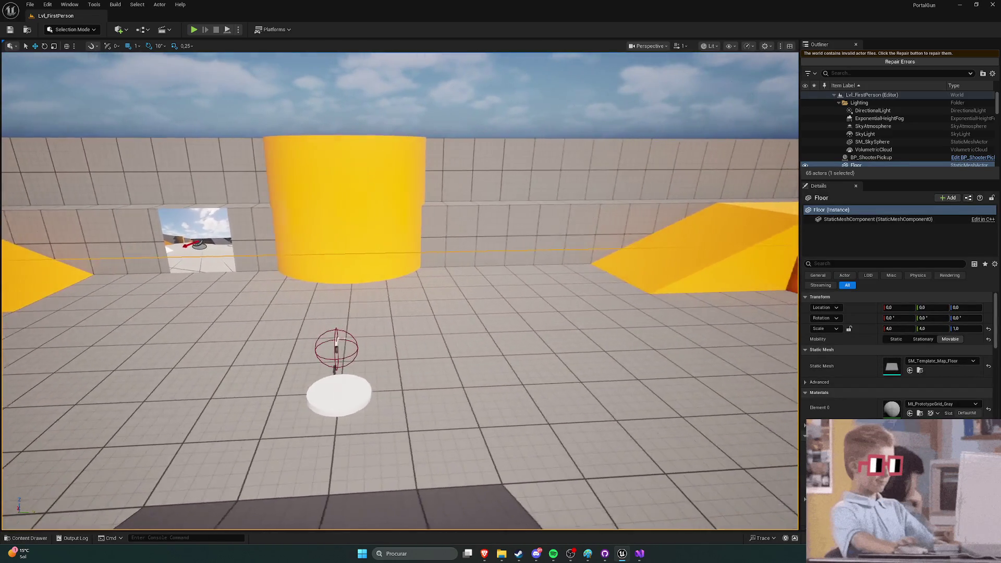
scroll(874, 115, down, 3)
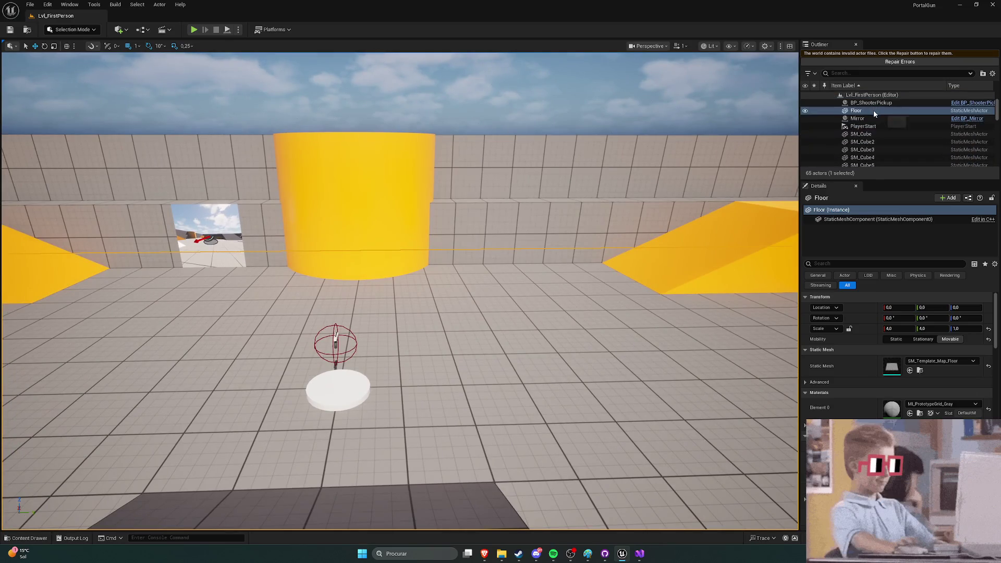
click(872, 120)
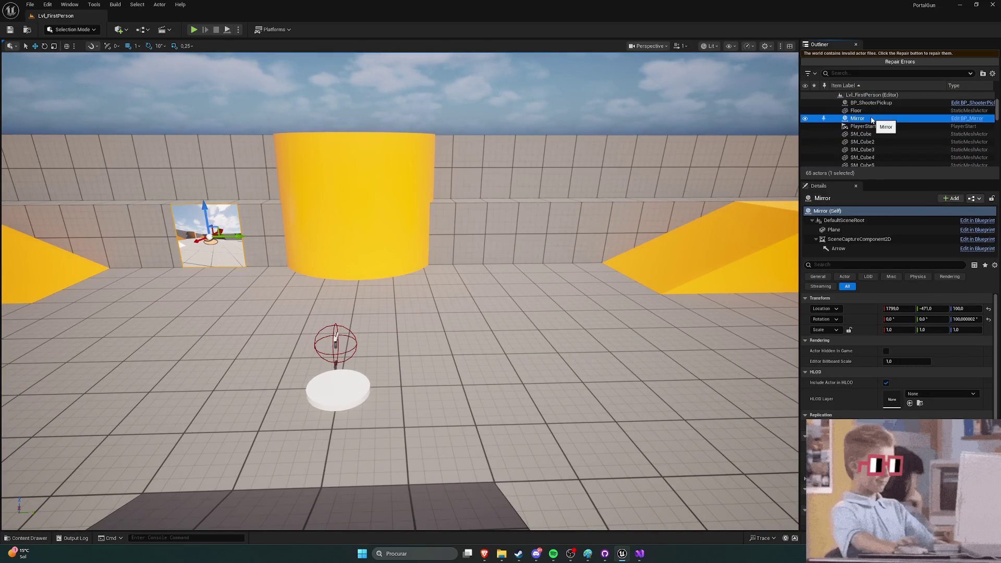
scroll(873, 125, down, 5)
scroll(876, 134, down, 5)
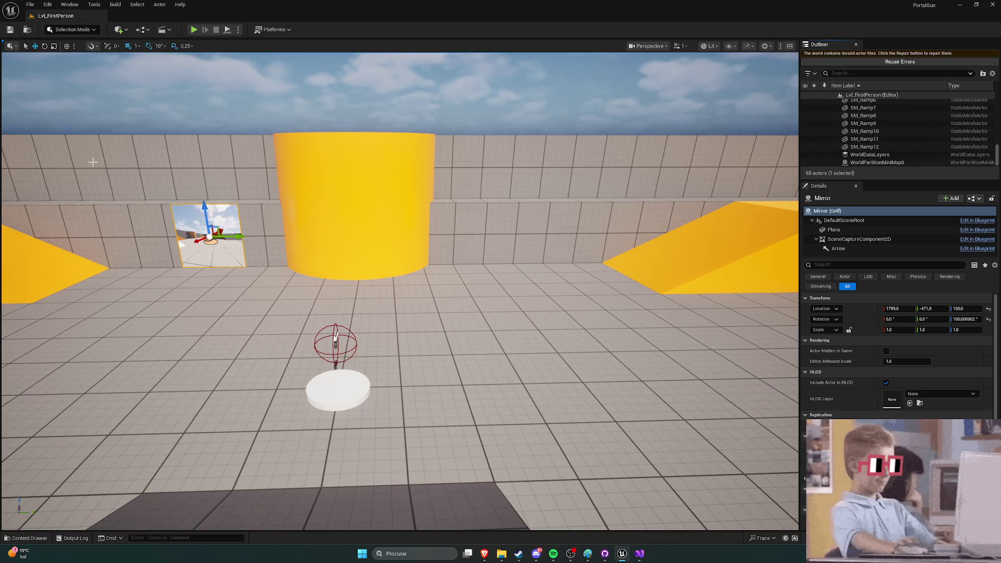
click(639, 557)
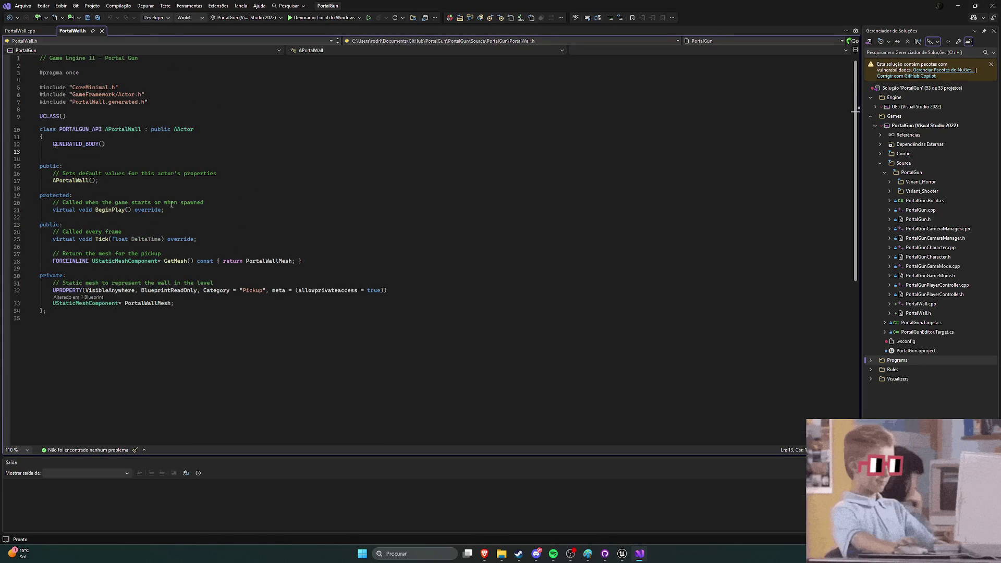
click(20, 31)
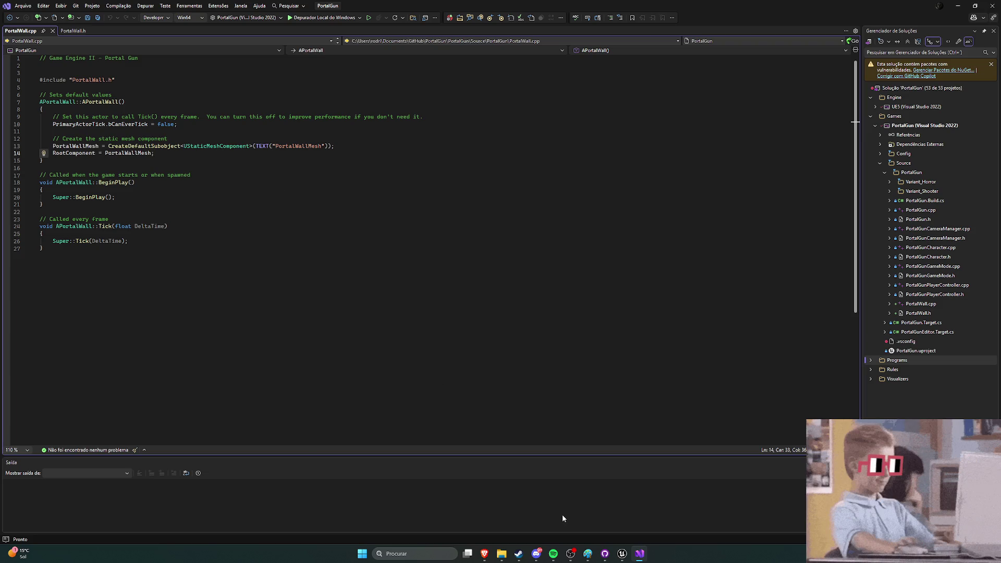
click(622, 554)
click(855, 73)
text(por)
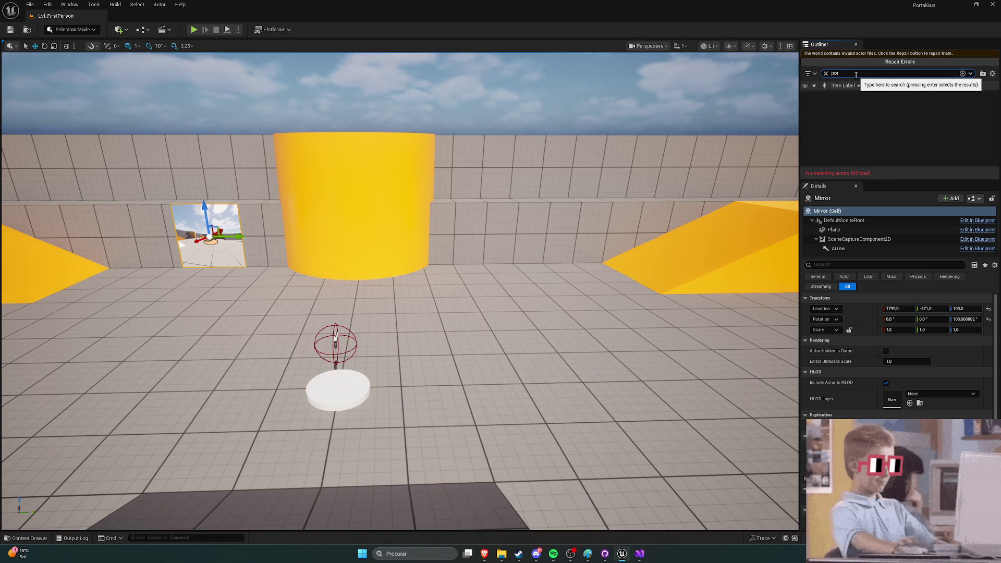
click(826, 74)
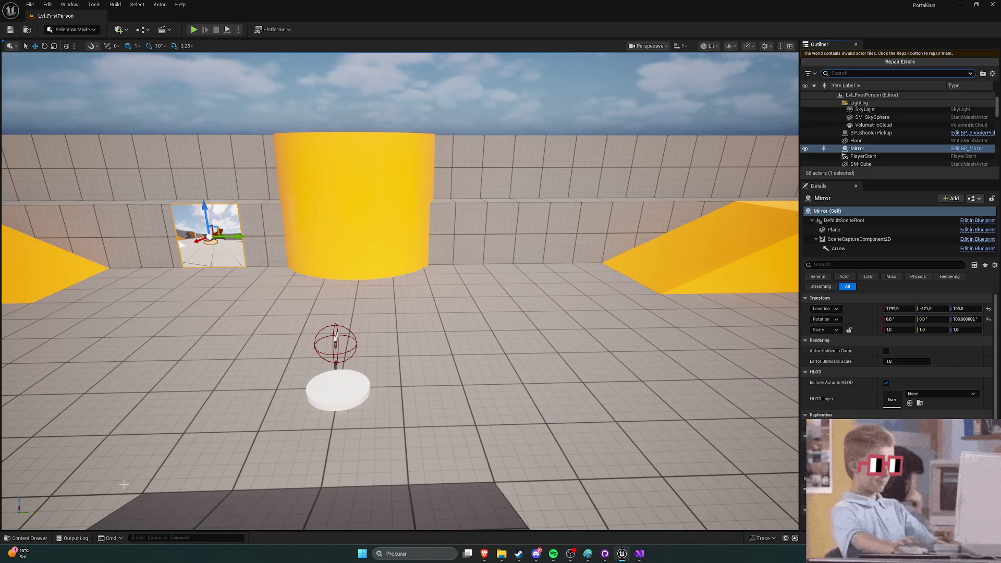
click(73, 538)
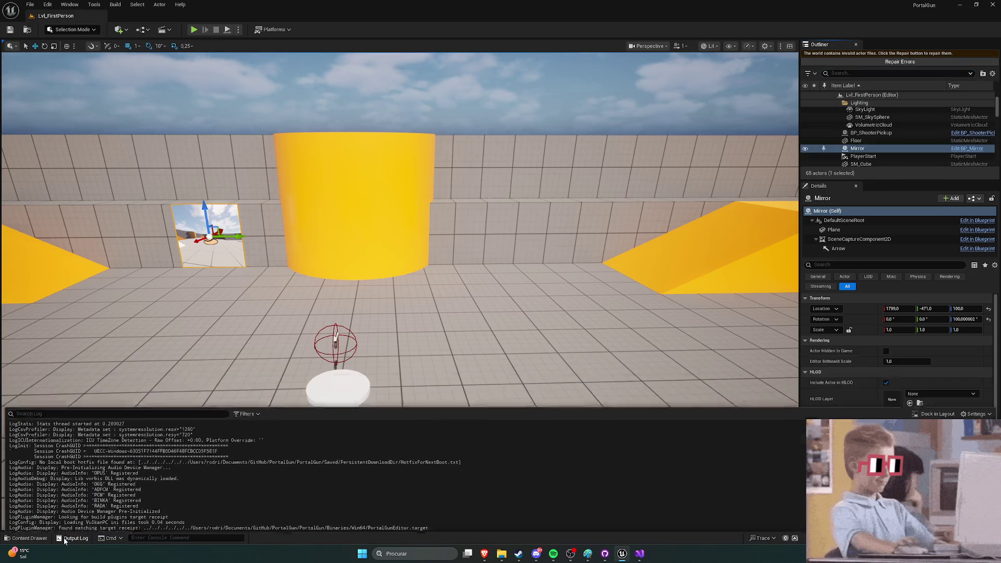
mouse_move(396, 208)
mouse_down()
mouse_move(260, 198)
mouse_move(312, 198)
mouse_move(313, 156)
mouse_move(313, 219)
mouse_move(313, 140)
mouse_up()
Step: Play the level in the editor, walk over to pick up the gun, then stop
key(alt+p)
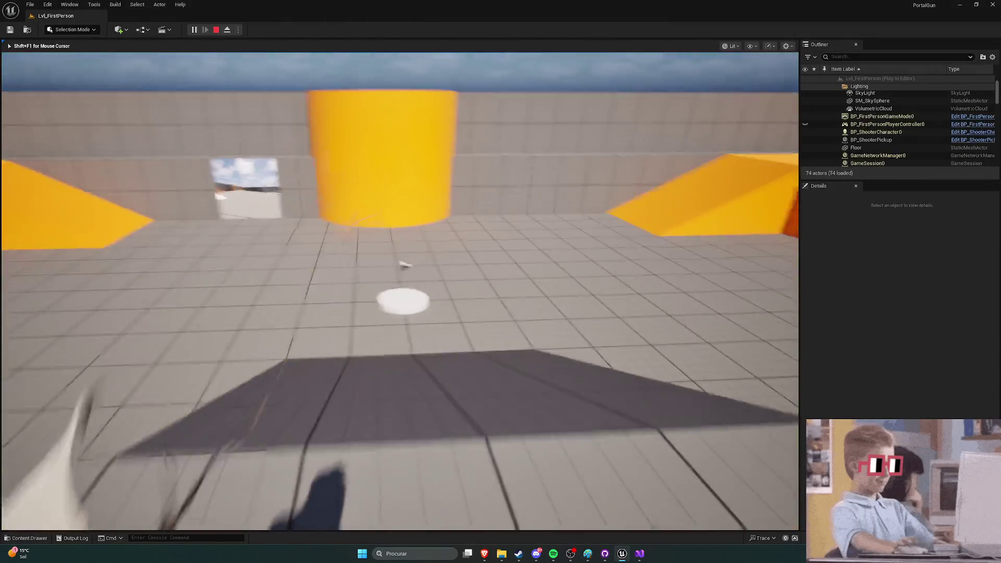
key(w)
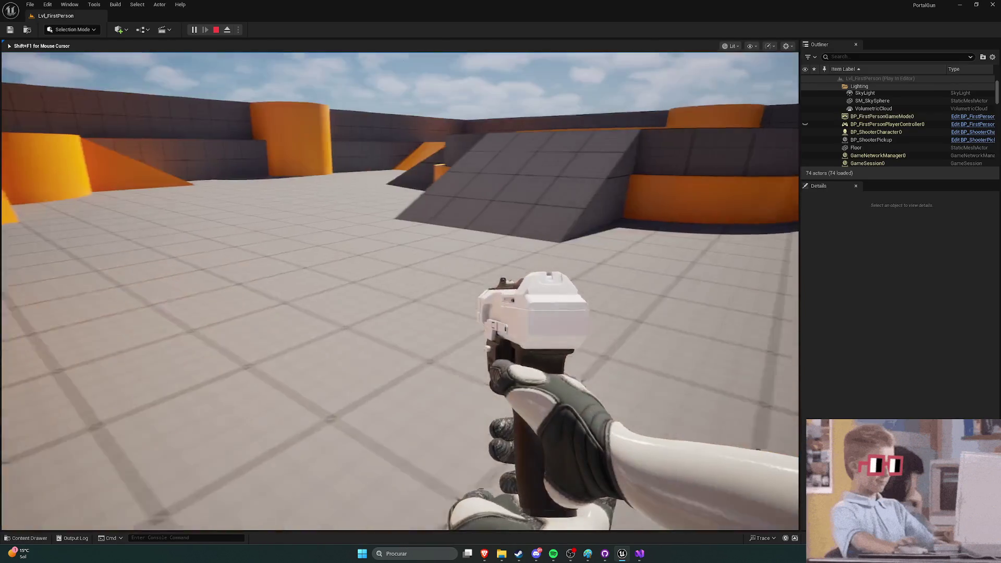
key(Escape)
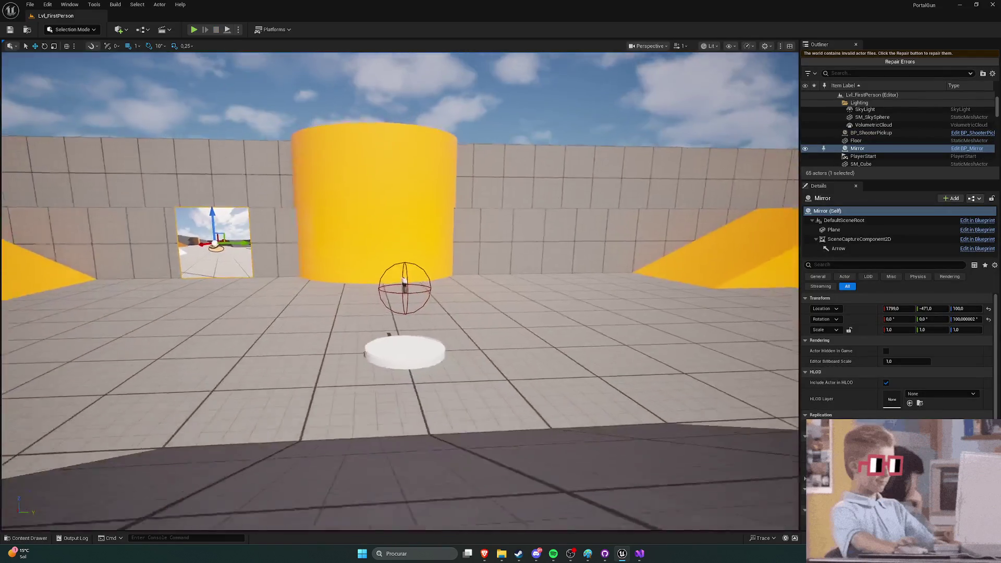
Step: Drag BP_PortalWall from the content browser into the level and look around the viewport
key(ctrl+space)
drag(250, 406, 316, 294)
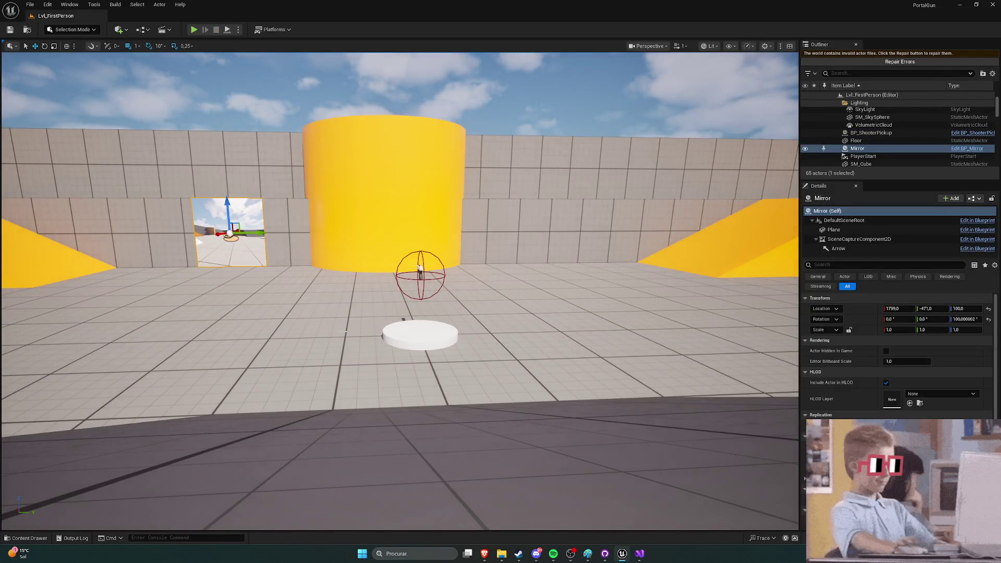
key(ctrl+space)
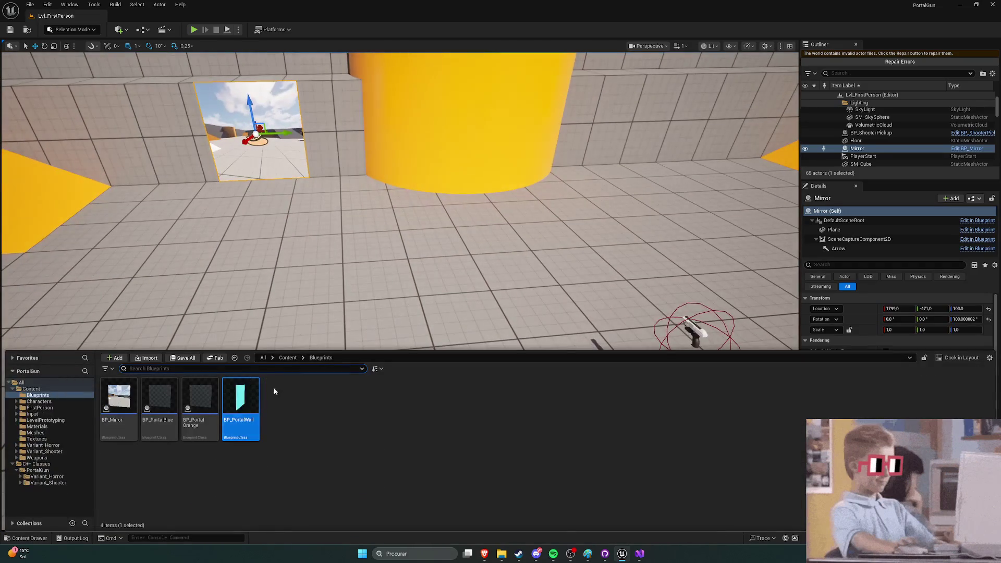
drag(296, 394, 276, 344)
mouse_move(396, 292)
mouse_down()
mouse_move(355, 289)
mouse_move(376, 292)
mouse_move(380, 313)
mouse_move(385, 297)
mouse_move(396, 307)
mouse_move(414, 291)
mouse_up()
key(ctrl+space)
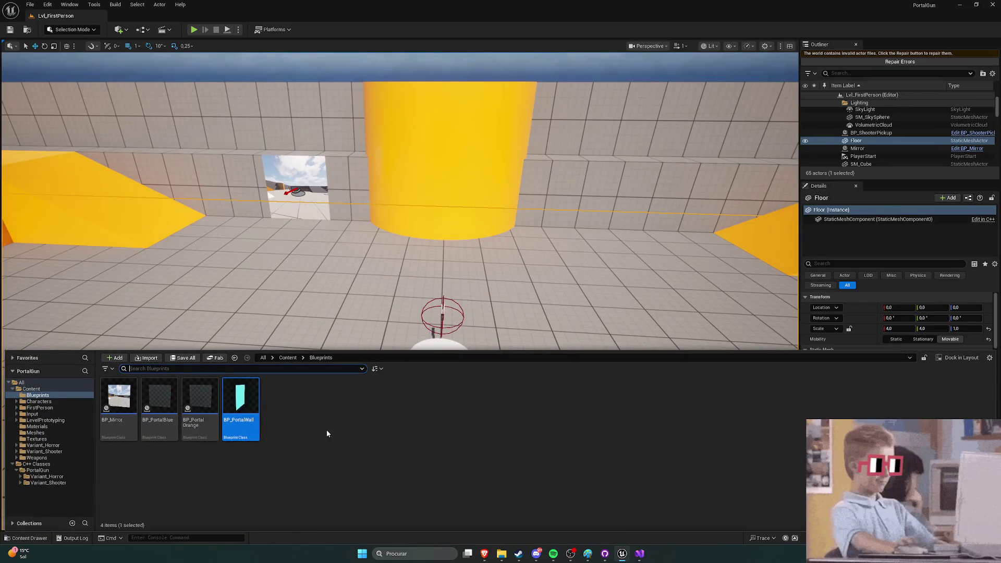
click(640, 554)
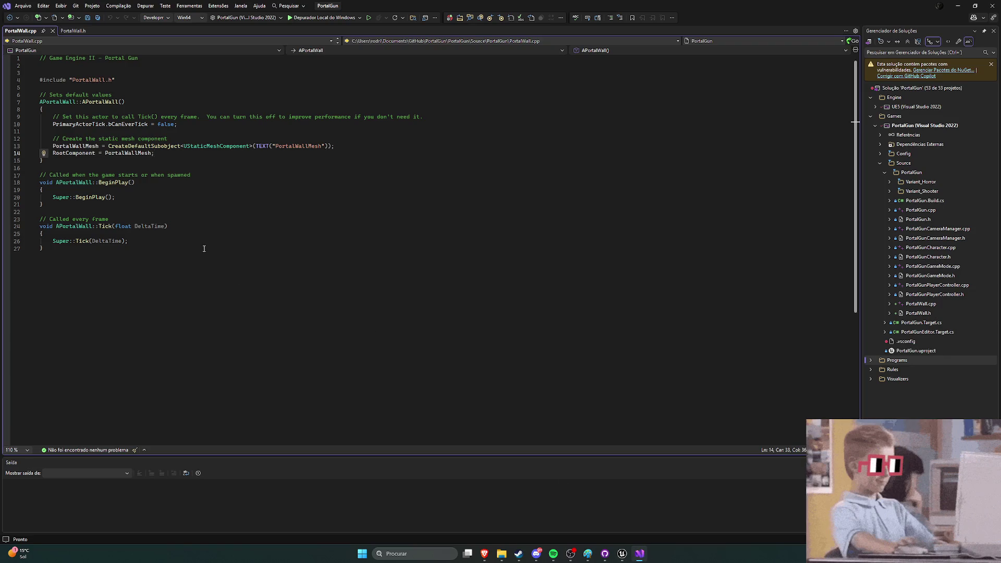
key(alt+Tab)
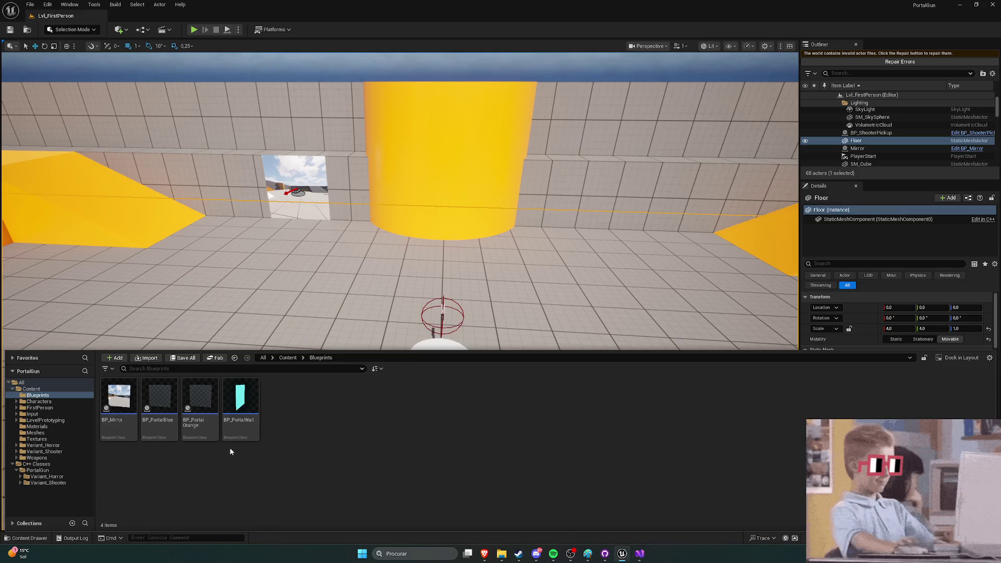
Step: Browse C++ Classes > PortalGun > Variant_Shooter and open ShooterCharacter in Visual Studio
click(37, 470)
click(46, 477)
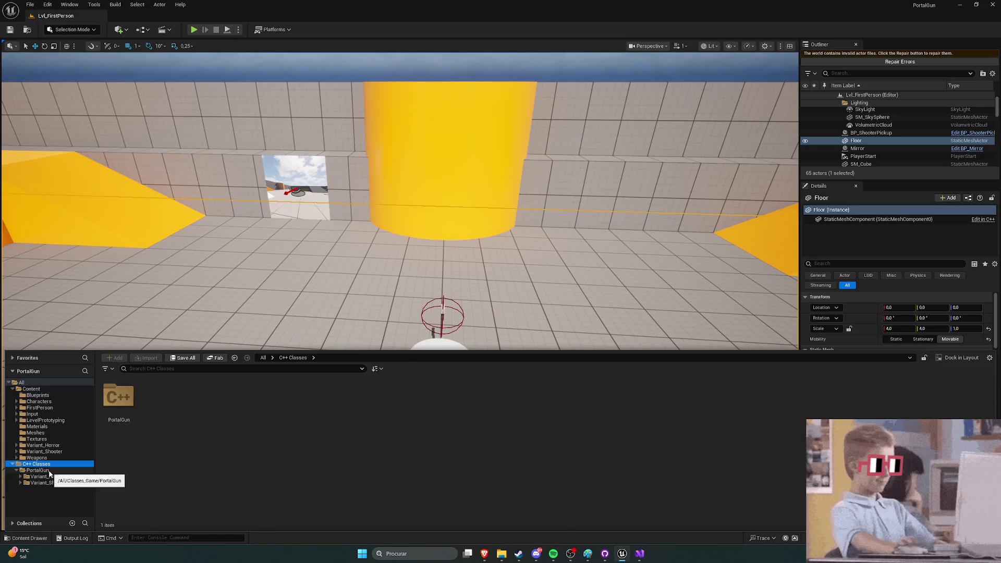
click(37, 470)
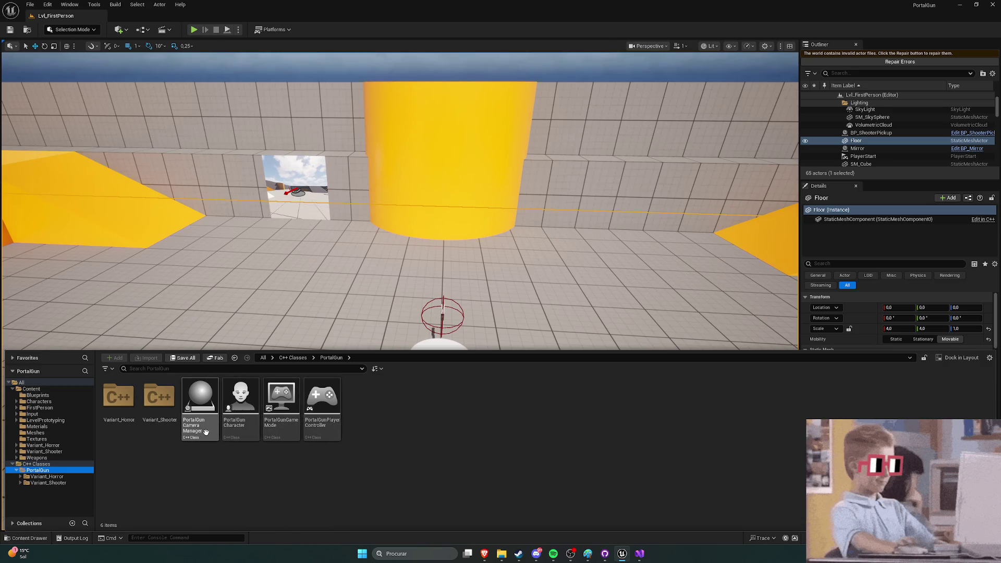
click(241, 406)
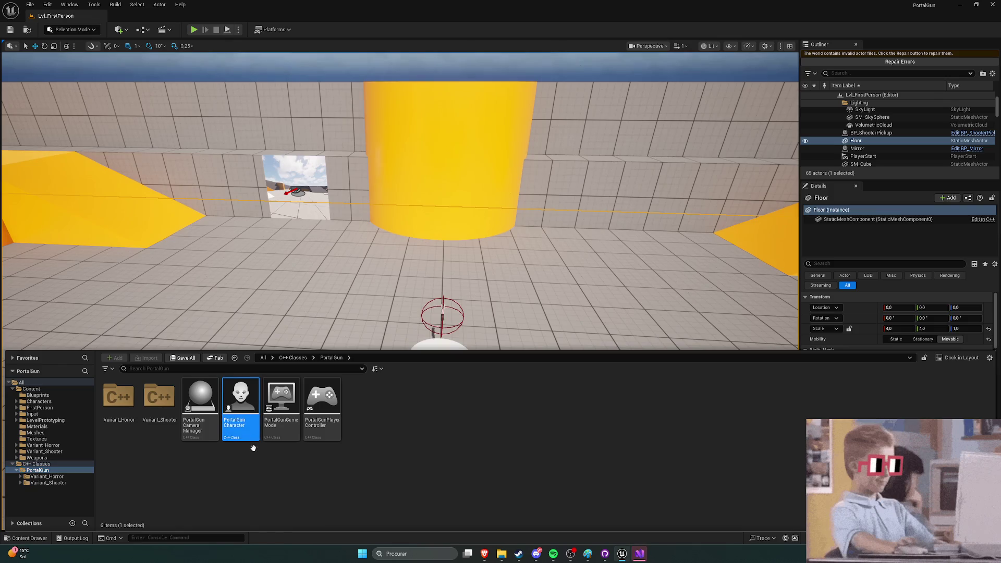
double_click(159, 396)
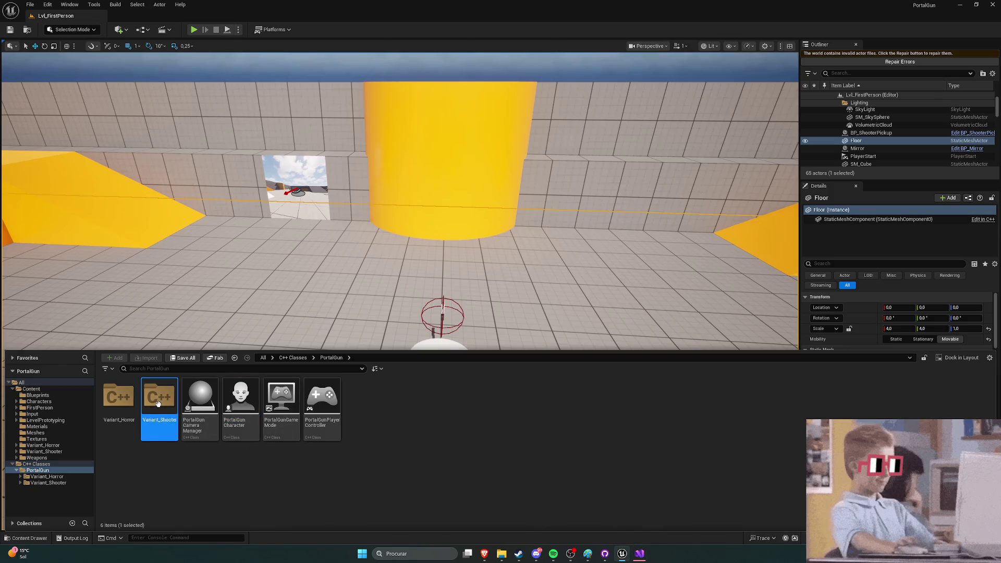
double_click(240, 401)
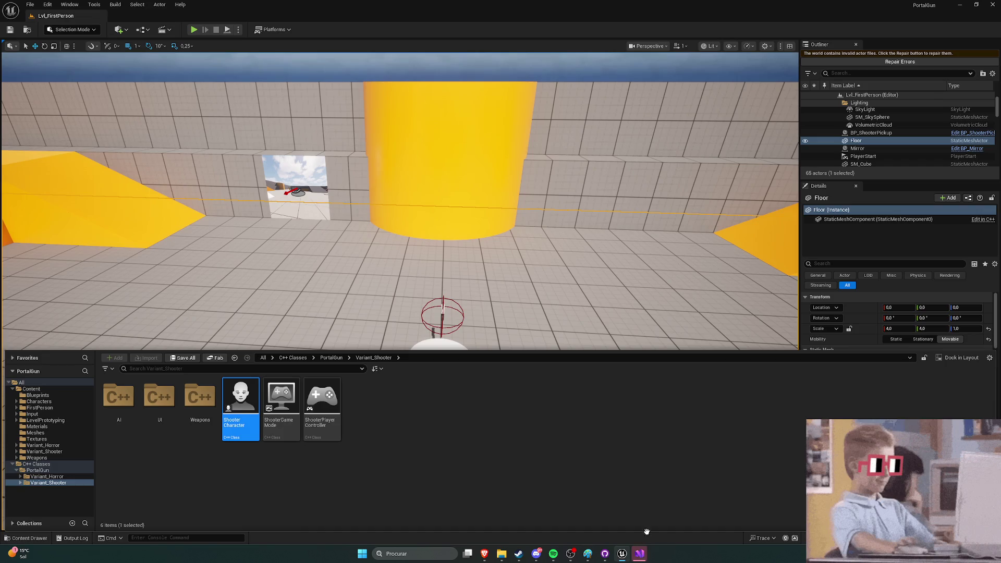
click(637, 558)
Step: Open PortalGunCharacter and read through its PortalGunCharacter.h header
scroll(200, 173, down, 1)
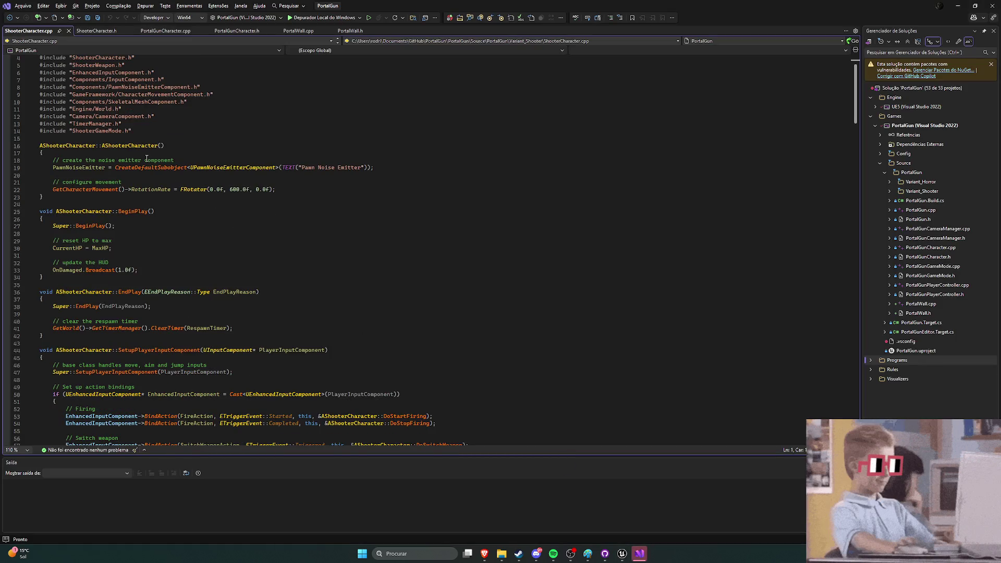
scroll(200, 173, down, 4)
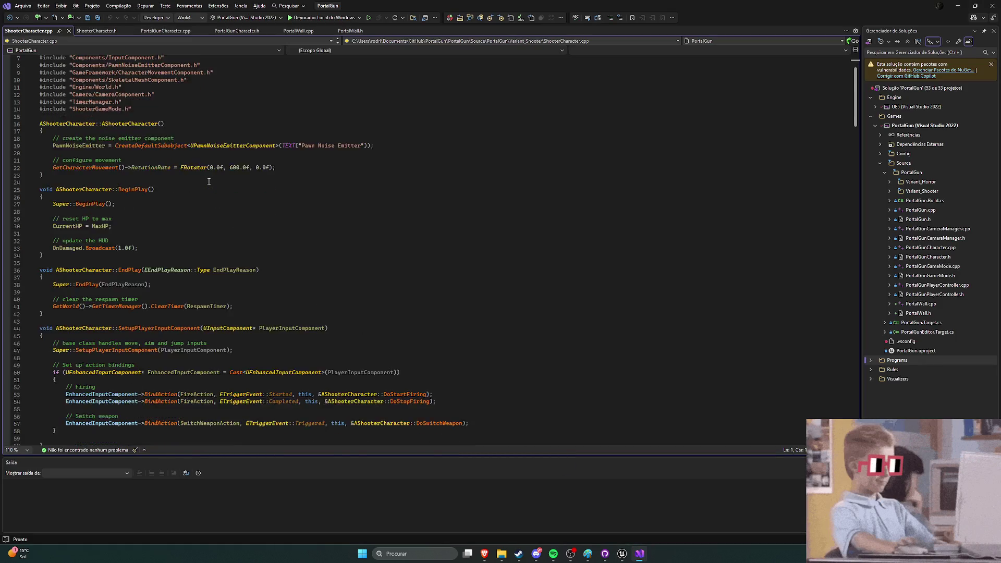
click(164, 32)
key(ctrl+k)
key(ctrl+o)
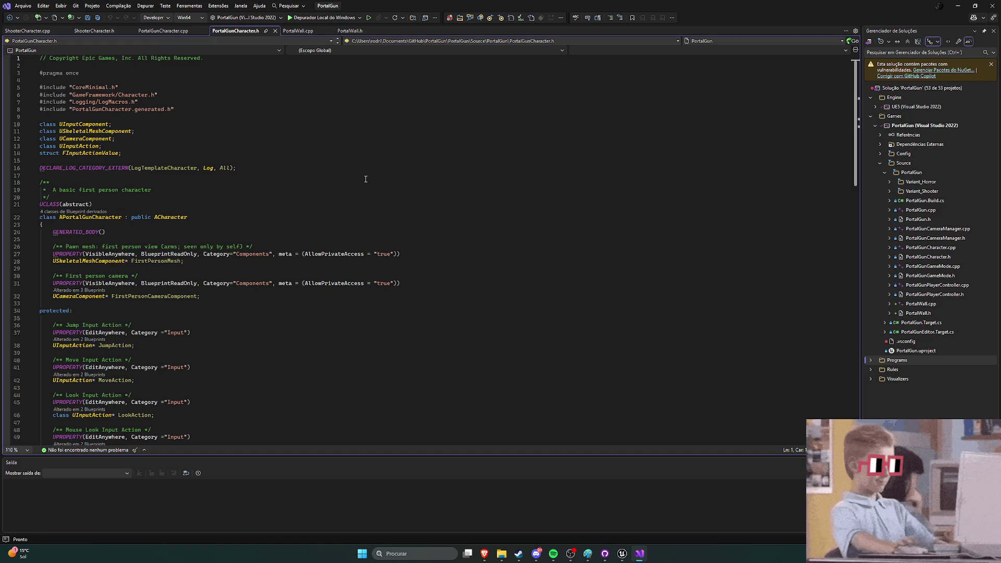
scroll(391, 178, down, 3)
scroll(354, 209, up, 3)
scroll(333, 219, down, 3)
scroll(315, 235, up, 3)
scroll(303, 229, down, 3)
scroll(264, 215, up, 3)
scroll(420, 180, down, 3)
scroll(313, 203, up, 3)
scroll(274, 214, down, 3)
scroll(299, 225, down, 5)
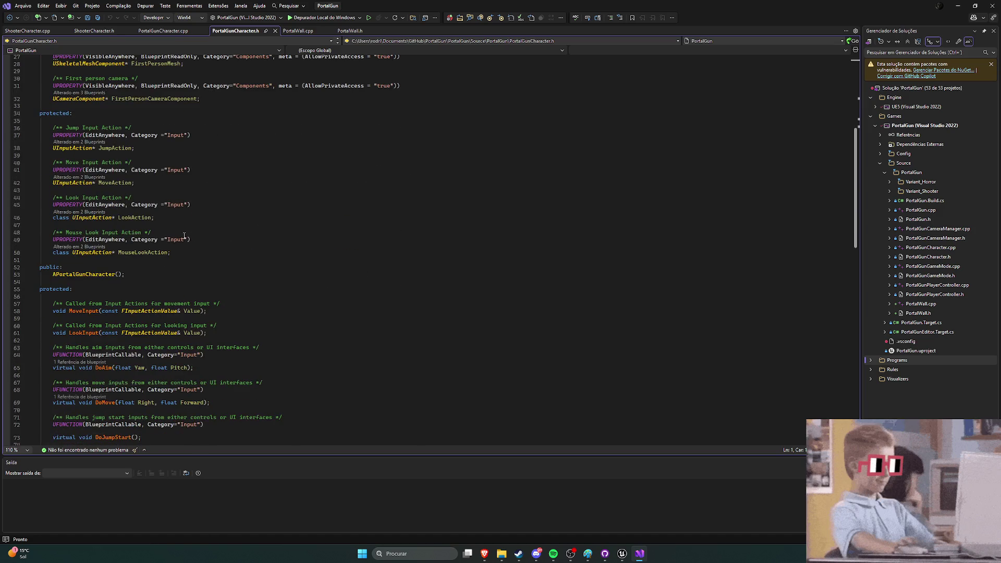
scroll(175, 230, up, 2)
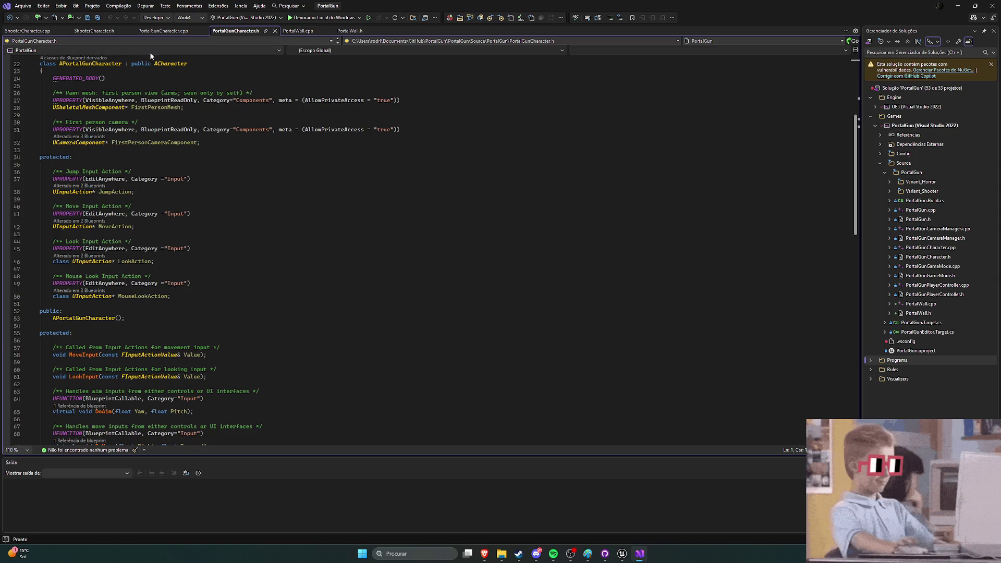
Step: Close the PortalWall.cpp and PortalWall.h tabs
click(330, 31)
click(323, 30)
scroll(255, 177, down, 2)
scroll(252, 185, up, 1)
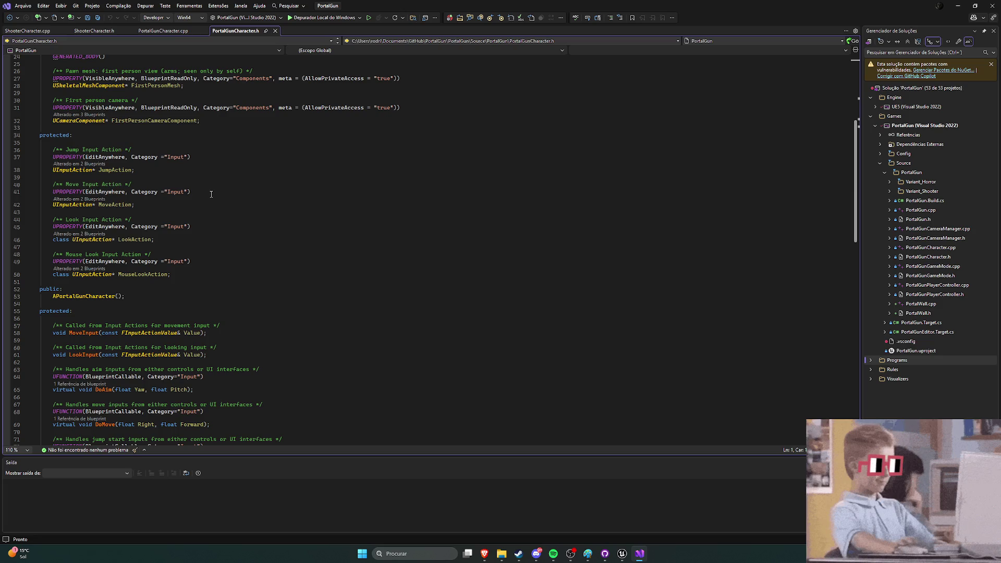
scroll(211, 191, up, 2)
scroll(221, 192, down, 1)
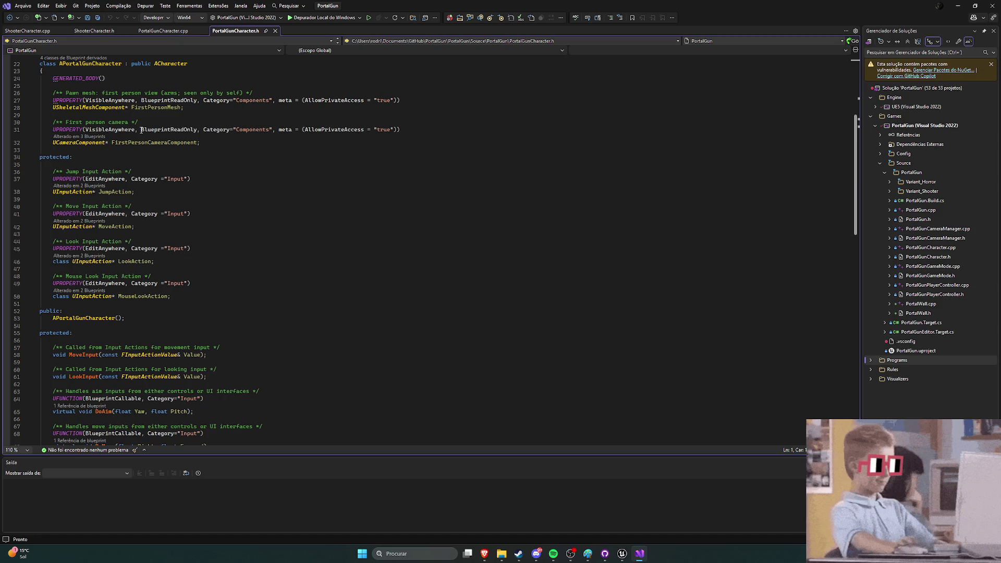
Step: Return to ShooterCharacter.cpp and review its damage and firing functions, then go back to Unreal
click(93, 31)
click(41, 32)
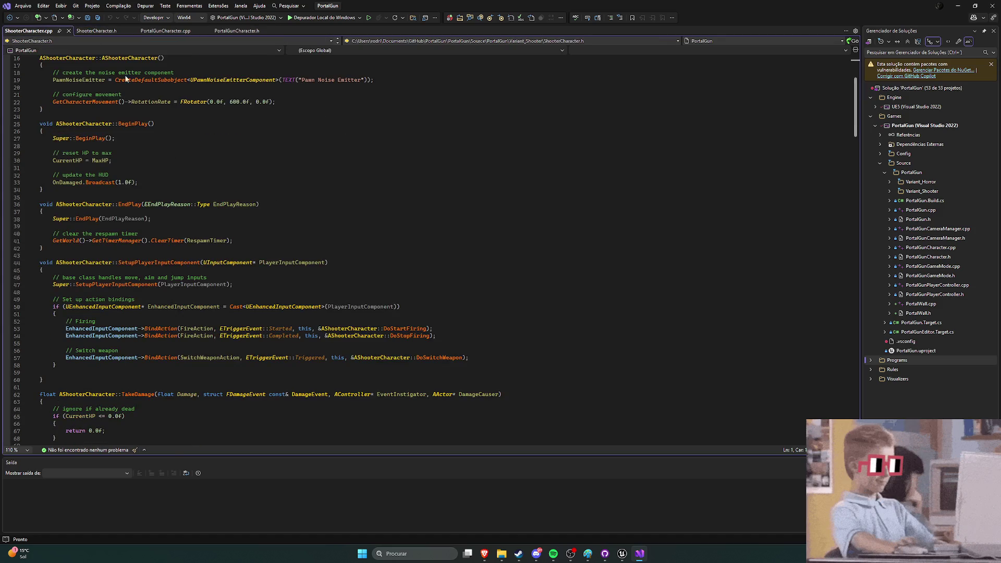
scroll(200, 156, down, 4)
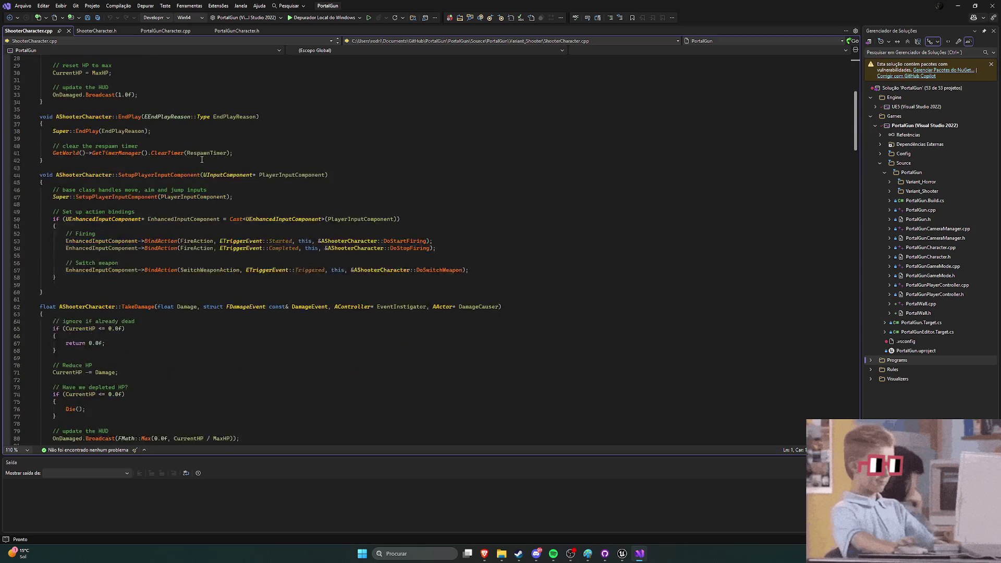
scroll(203, 158, up, 10)
scroll(206, 159, down, 14)
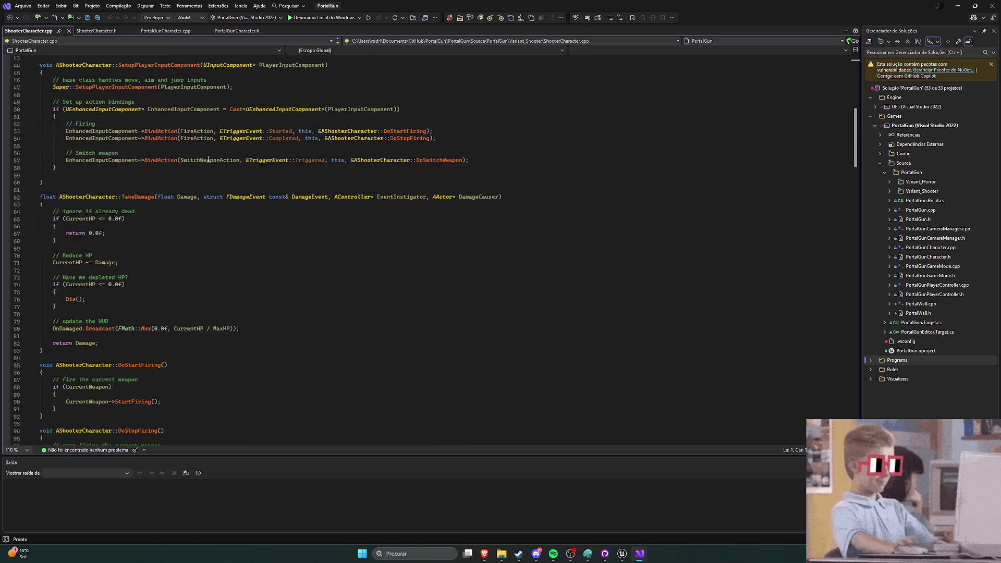
scroll(208, 159, down, 7)
scroll(203, 157, down, 8)
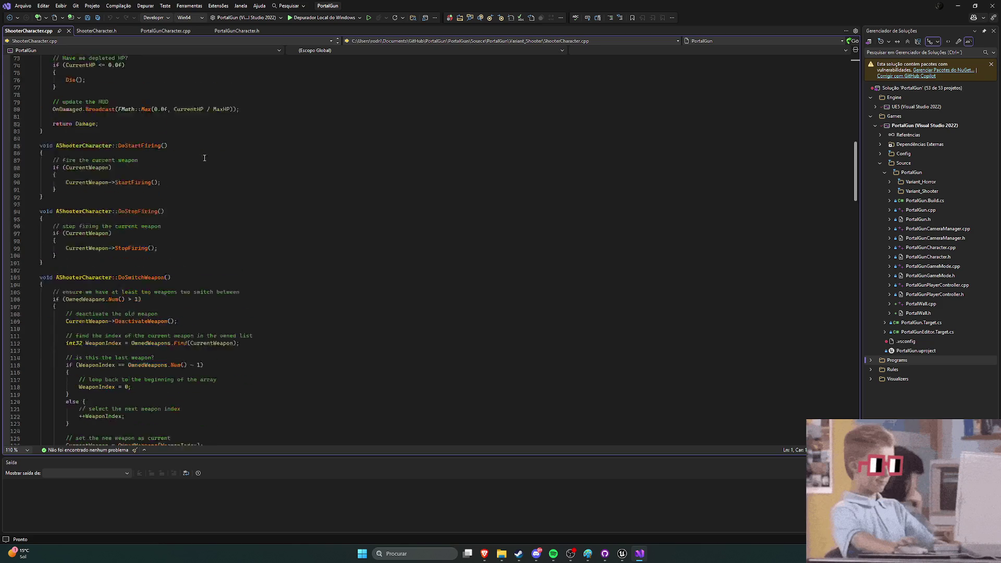
scroll(204, 158, down, 7)
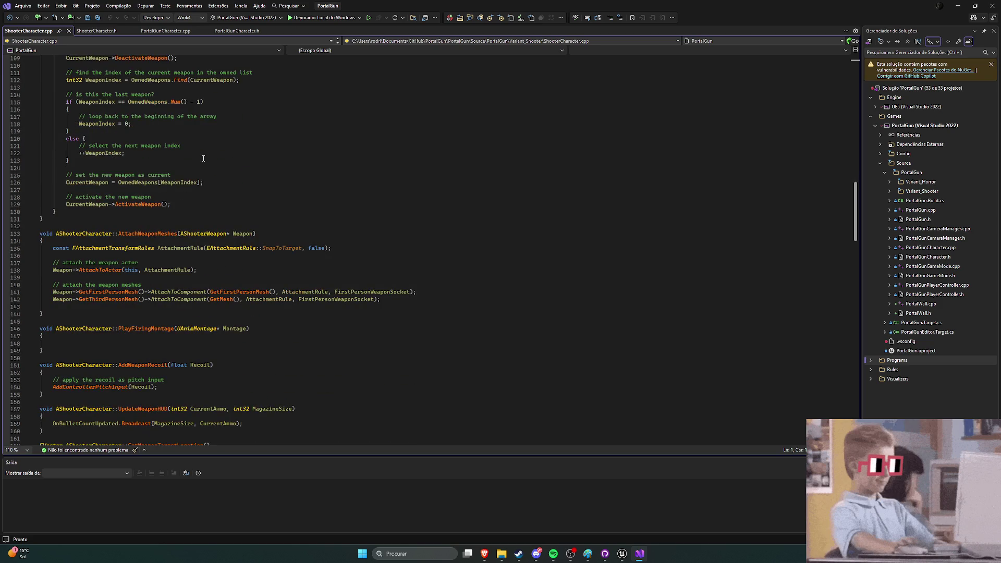
scroll(203, 158, up, 14)
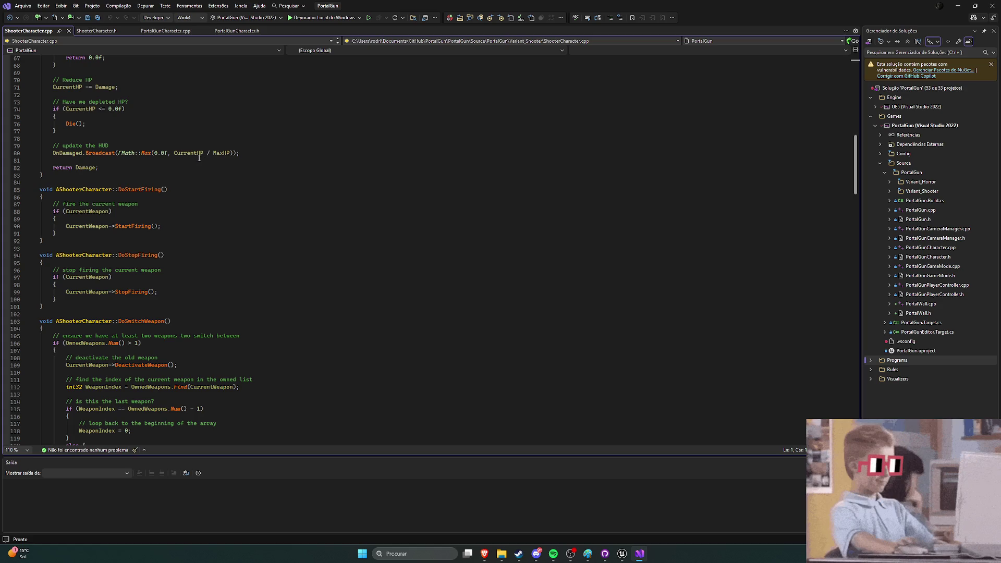
scroll(199, 157, down, 1)
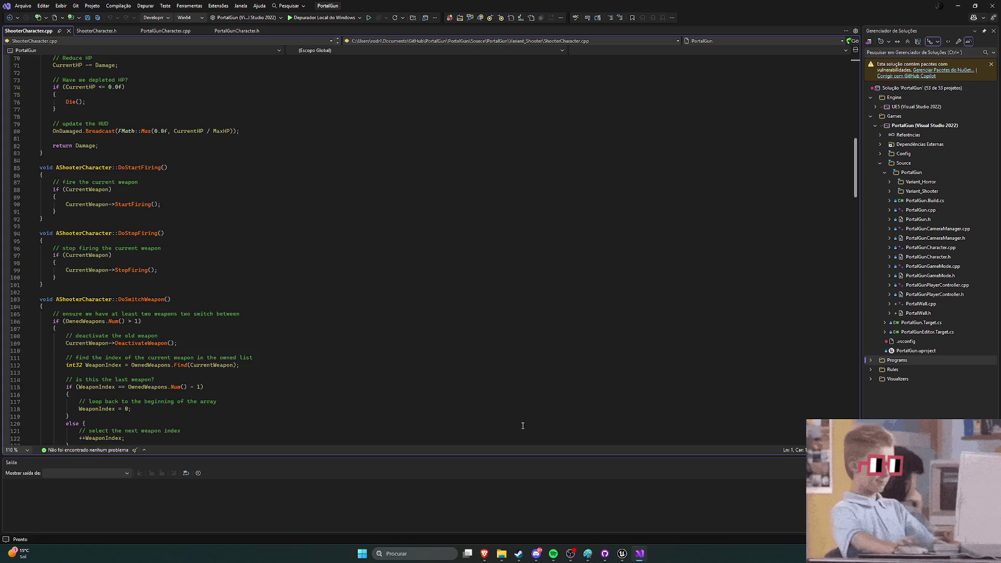
click(621, 553)
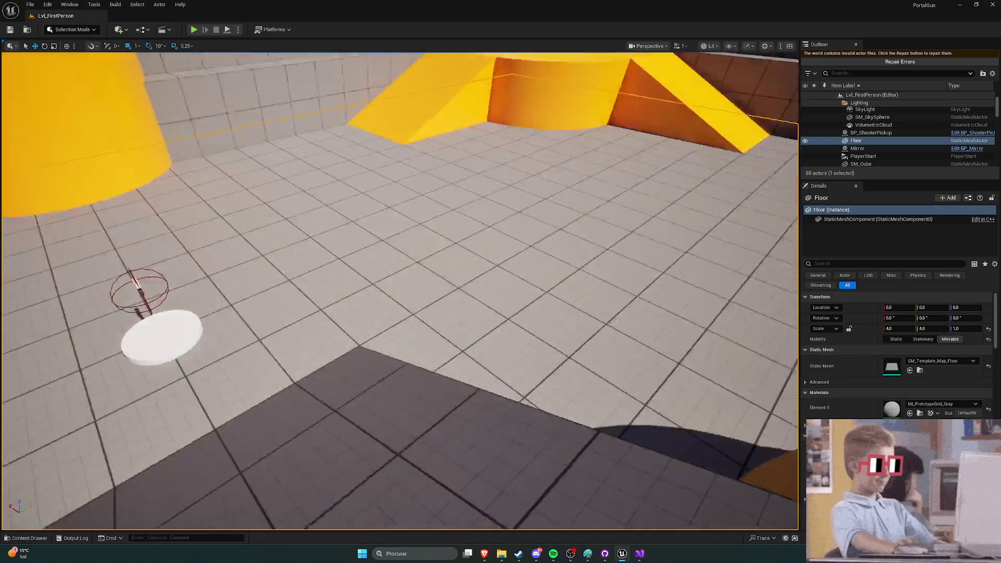
click(446, 313)
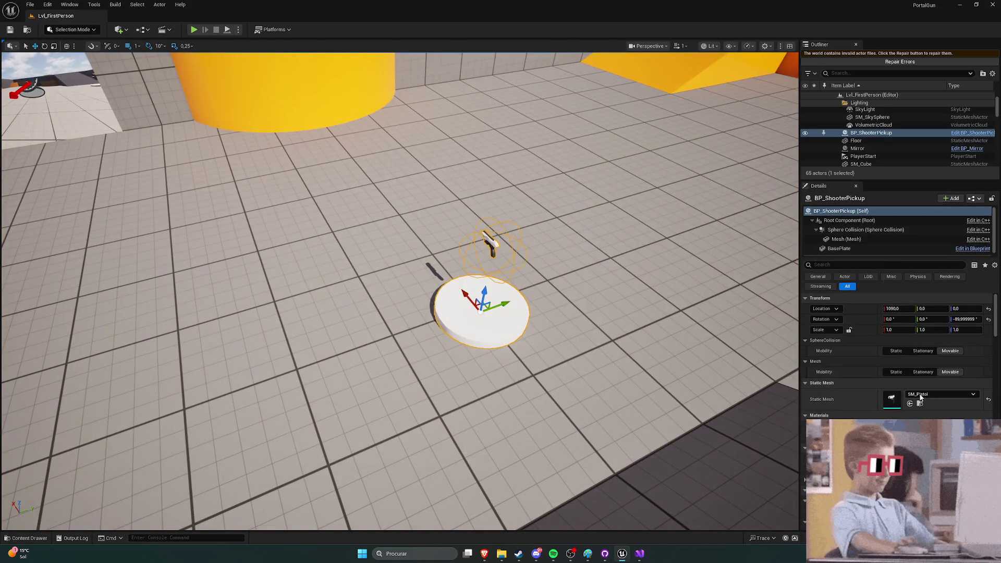
click(920, 397)
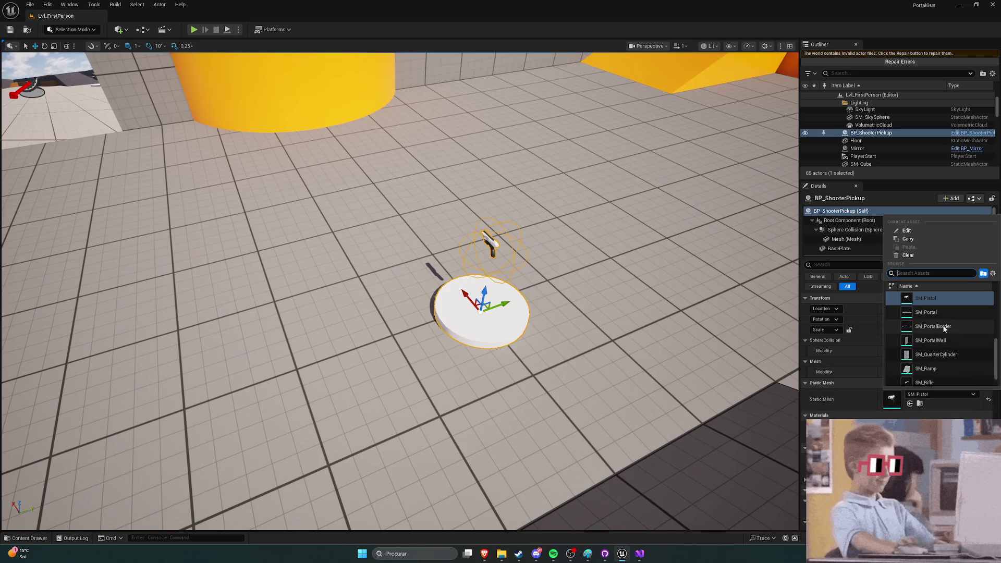
scroll(946, 350, up, 3)
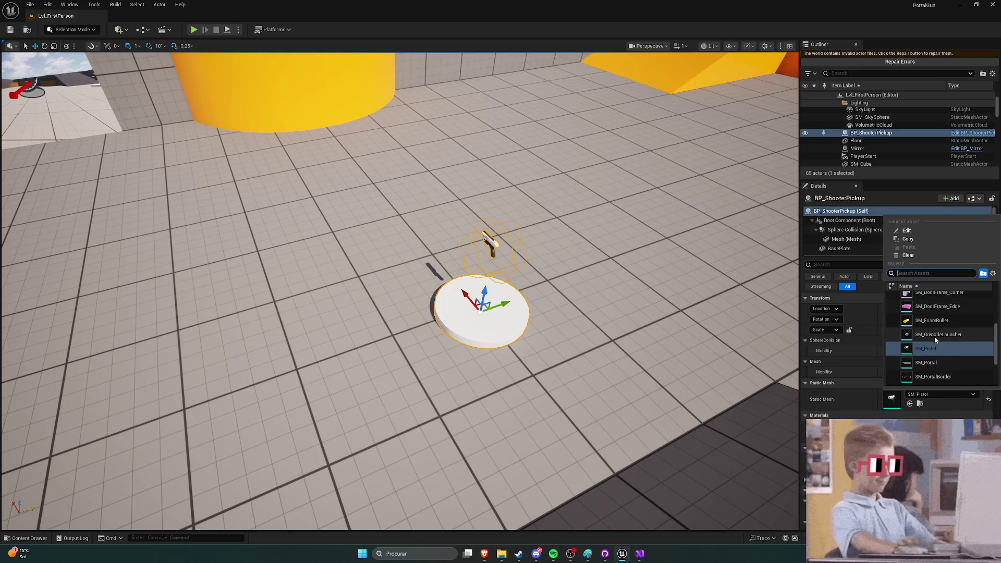
key(Escape)
click(921, 396)
key(Escape)
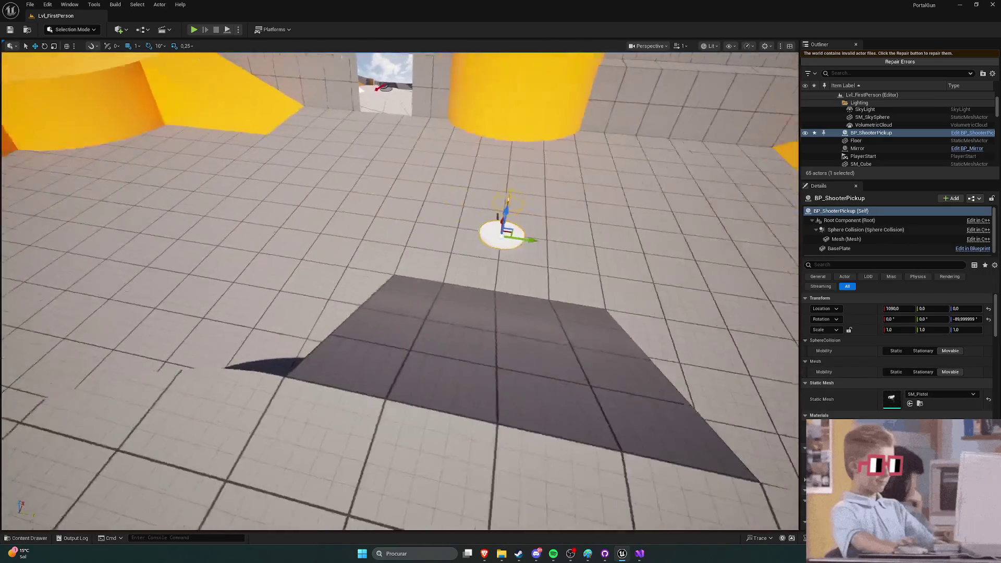
scroll(939, 408, down, 5)
scroll(935, 410, up, 5)
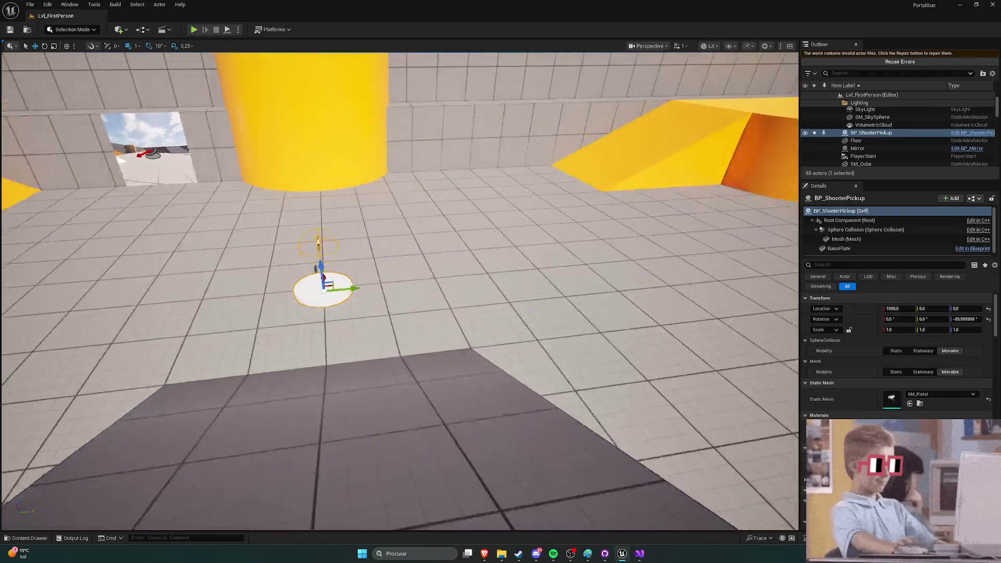
key(f)
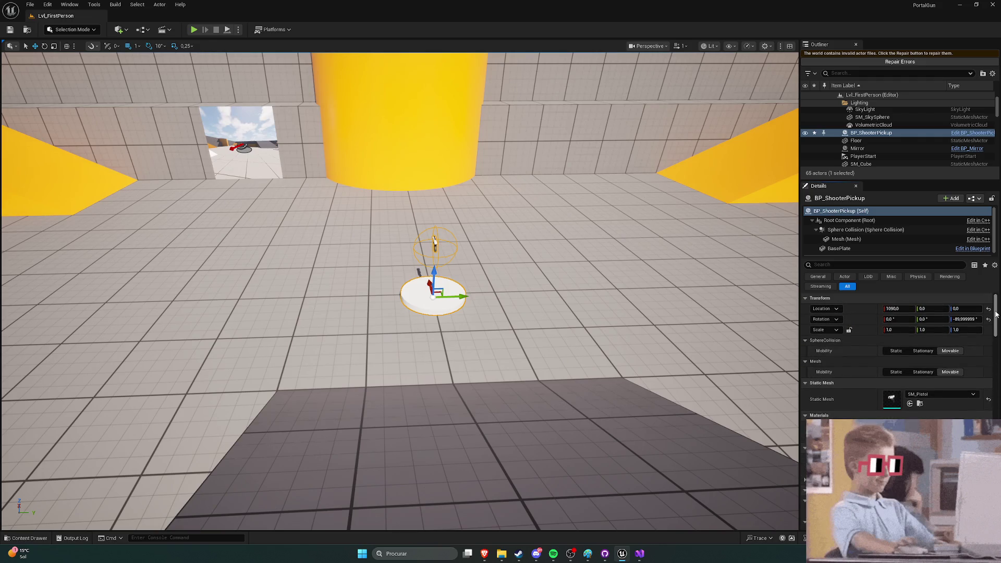
scroll(837, 398, down, 10)
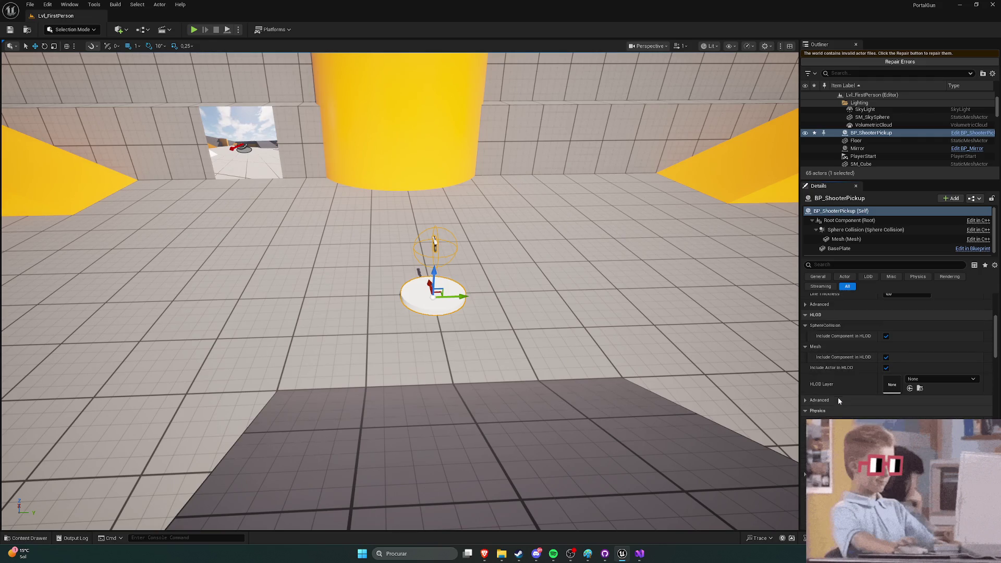
scroll(840, 389, down, 8)
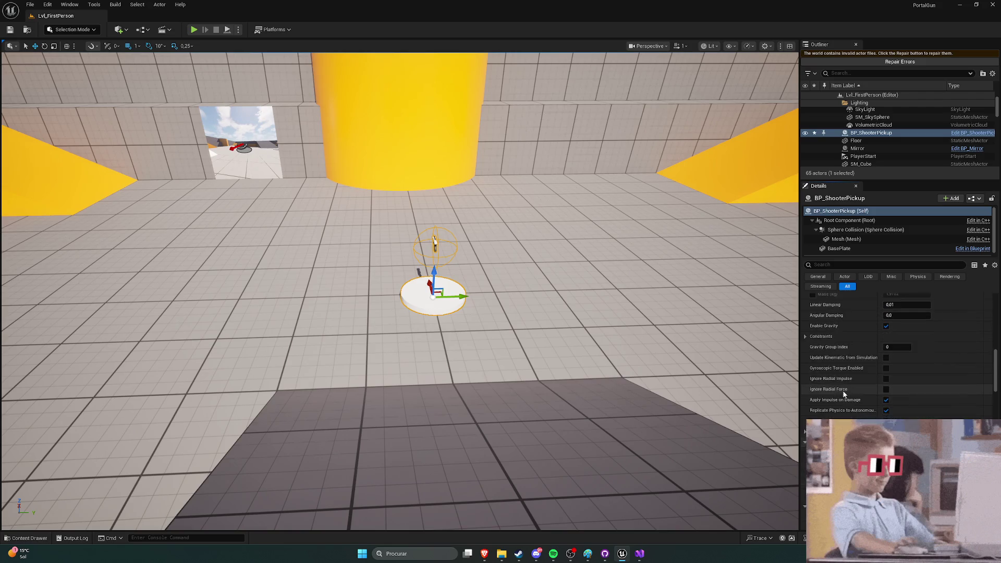
scroll(844, 398, down, 1)
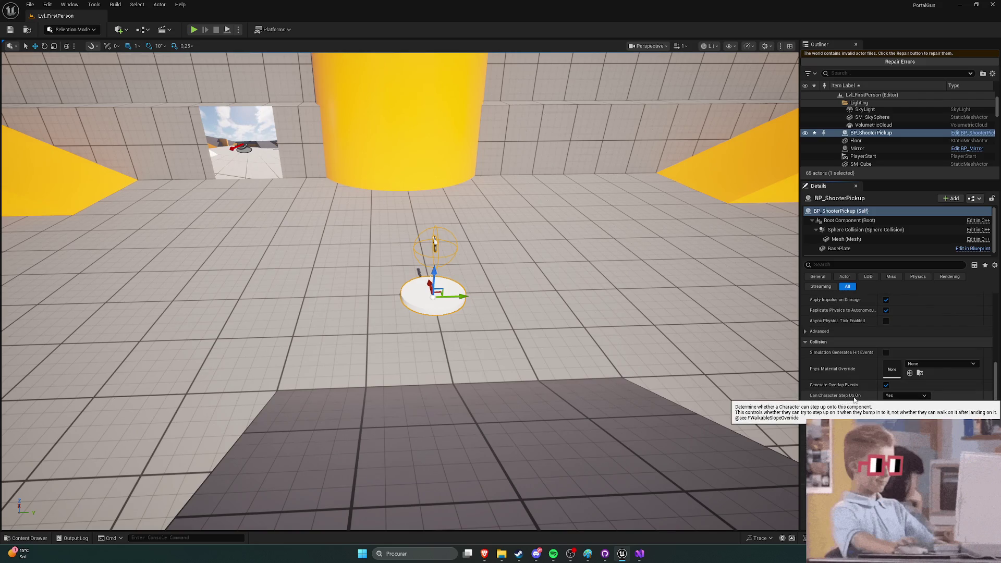
scroll(886, 376, down, 8)
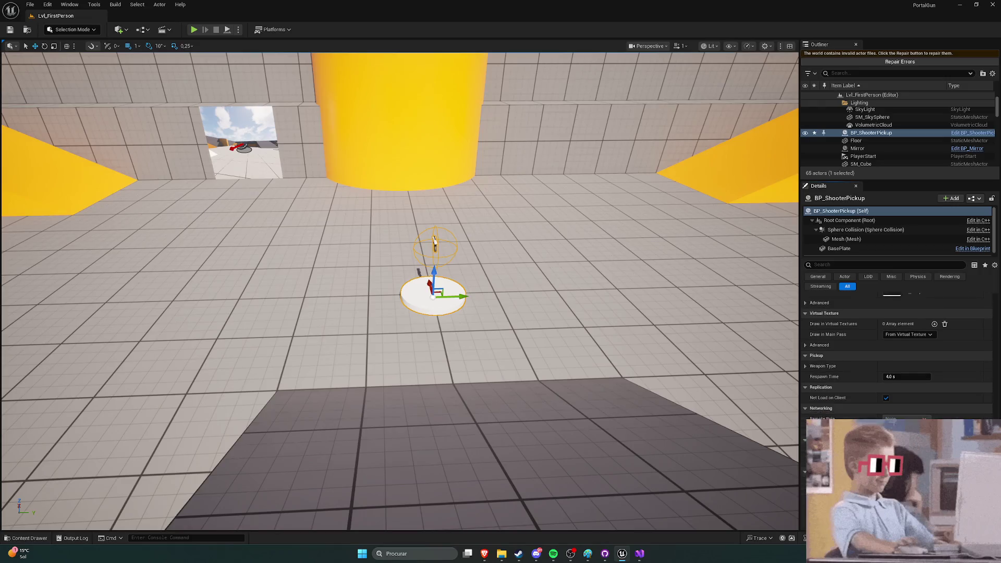
scroll(952, 313, up, 15)
click(396, 365)
drag(396, 365, 328, 349)
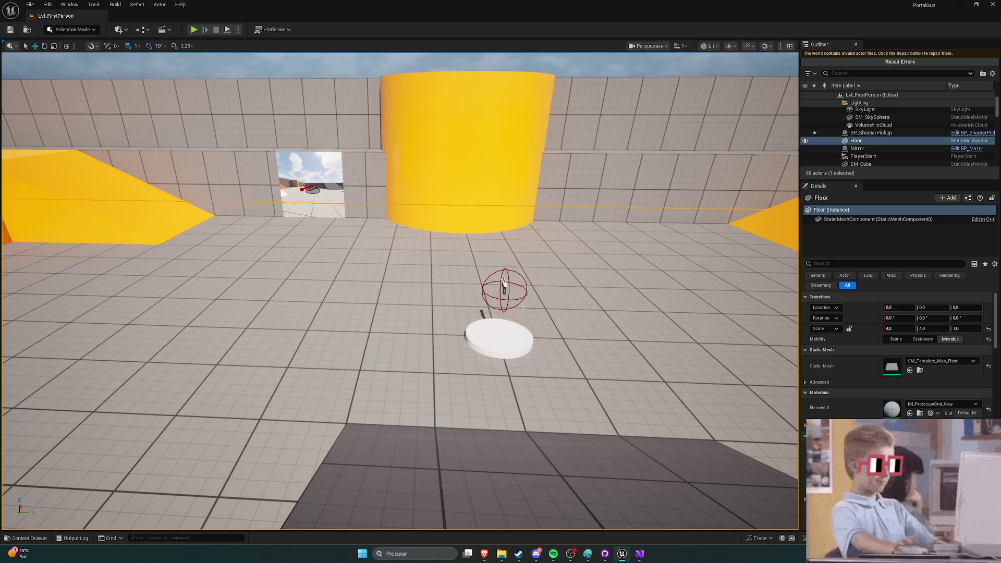
key(ctrl+space)
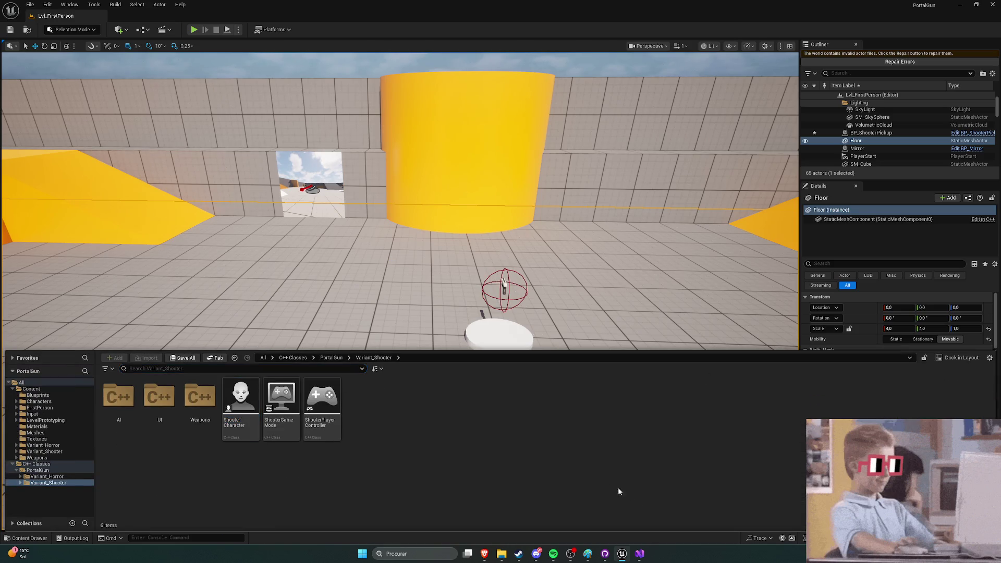
click(640, 554)
scroll(255, 300, up, 7)
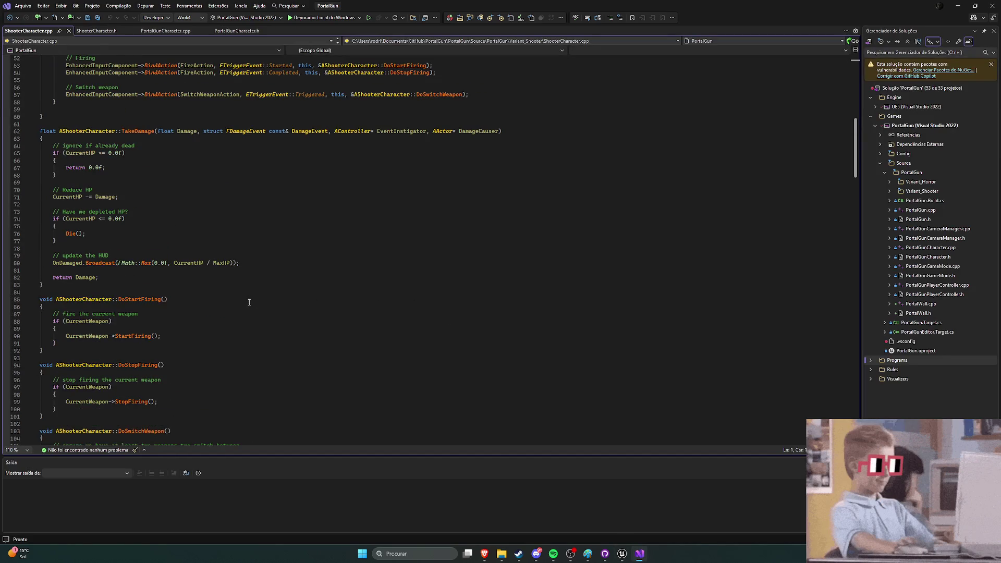
scroll(249, 293, down, 8)
scroll(250, 291, up, 7)
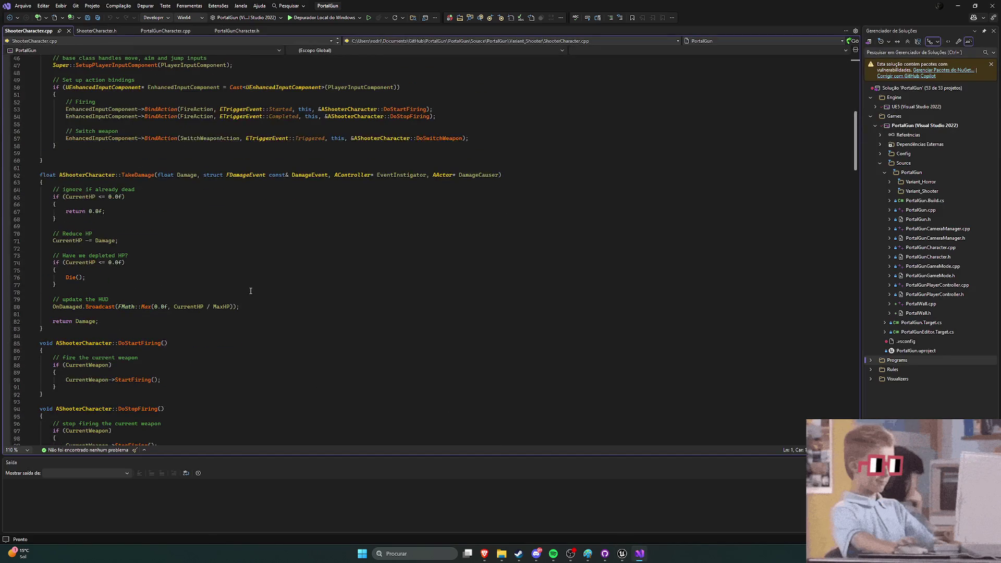
scroll(155, 177, down, 19)
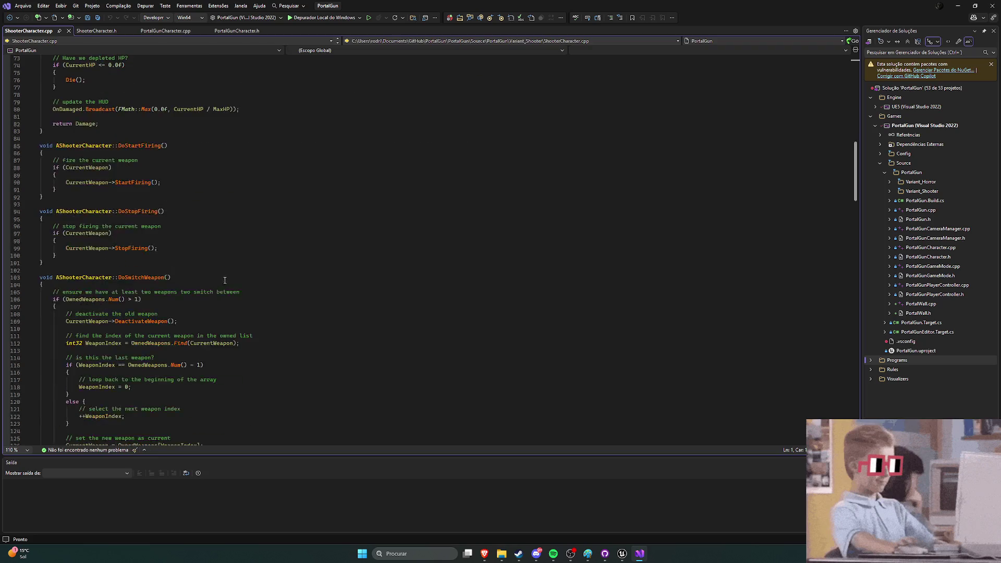
scroll(225, 274, down, 4)
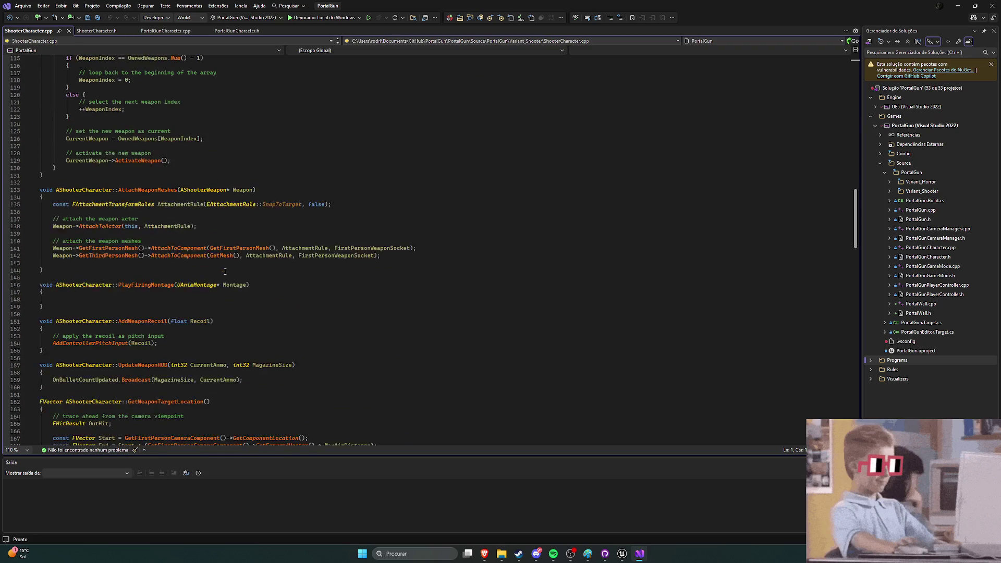
scroll(169, 200, down, 5)
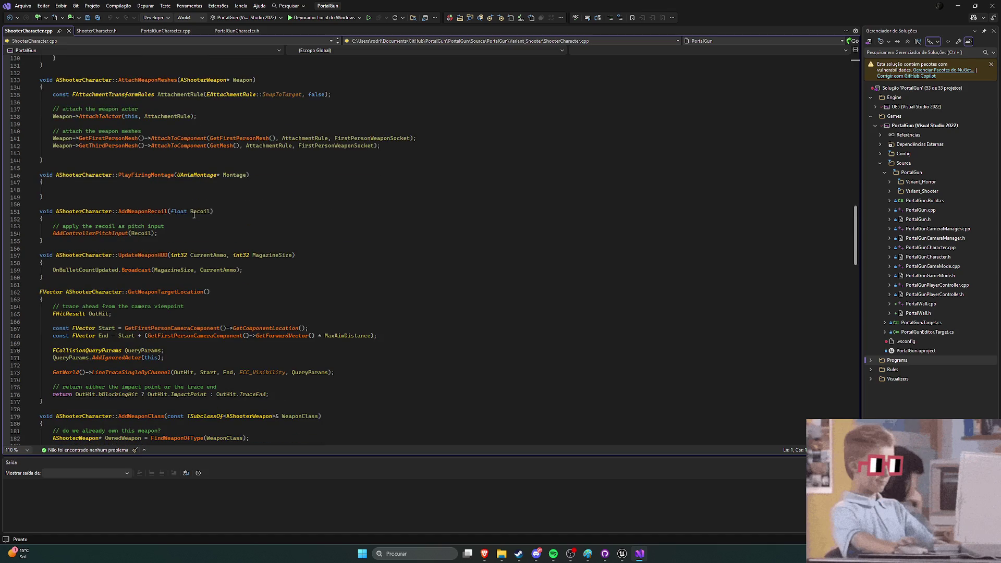
scroll(163, 208, down, 3)
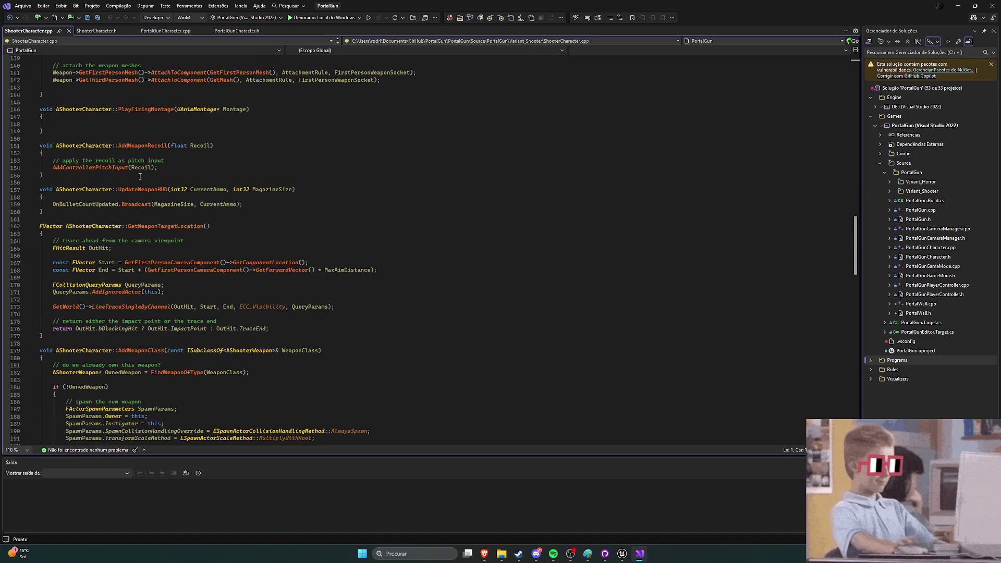
scroll(141, 175, down, 2)
scroll(163, 188, down, 2)
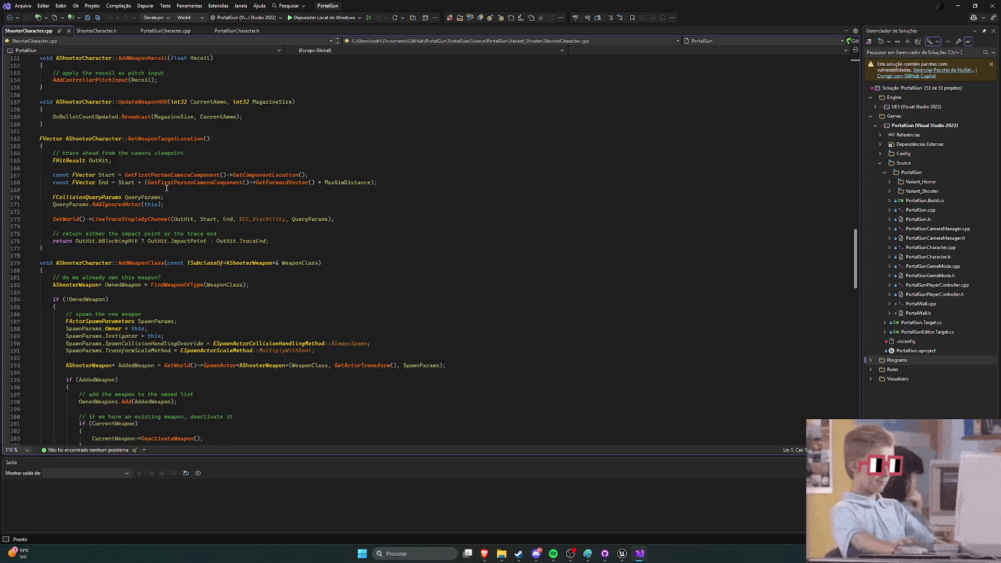
scroll(170, 188, down, 5)
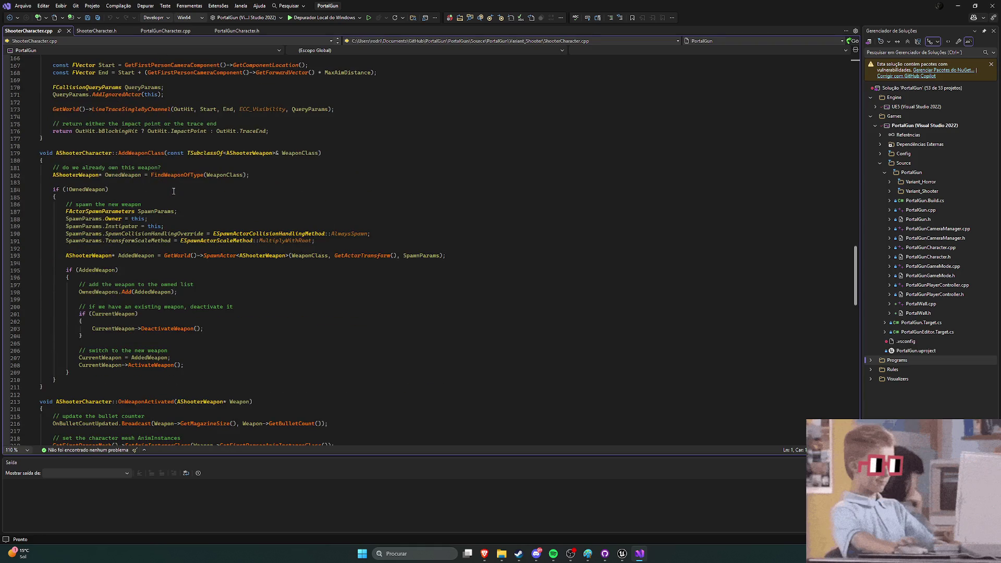
scroll(173, 190, down, 3)
scroll(188, 192, down, 3)
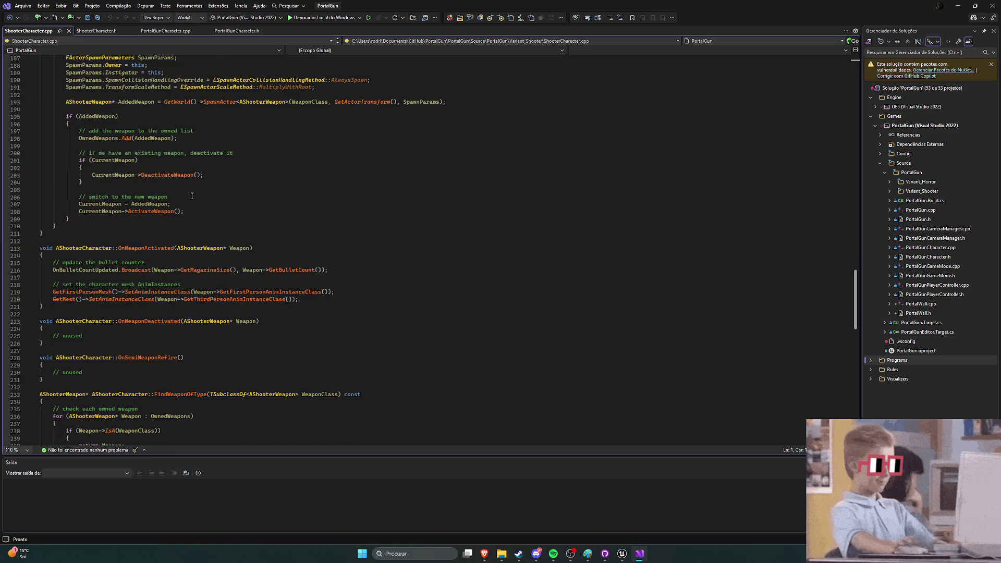
scroll(196, 198, up, 16)
scroll(197, 201, up, 3)
scroll(184, 202, down, 5)
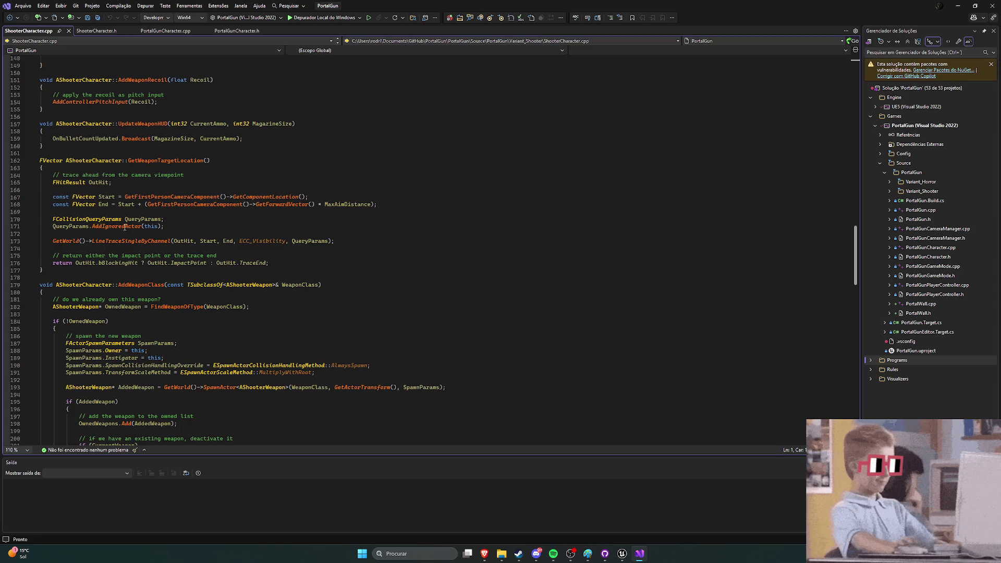
scroll(213, 228, down, 1)
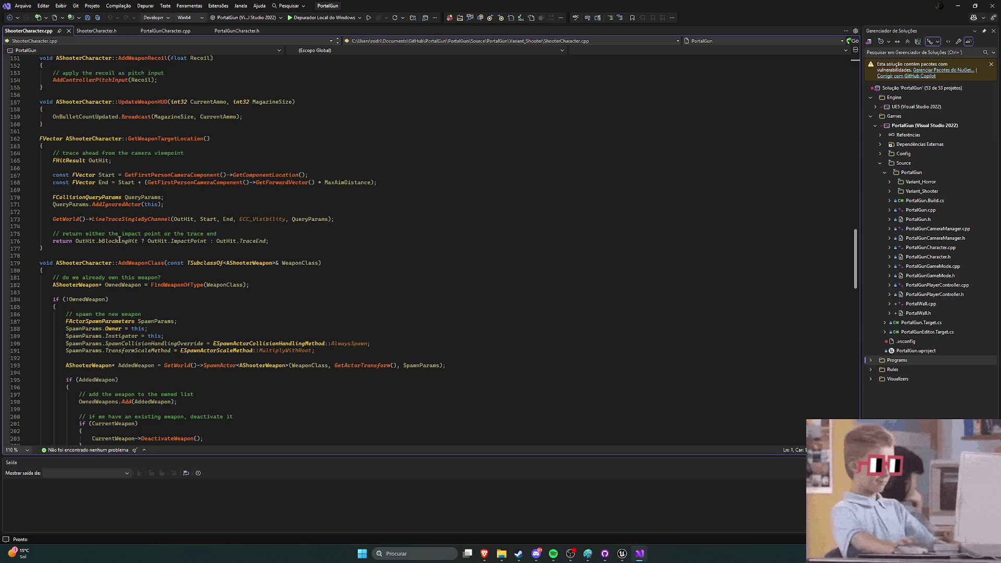
scroll(223, 242, down, 2)
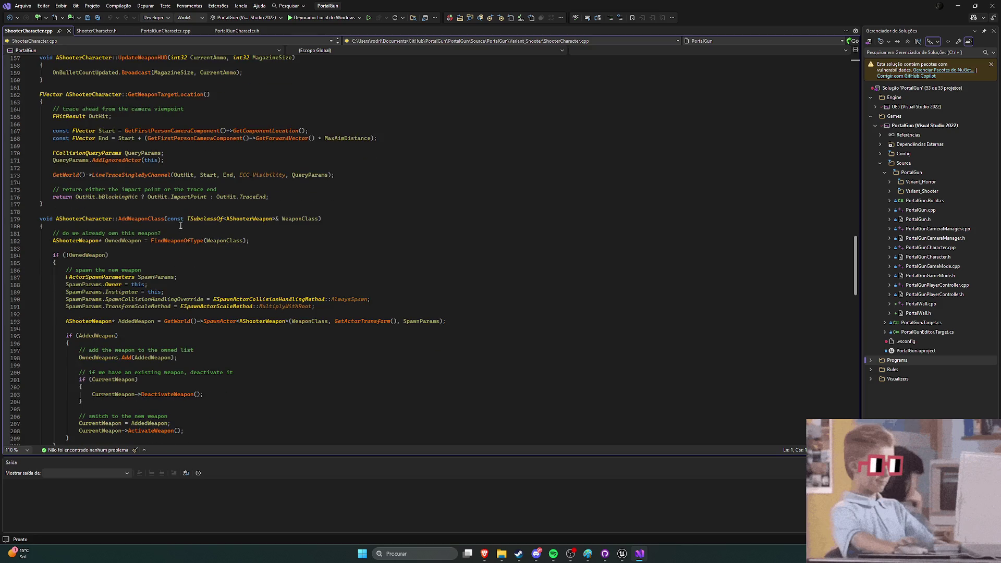
scroll(180, 226, down, 3)
scroll(200, 220, down, 1)
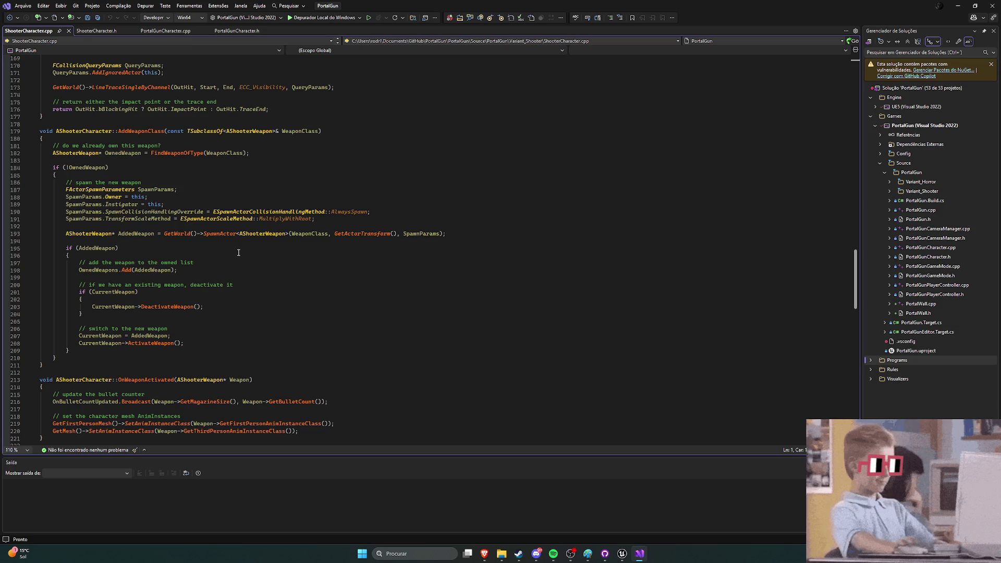
scroll(239, 253, down, 9)
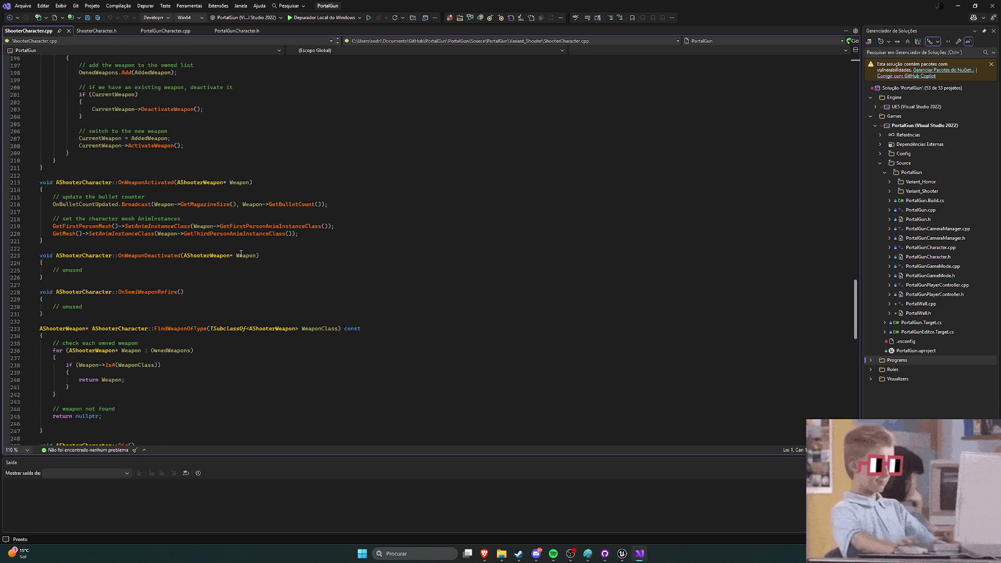
scroll(241, 253, down, 3)
scroll(241, 254, down, 4)
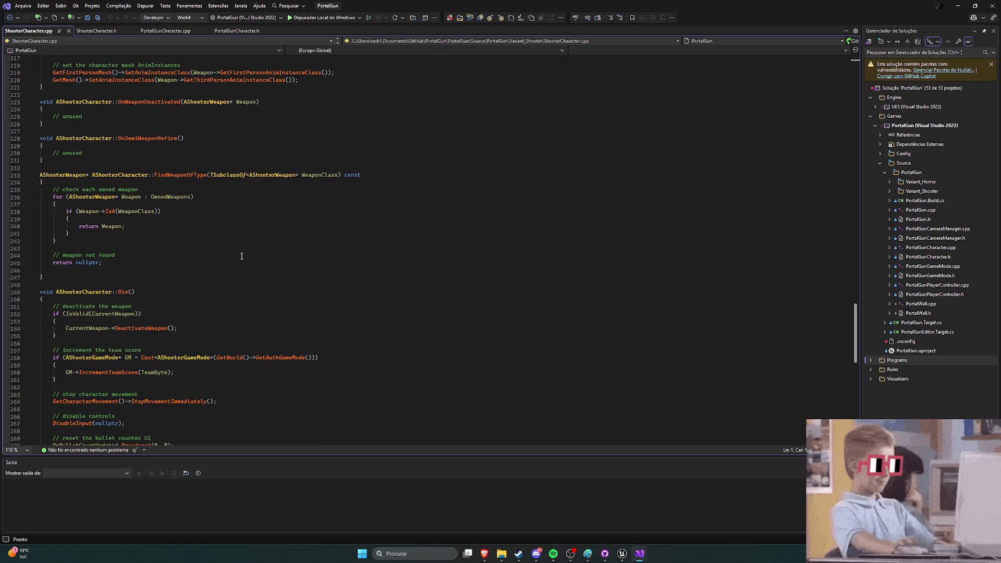
scroll(241, 256, down, 11)
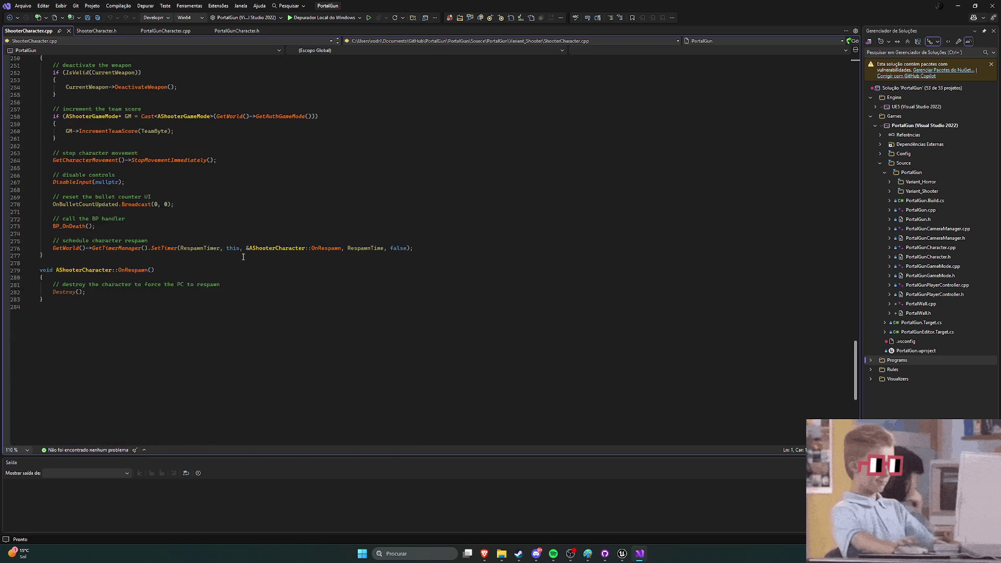
scroll(241, 258, up, 5)
scroll(241, 258, down, 4)
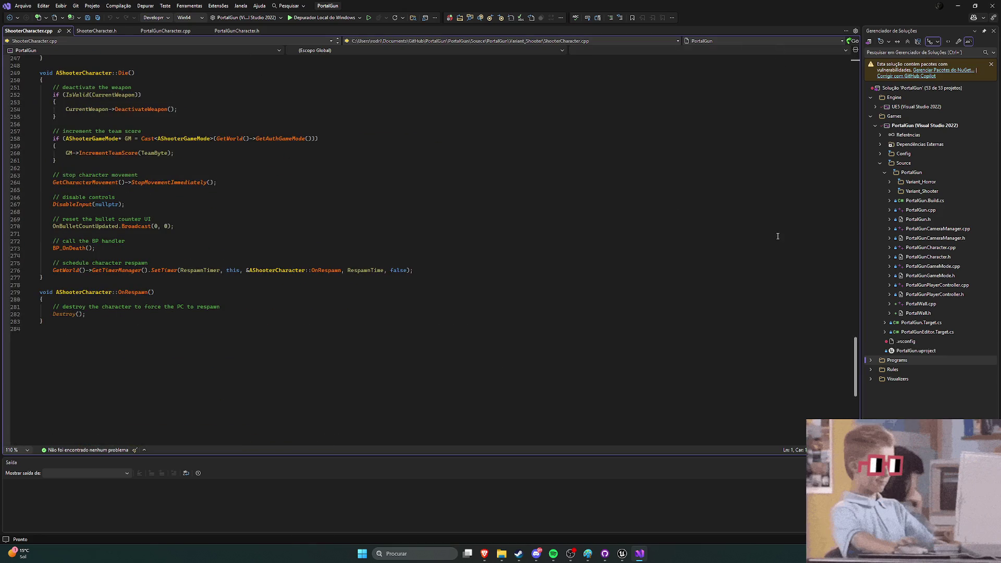
drag(857, 352, 843, 83)
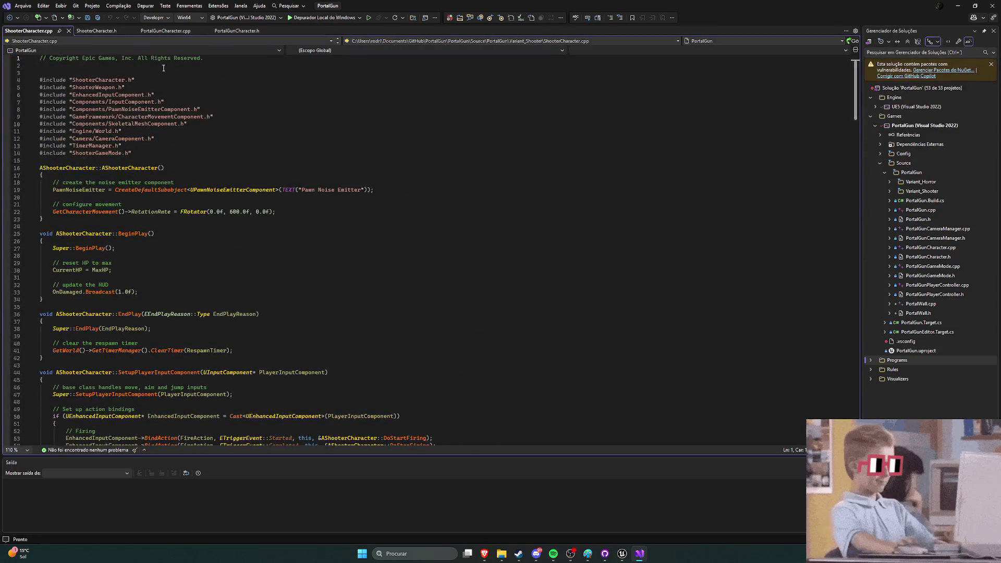
click(96, 31)
scroll(240, 195, down, 7)
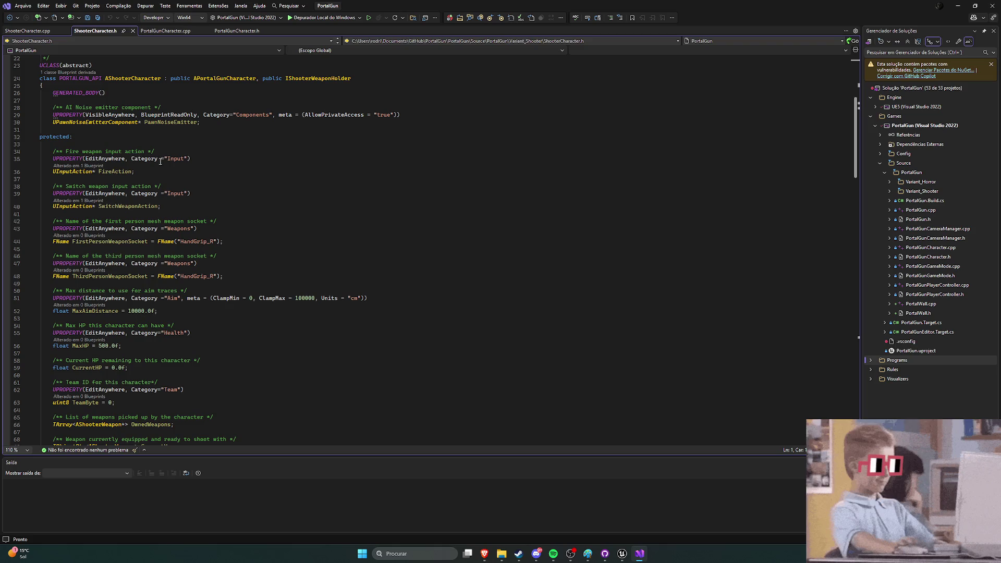
scroll(215, 184, up, 4)
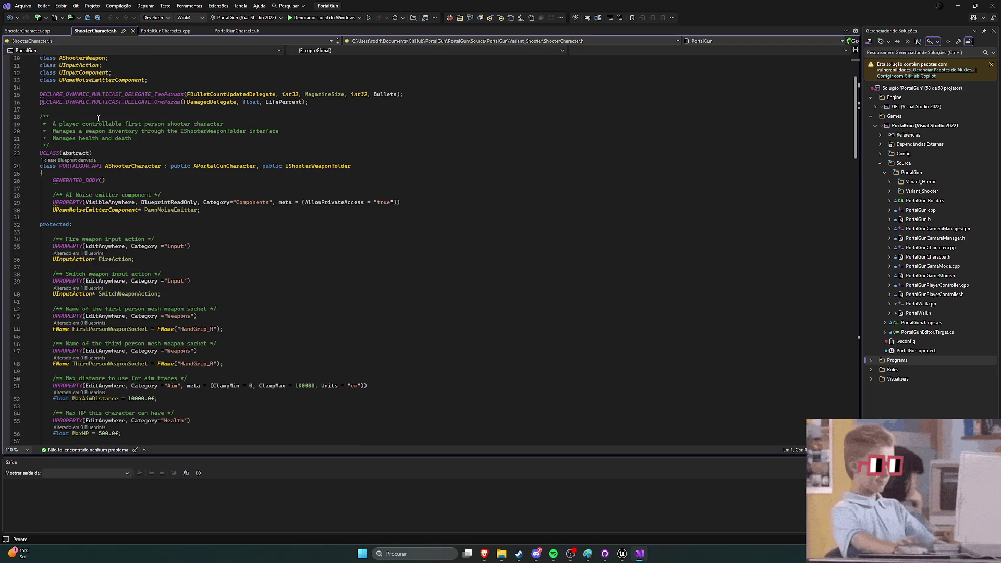
click(33, 32)
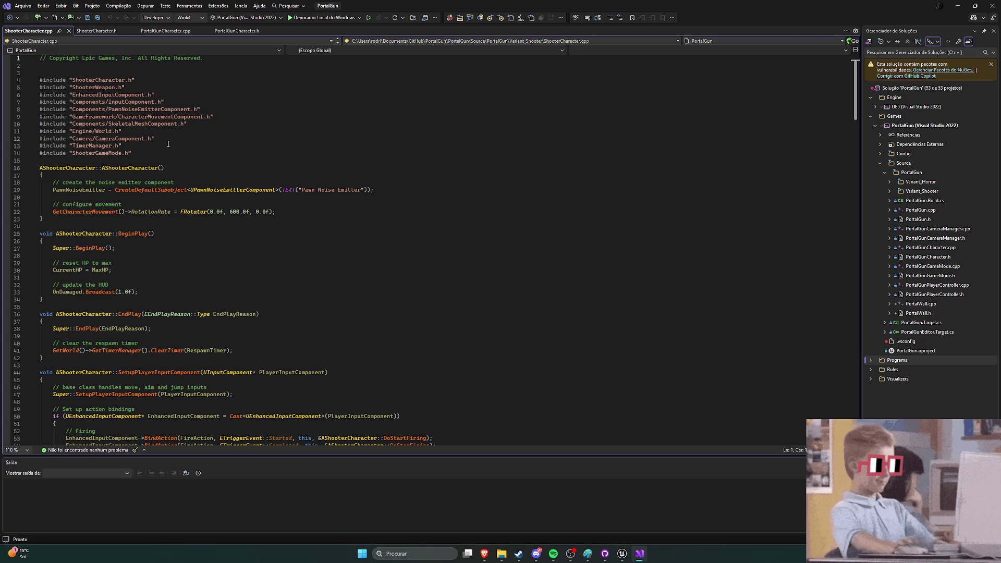
scroll(147, 147, down, 2)
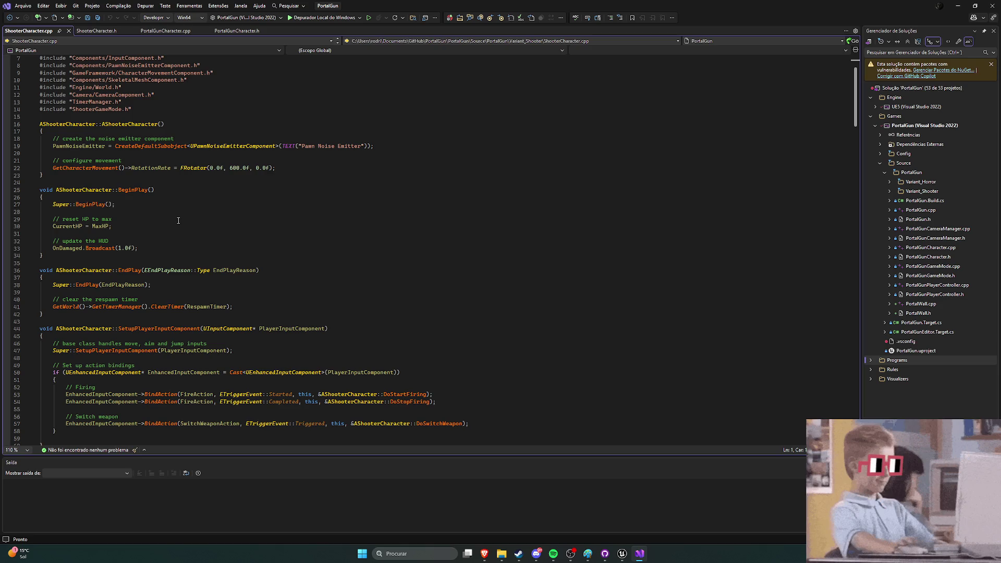
scroll(178, 221, down, 3)
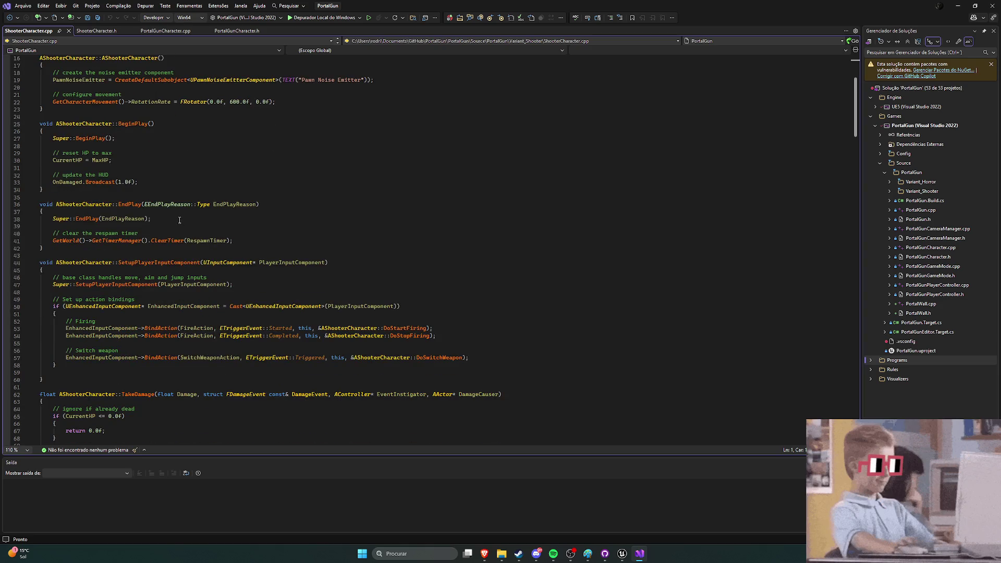
scroll(179, 220, down, 5)
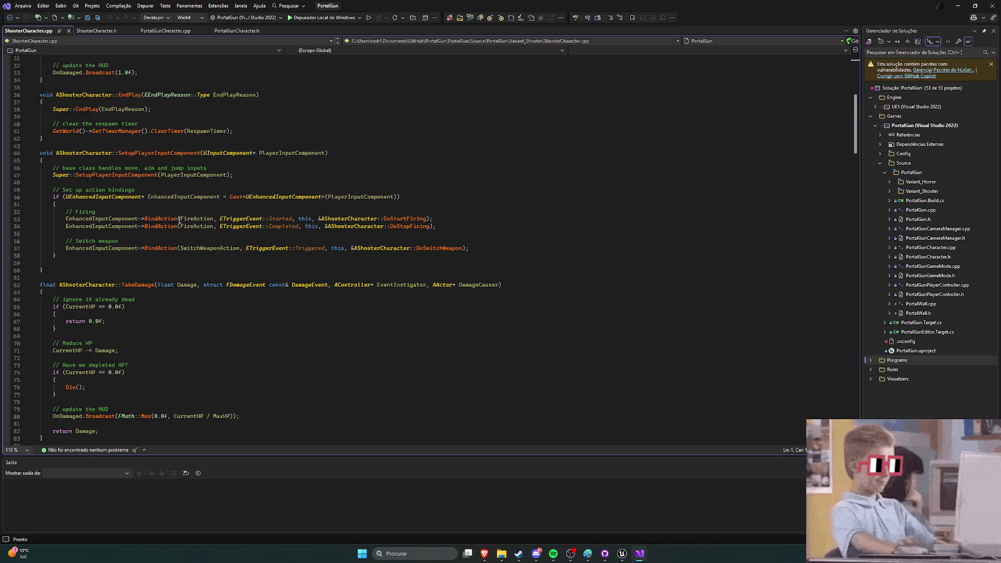
scroll(179, 220, down, 8)
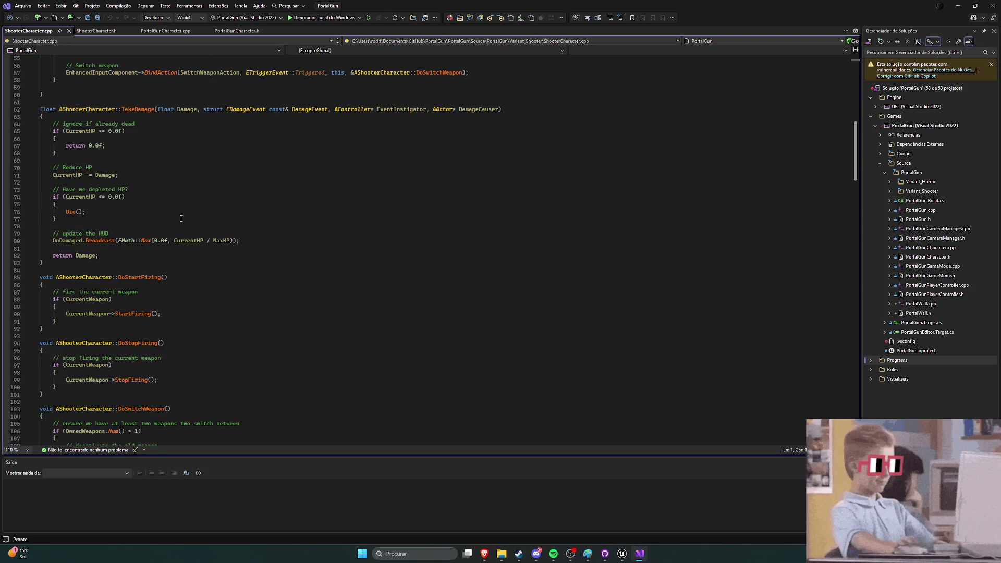
scroll(181, 218, down, 4)
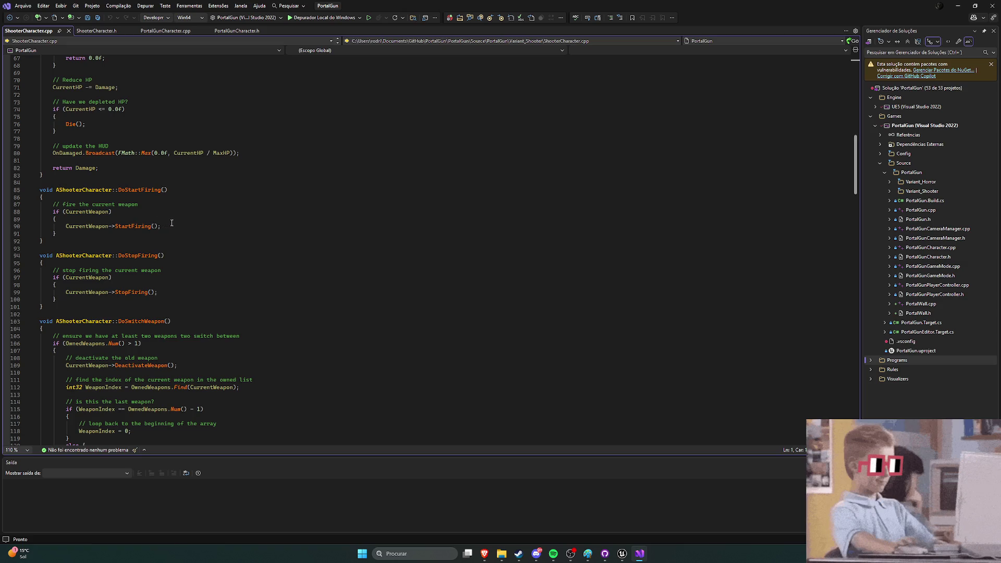
scroll(172, 223, up, 20)
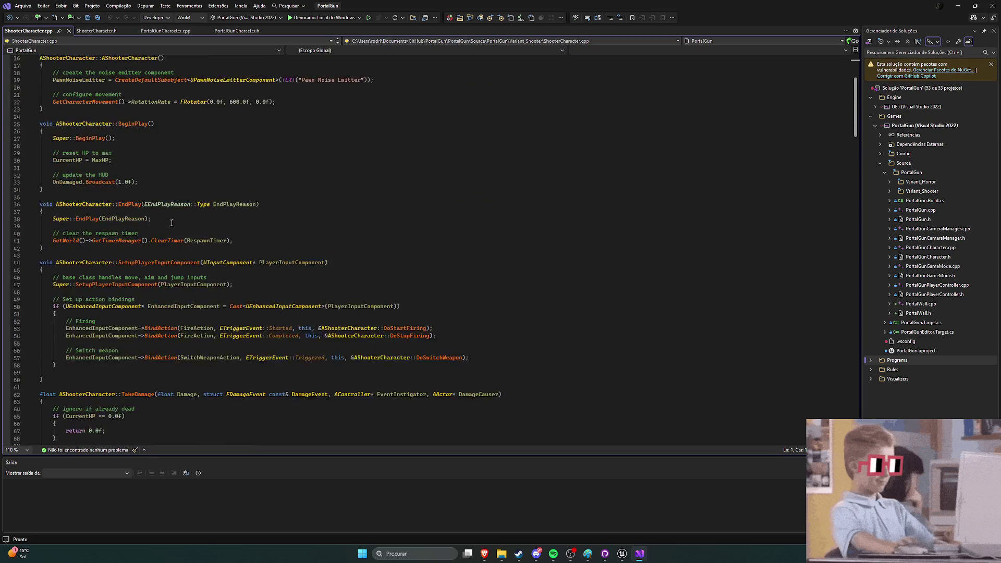
click(99, 31)
scroll(248, 186, down, 14)
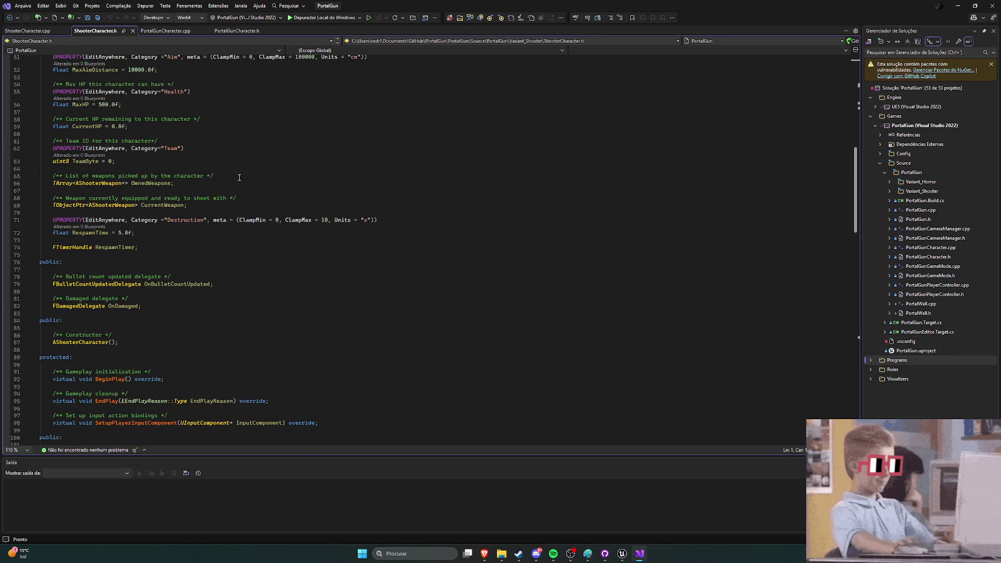
scroll(238, 177, down, 4)
scroll(230, 171, down, 4)
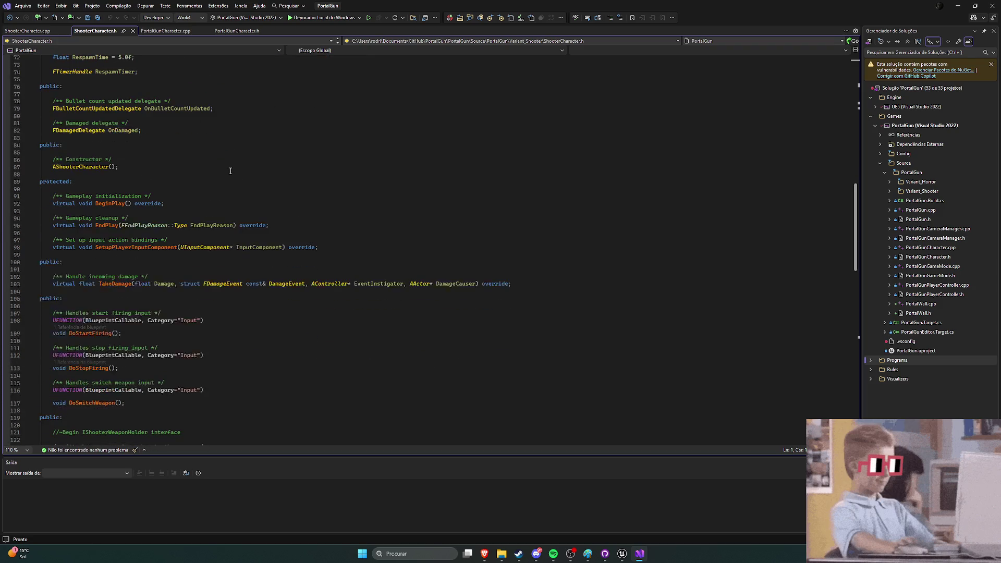
scroll(230, 170, down, 1)
scroll(230, 170, down, 4)
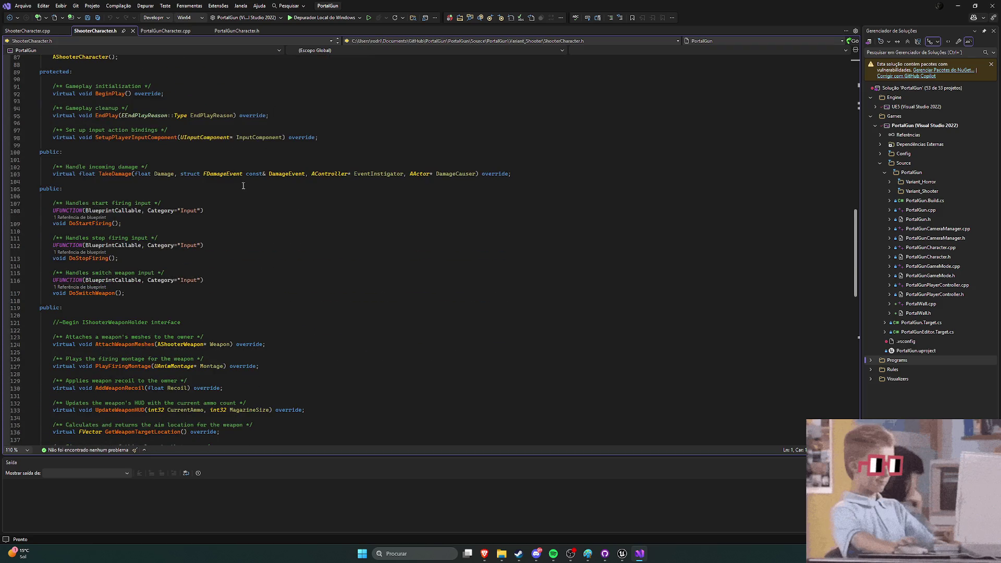
scroll(254, 206, down, 3)
scroll(253, 206, down, 1)
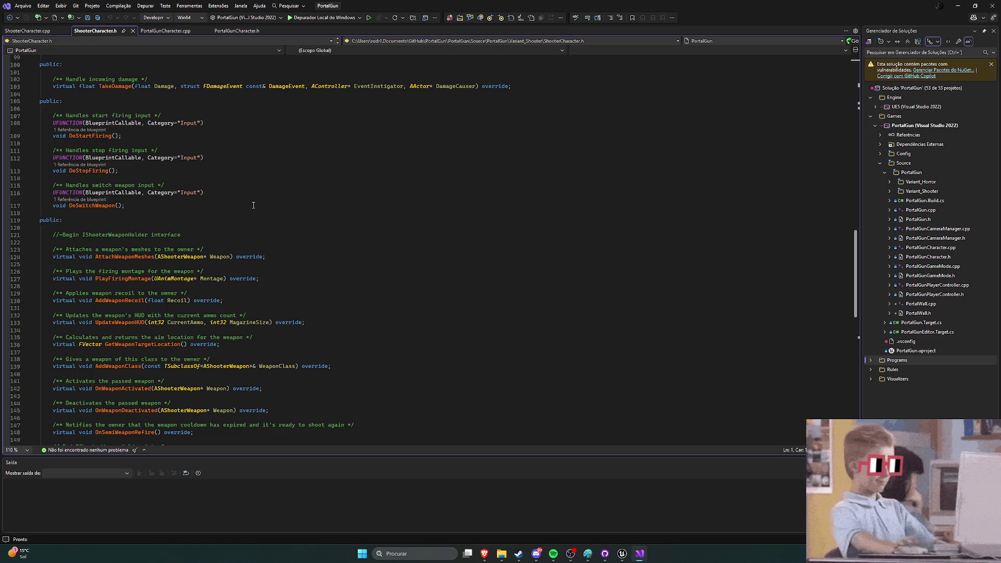
scroll(253, 205, down, 1)
scroll(242, 185, up, 1)
scroll(242, 185, up, 2)
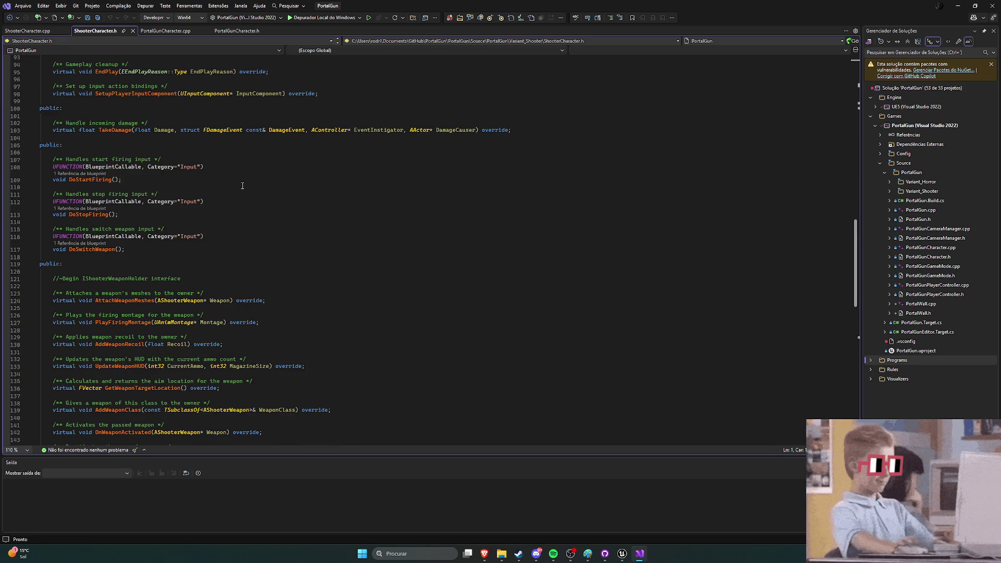
scroll(242, 185, down, 9)
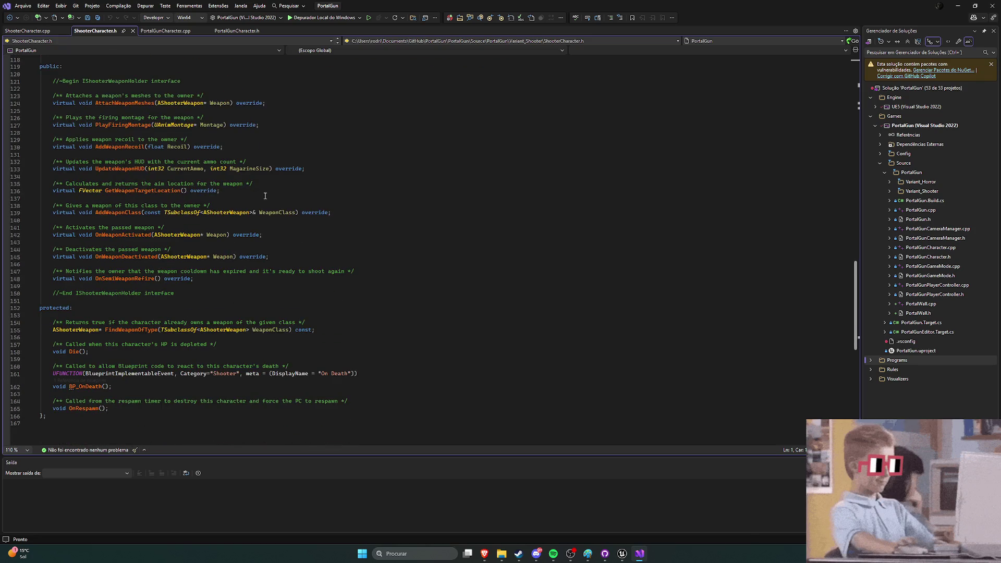
scroll(285, 203, up, 4)
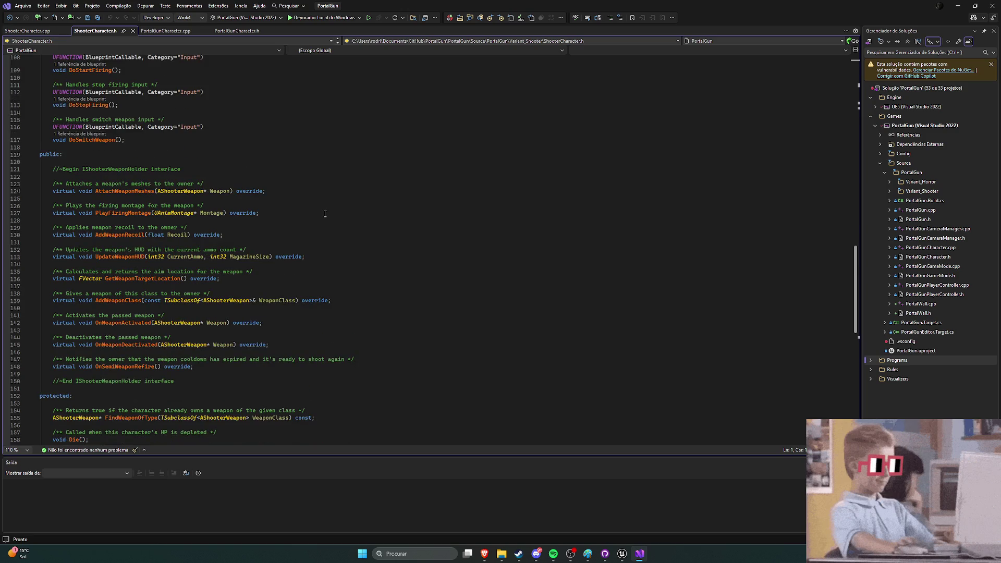
scroll(324, 213, down, 5)
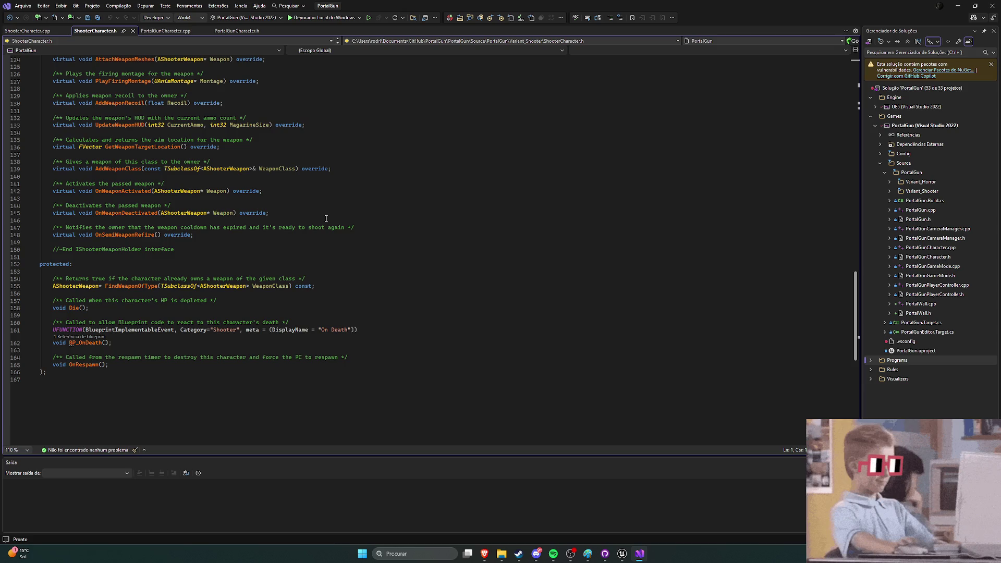
scroll(325, 219, up, 1)
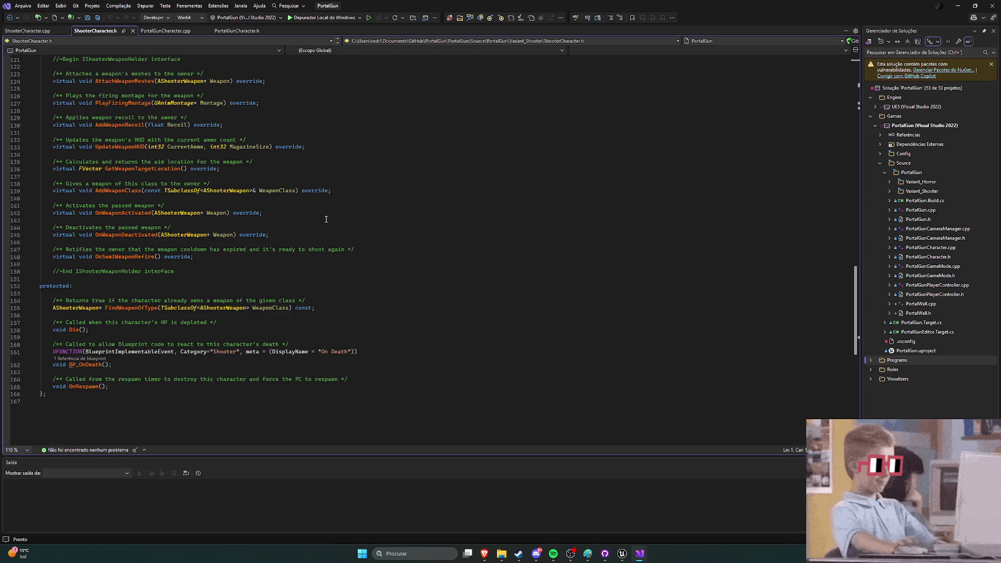
scroll(326, 219, up, 1)
scroll(325, 218, up, 18)
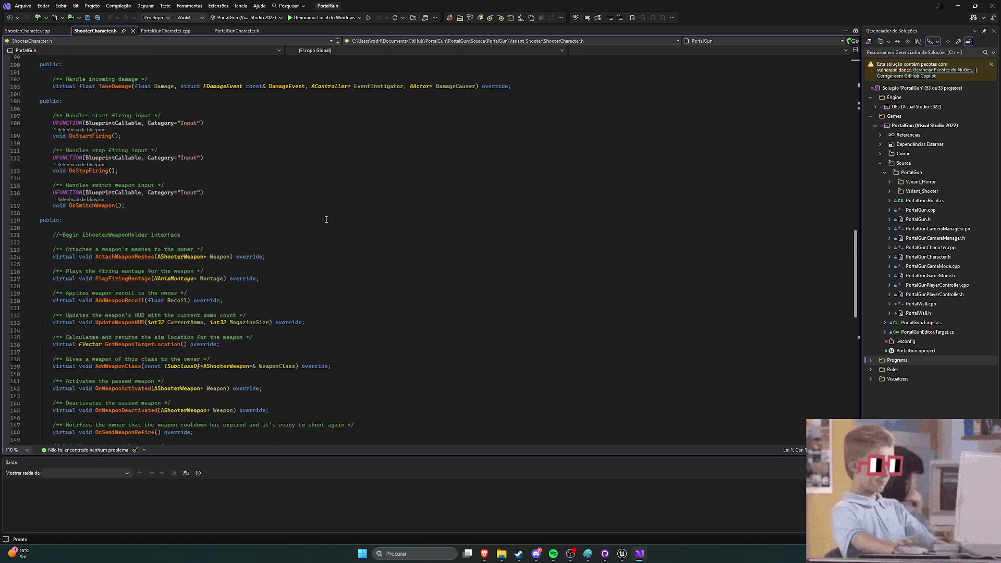
scroll(327, 221, up, 8)
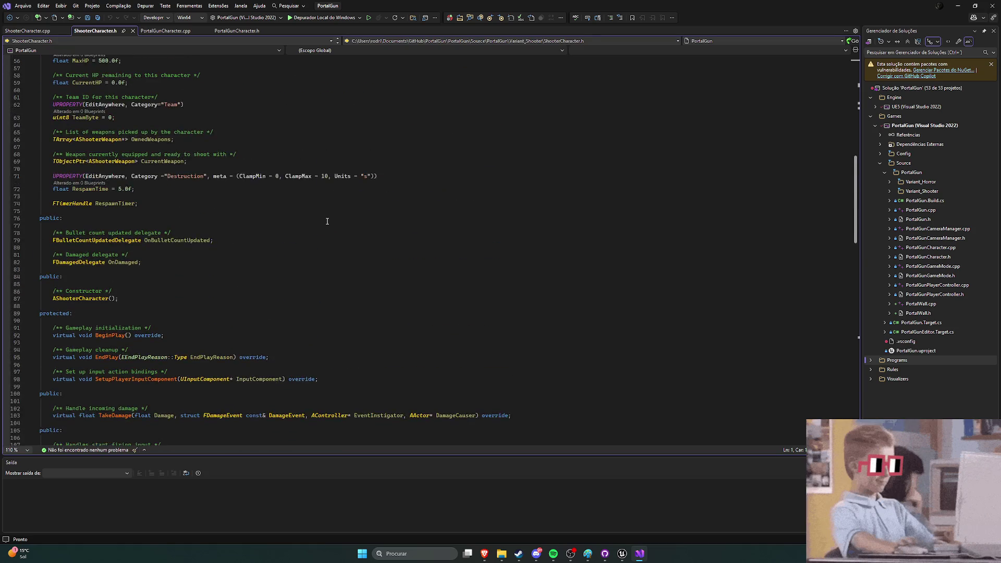
scroll(327, 221, up, 2)
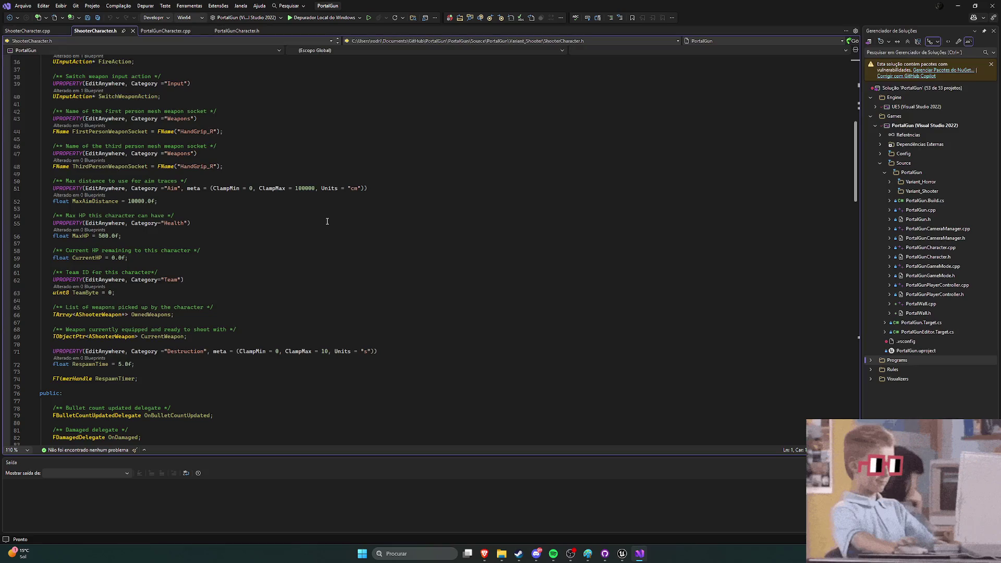
scroll(327, 221, up, 7)
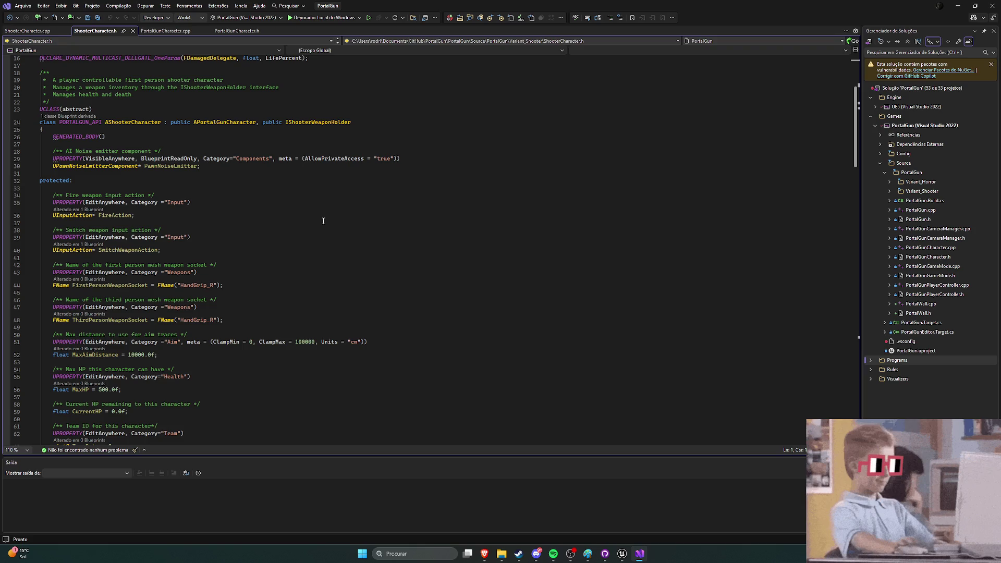
scroll(322, 220, up, 4)
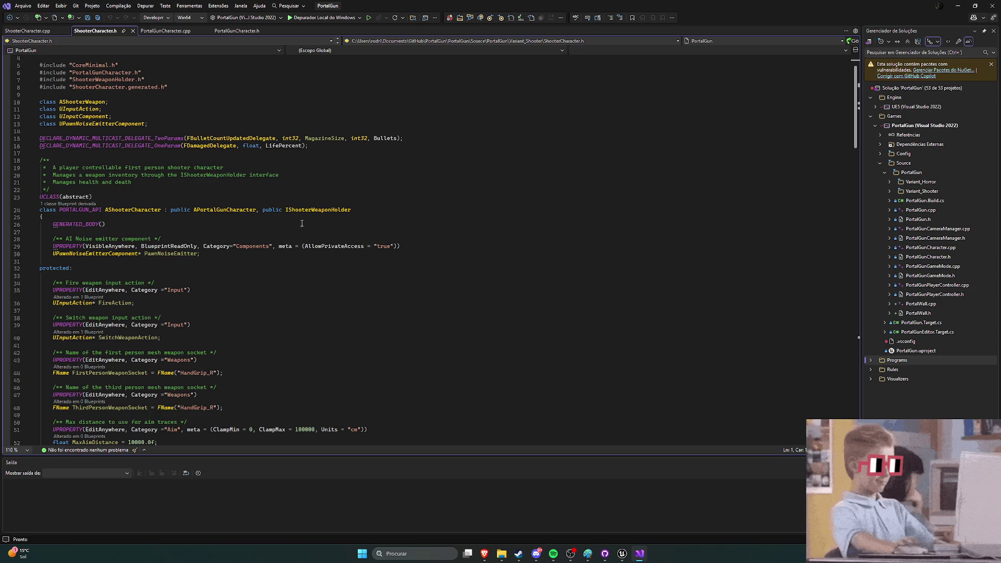
Step: Compare ShooterCharacter.h against PortalGunCharacter.h by switching between their tabs
click(235, 31)
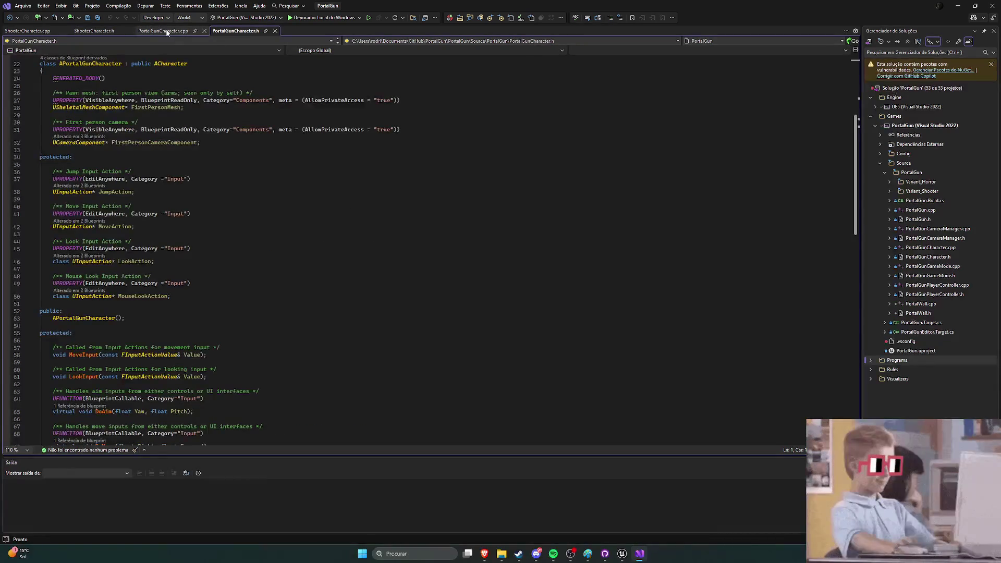
scroll(174, 40, up, 7)
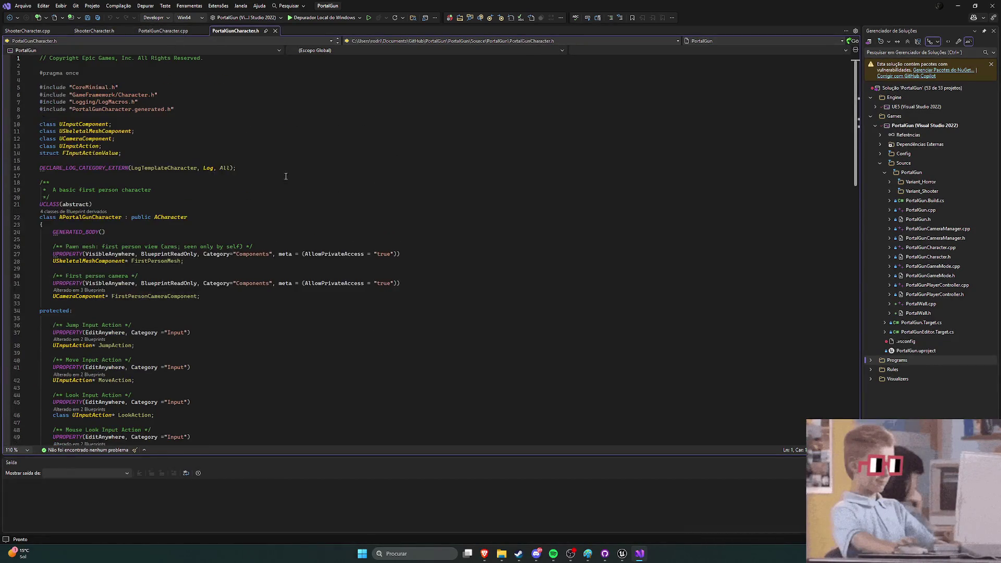
click(93, 31)
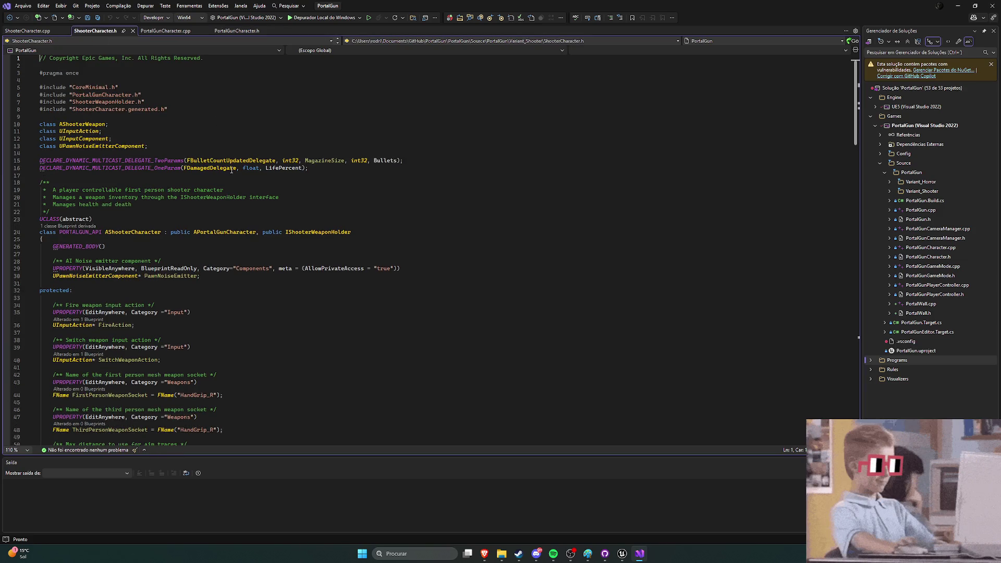
scroll(231, 172, down, 4)
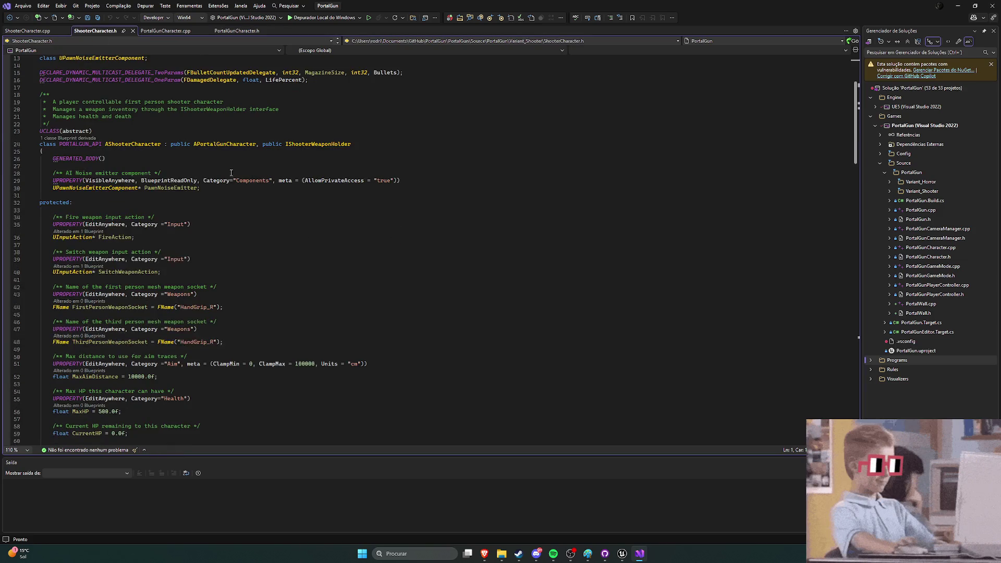
click(237, 31)
scroll(243, 171, down, 4)
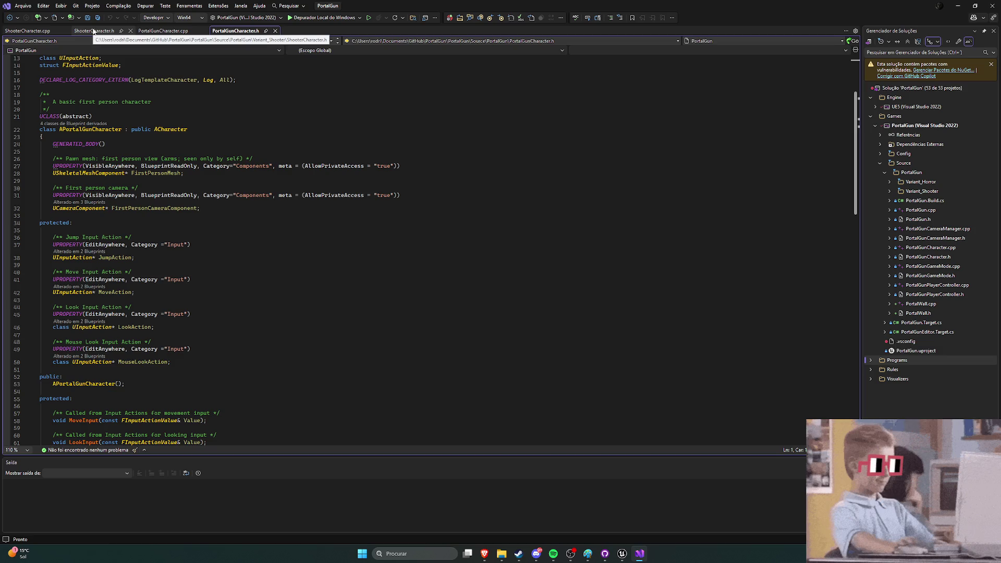
click(93, 31)
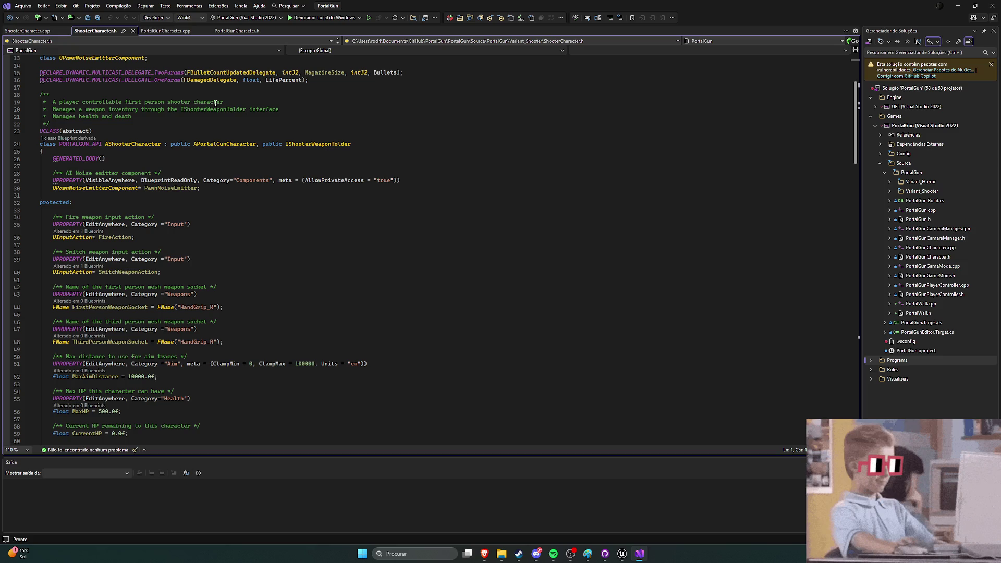
click(235, 31)
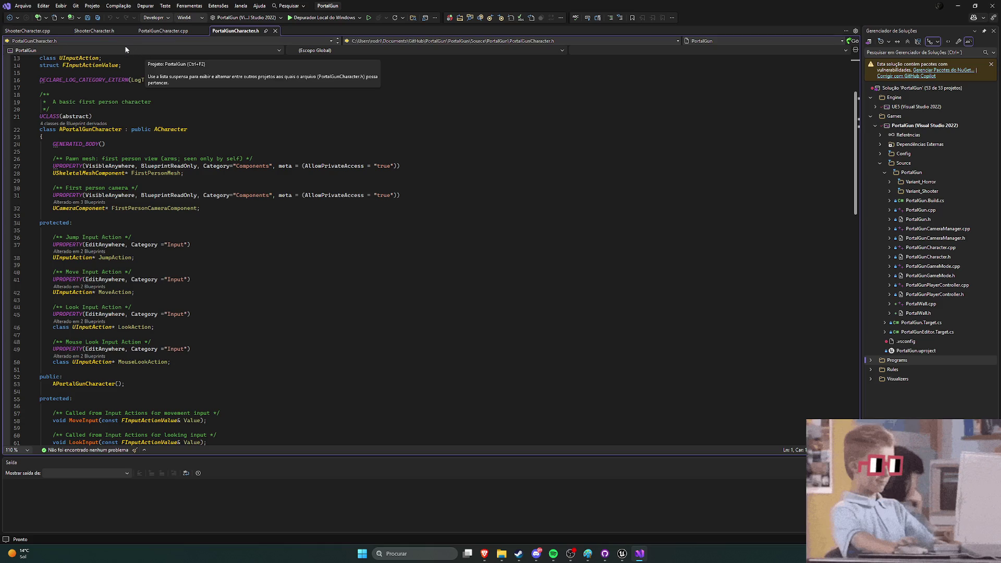
click(128, 30)
Step: Close PortalGunCharacter.h and PortalGunCharacter.cpp, then return to the Unreal Editor
click(277, 30)
click(204, 30)
scroll(317, 185, down, 4)
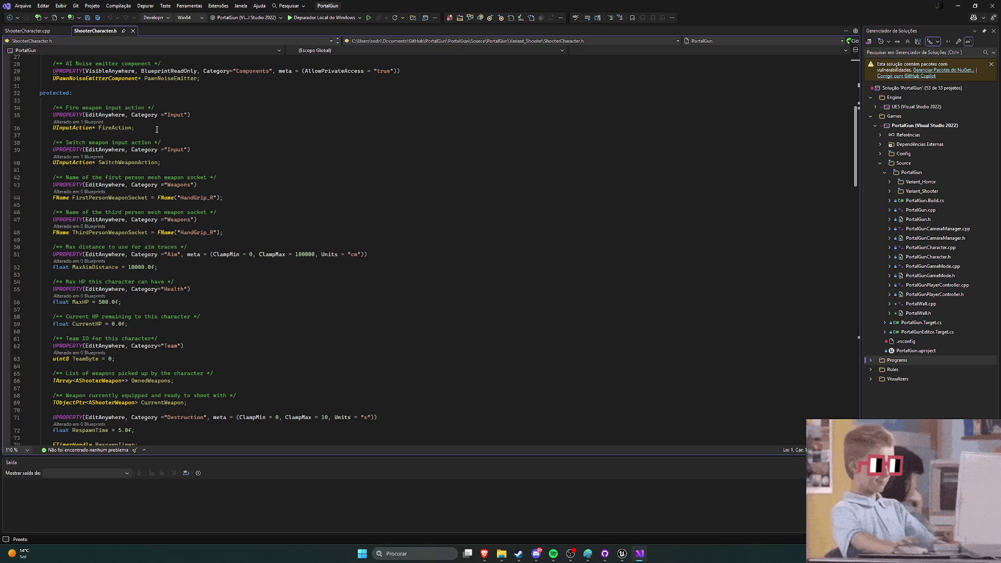
key(alt+Tab)
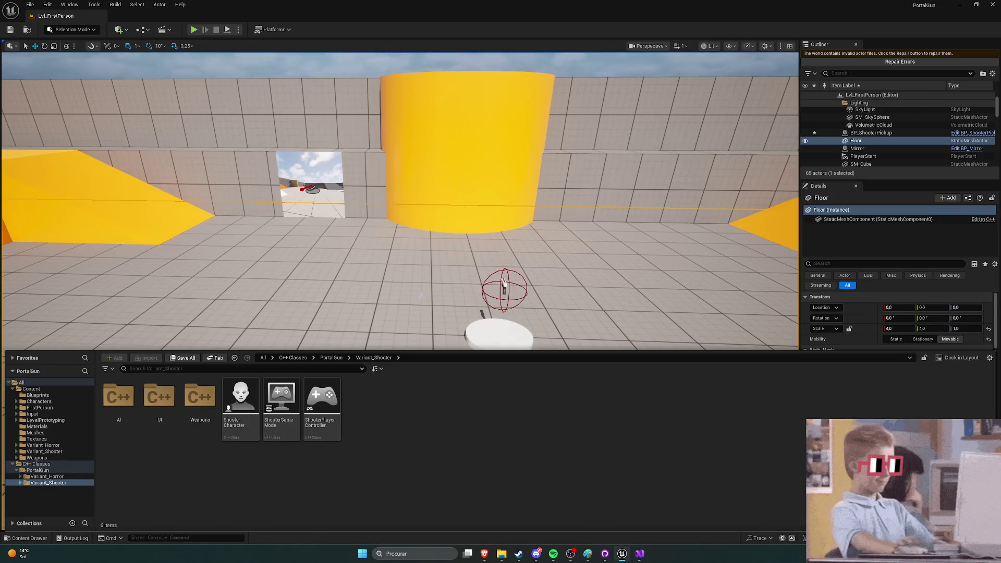
Step: Navigate to Content > FirstPerson > Blueprints and open BP_FirstPersonGameMode
key(ctrl+space)
key(ctrl+space)
key(ctrl+space)
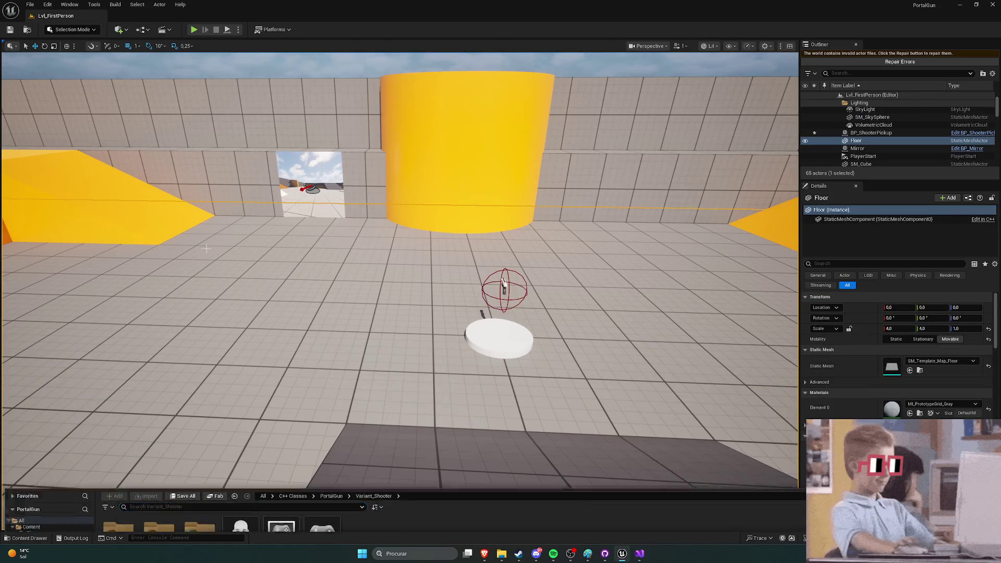
key(ctrl+space)
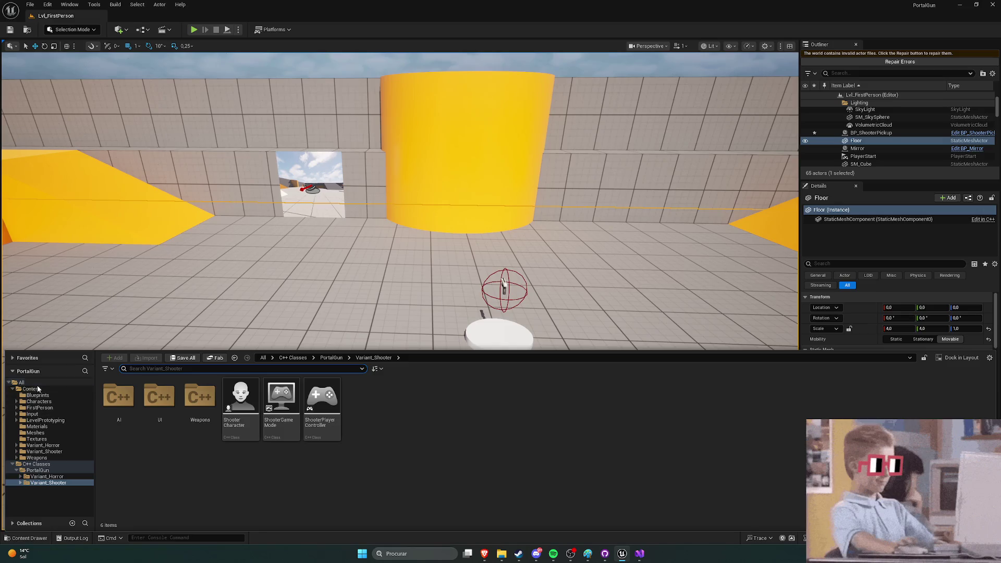
click(40, 396)
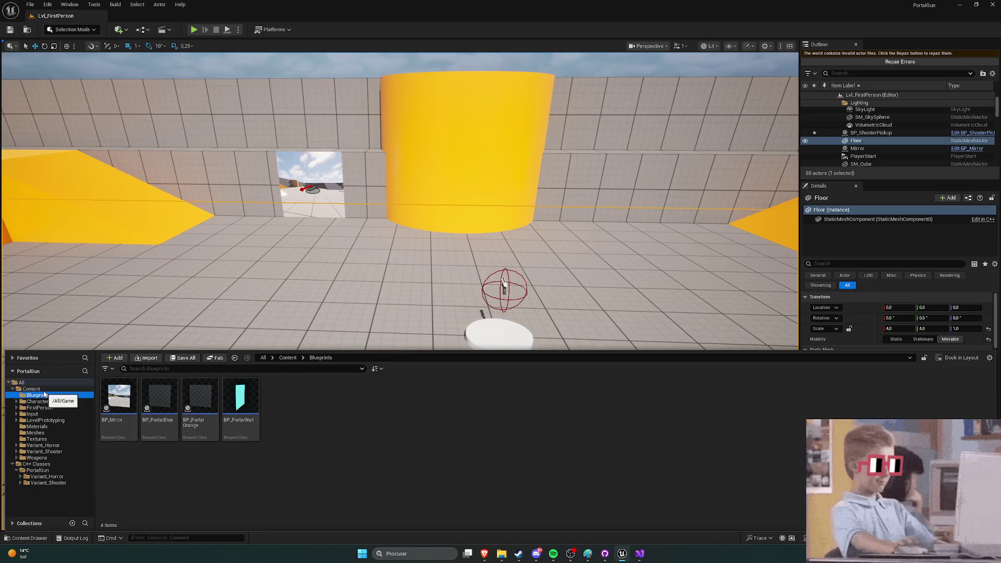
click(92, 389)
double_click(200, 395)
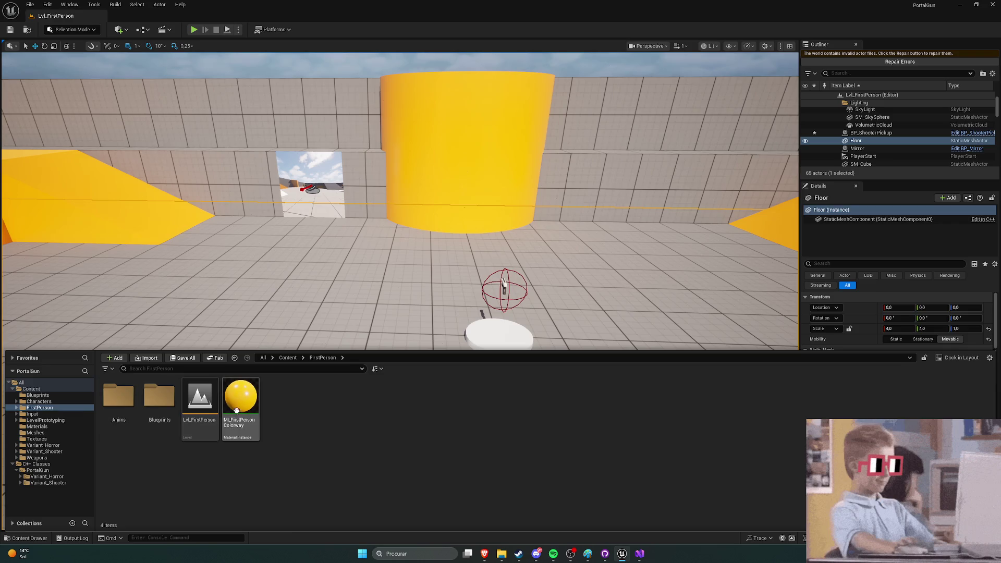
double_click(147, 406)
click(157, 401)
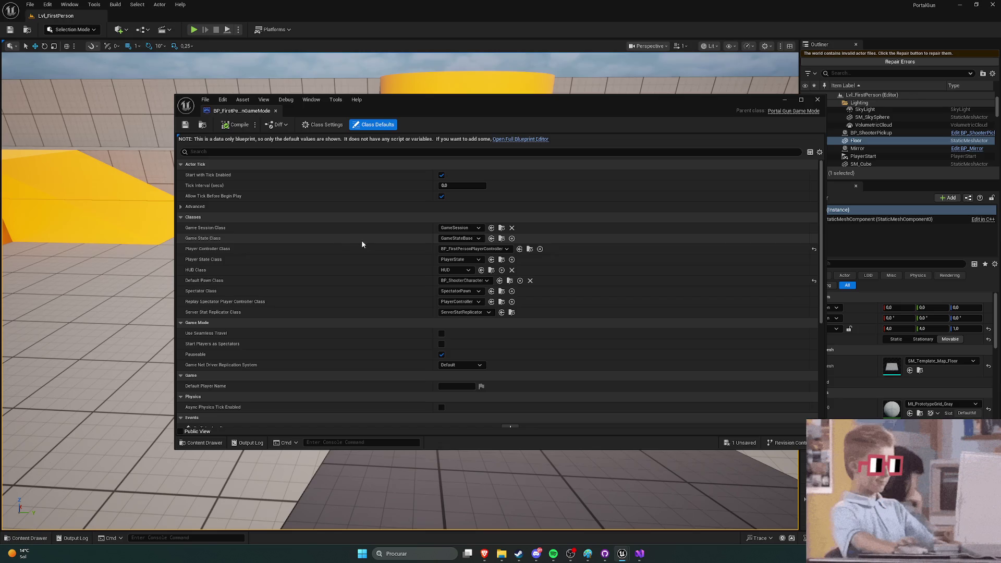
Step: Set Player Controller Class to BP_ShooterPlayerController, save, close the blueprint, and start playing
click(468, 250)
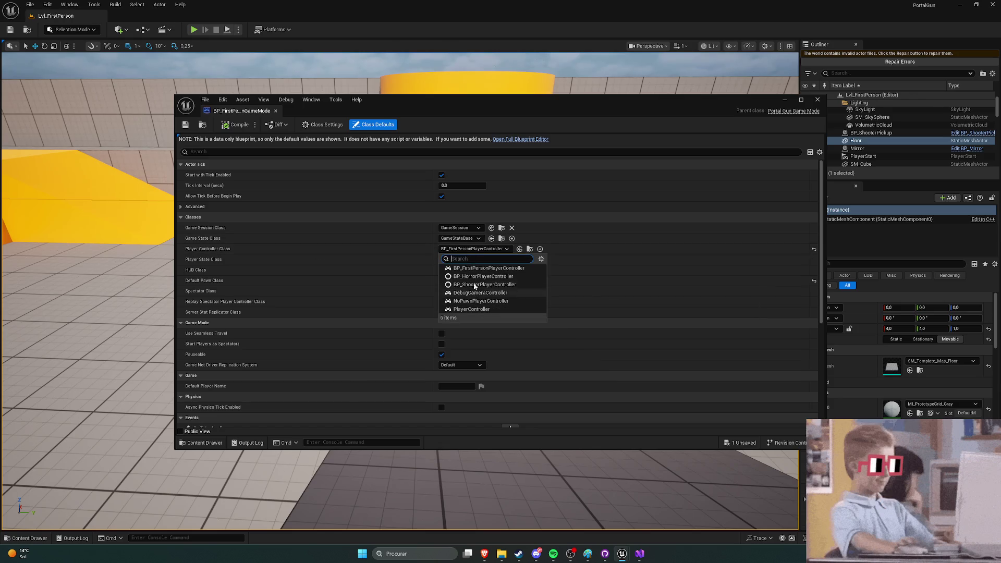
click(476, 284)
click(464, 250)
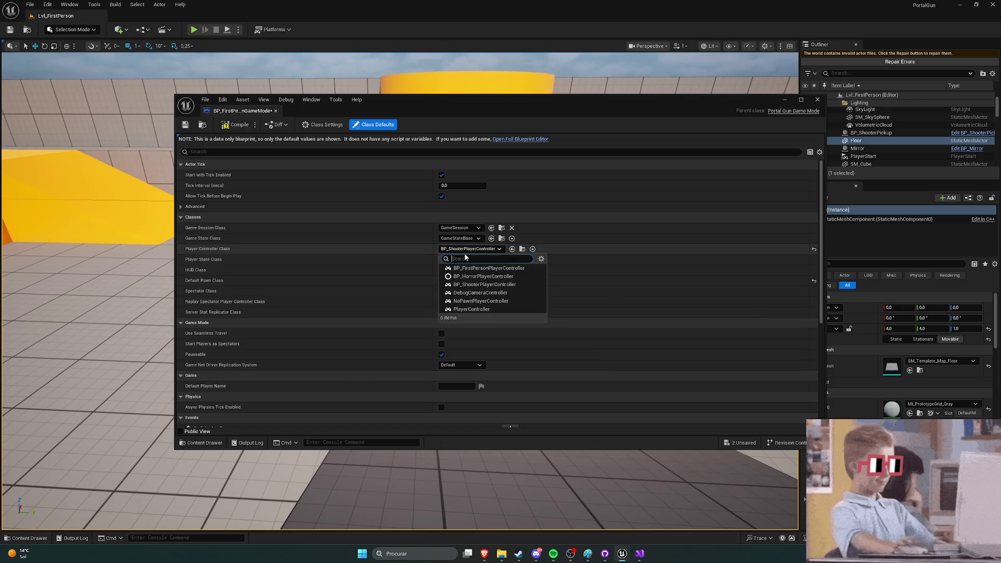
click(474, 284)
click(225, 127)
click(185, 124)
click(817, 100)
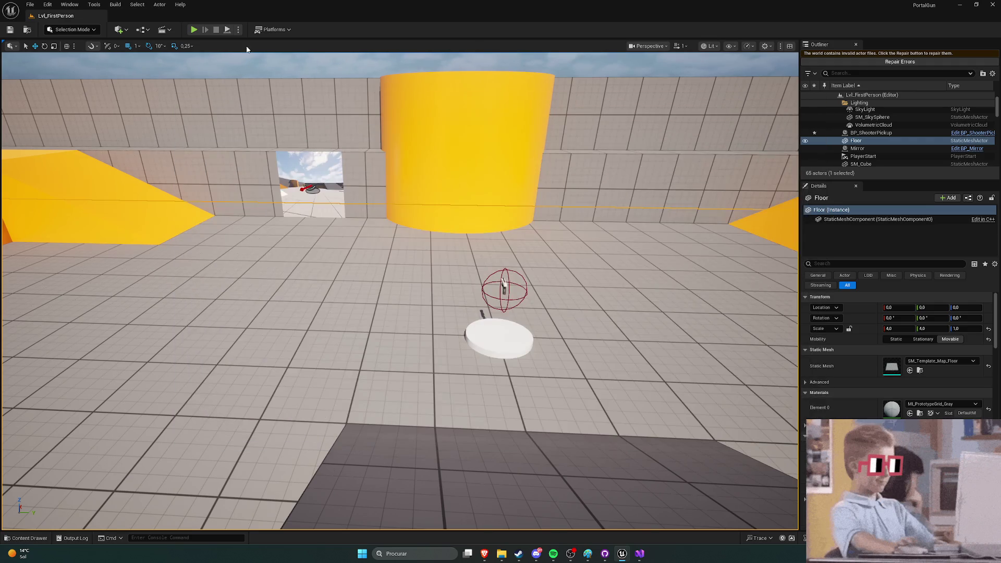
click(193, 31)
key(w)
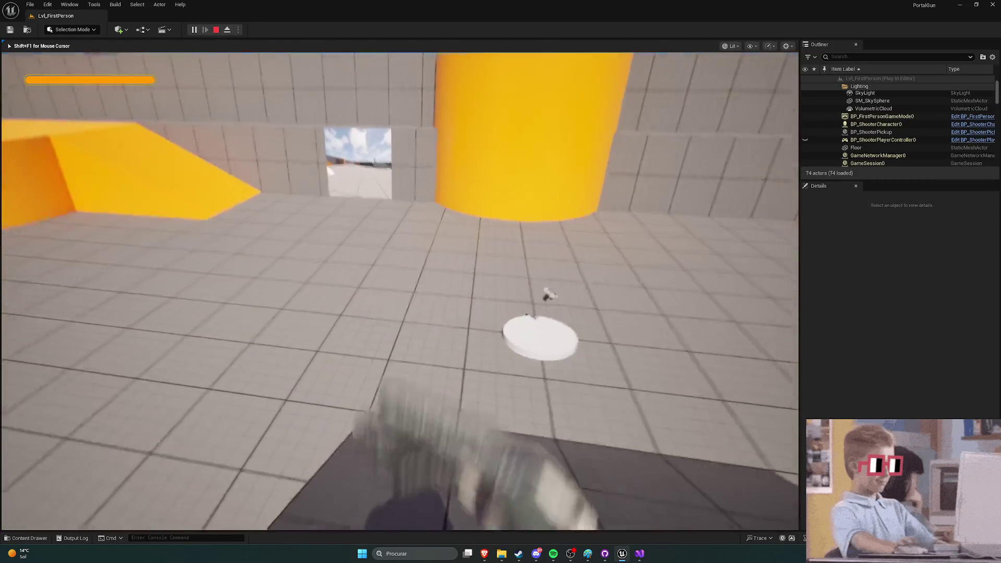
key(w)
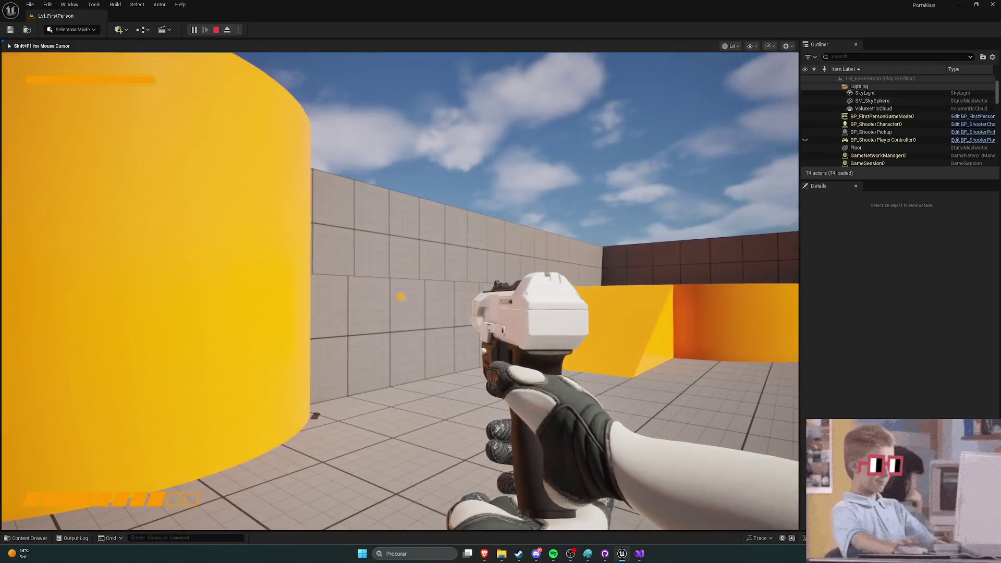
key(Escape)
key(ctrl+space)
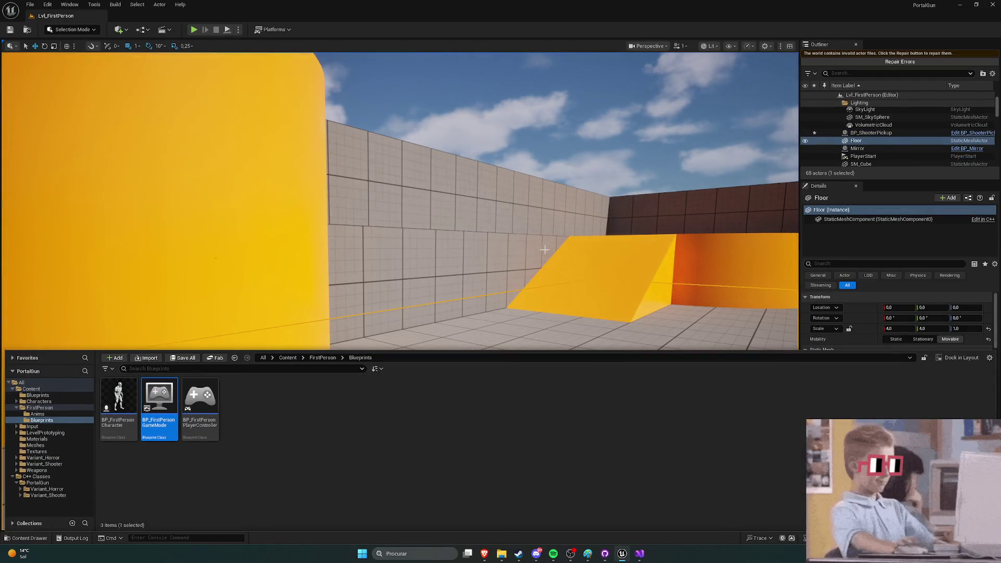
click(339, 419)
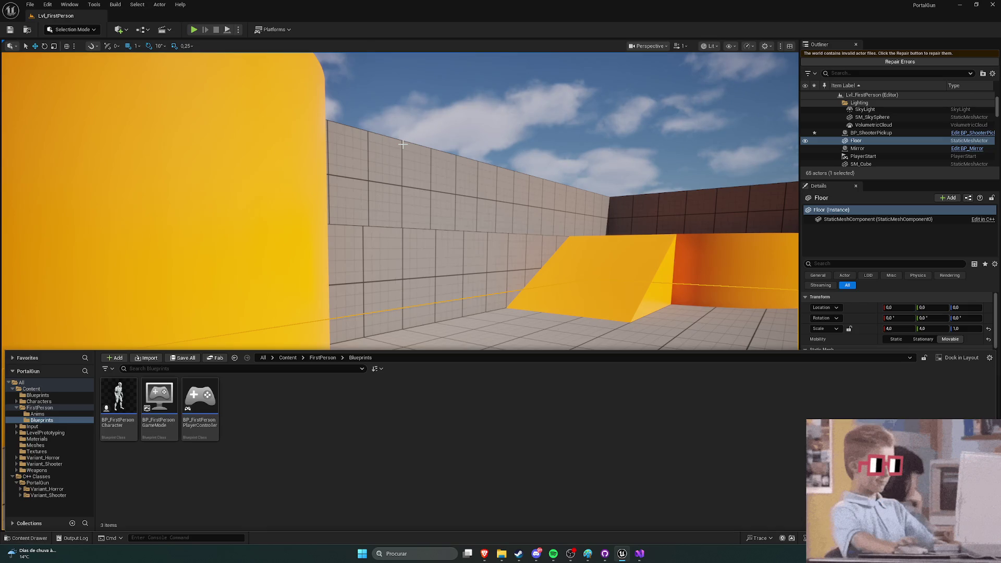
click(405, 148)
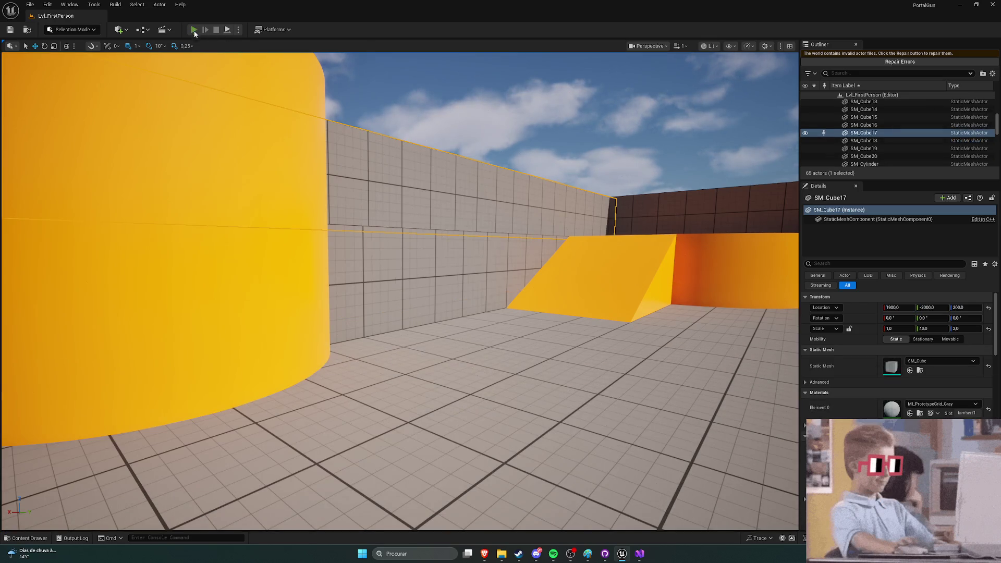
Step: Run two short play tests, walking toward the yellow cylinder in the second
click(193, 30)
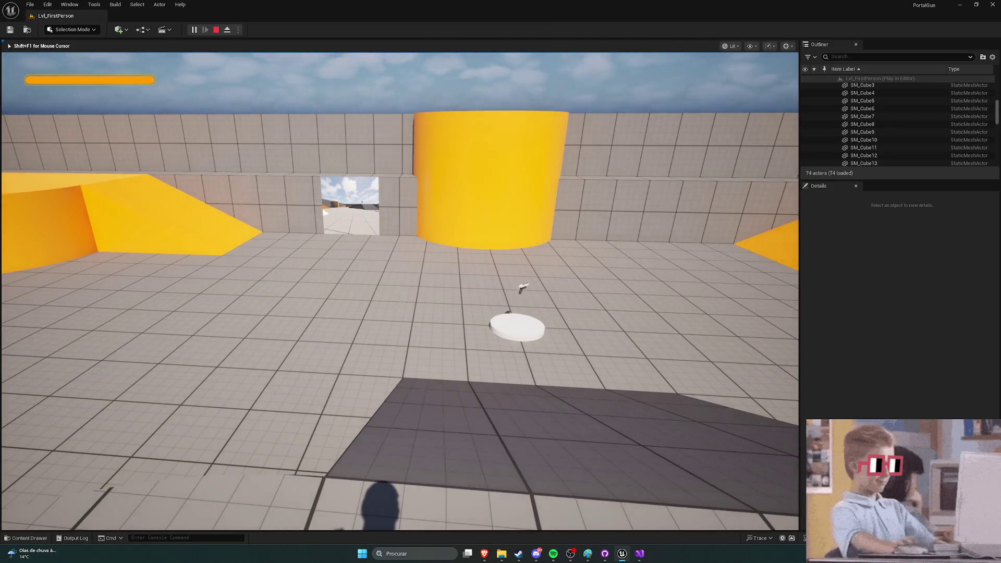
key(Escape)
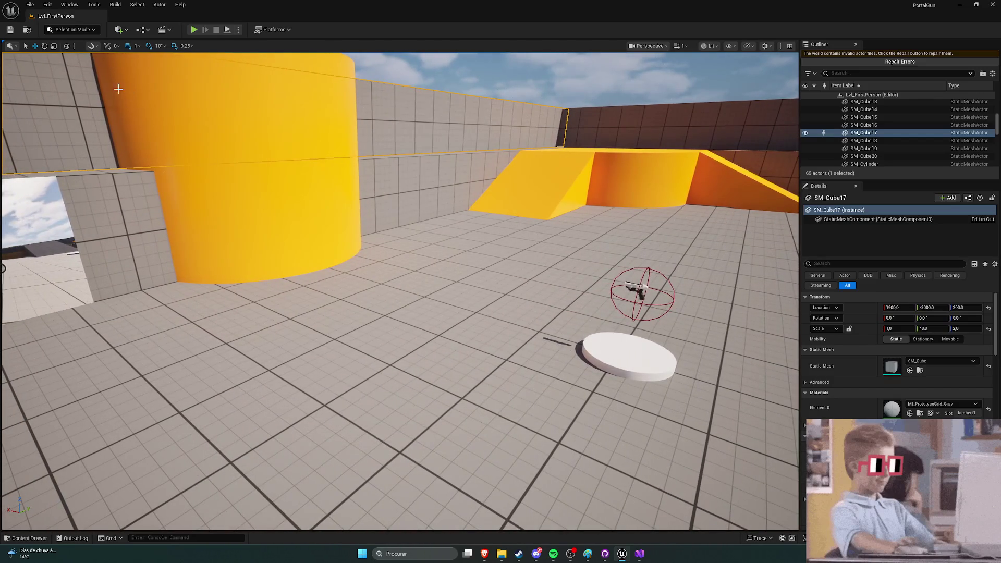
key(ctrl+space)
click(278, 442)
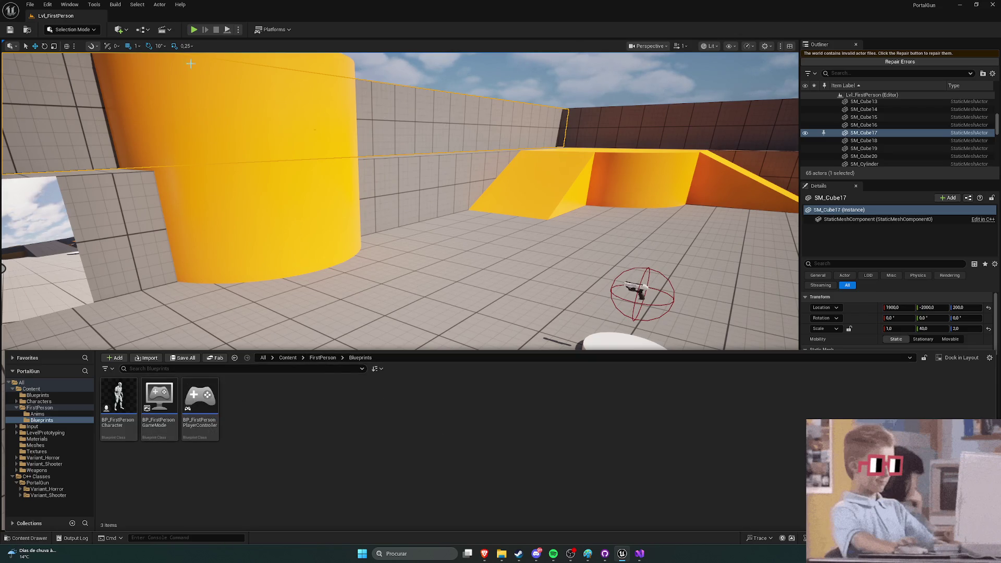
click(194, 30)
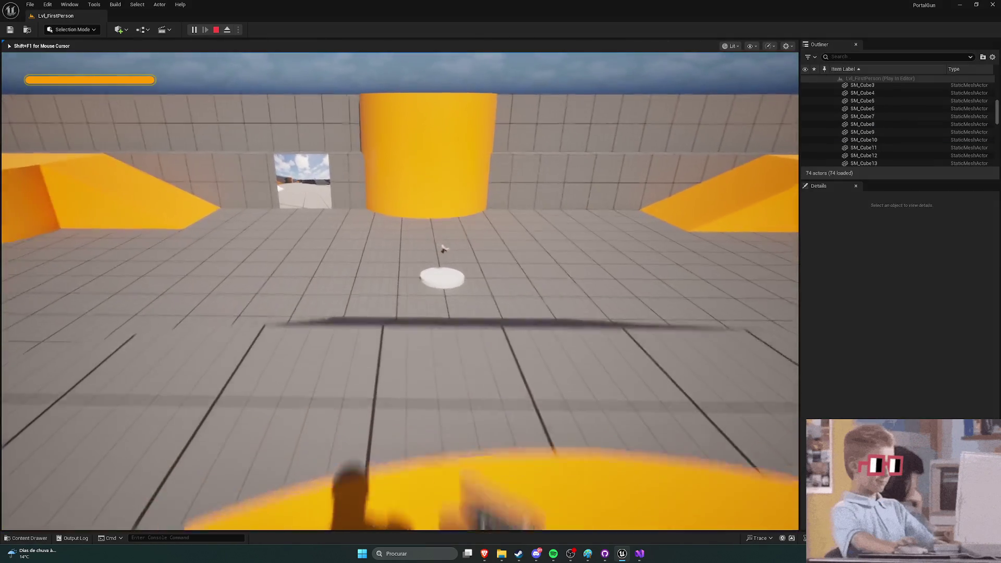
key(w)
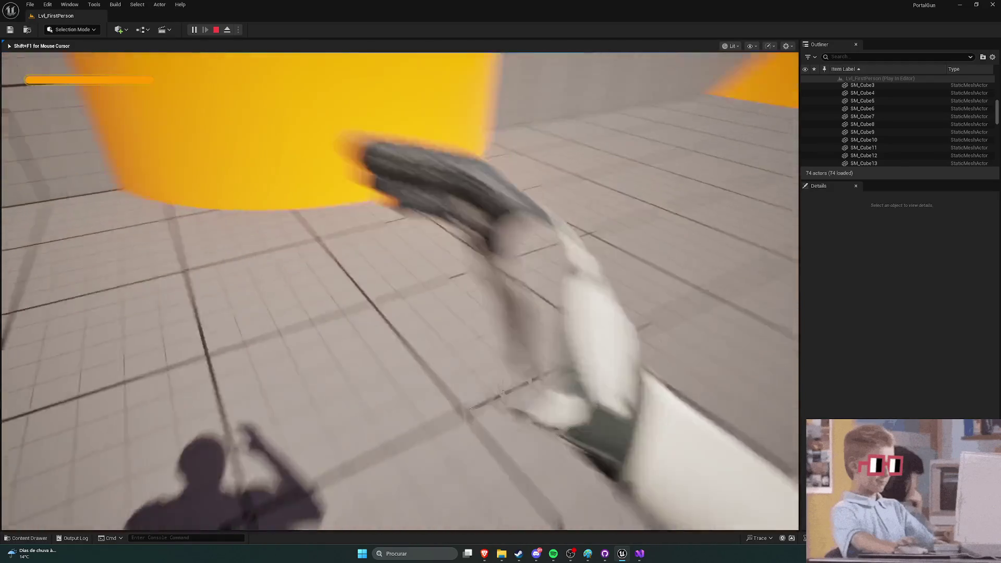
key(Escape)
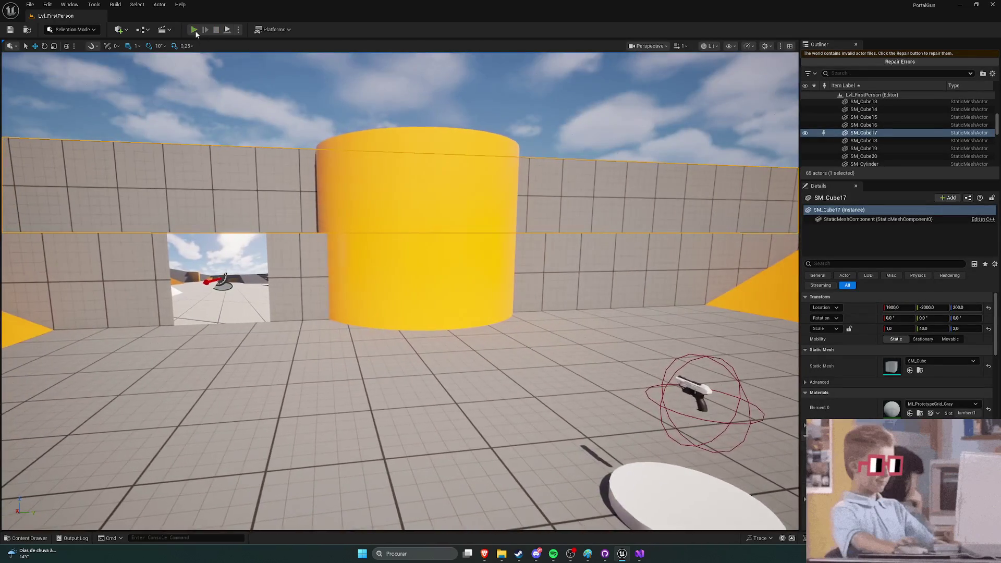
Step: Start another play session and fire repeatedly at the grey wall around the portal
click(194, 30)
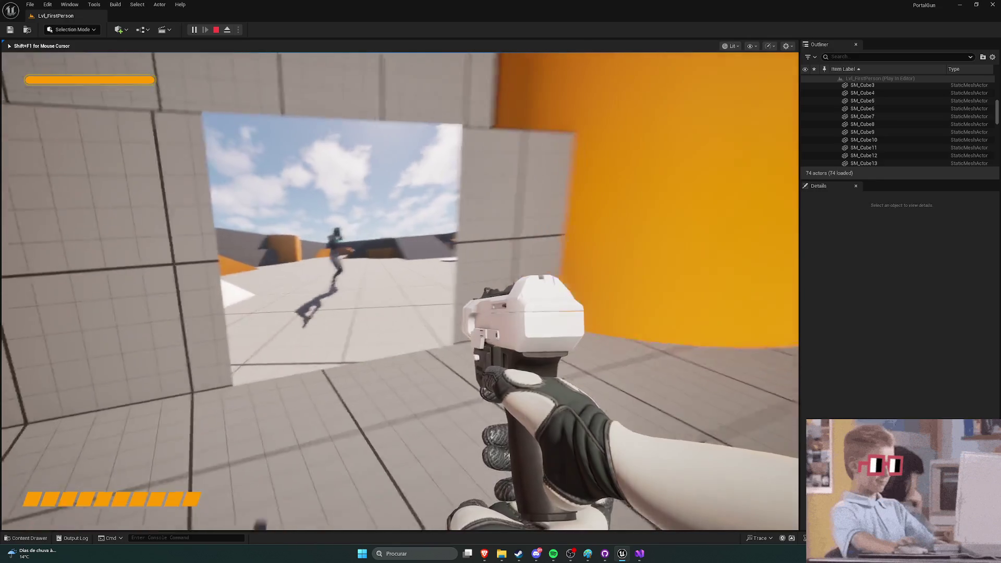
click(400, 291)
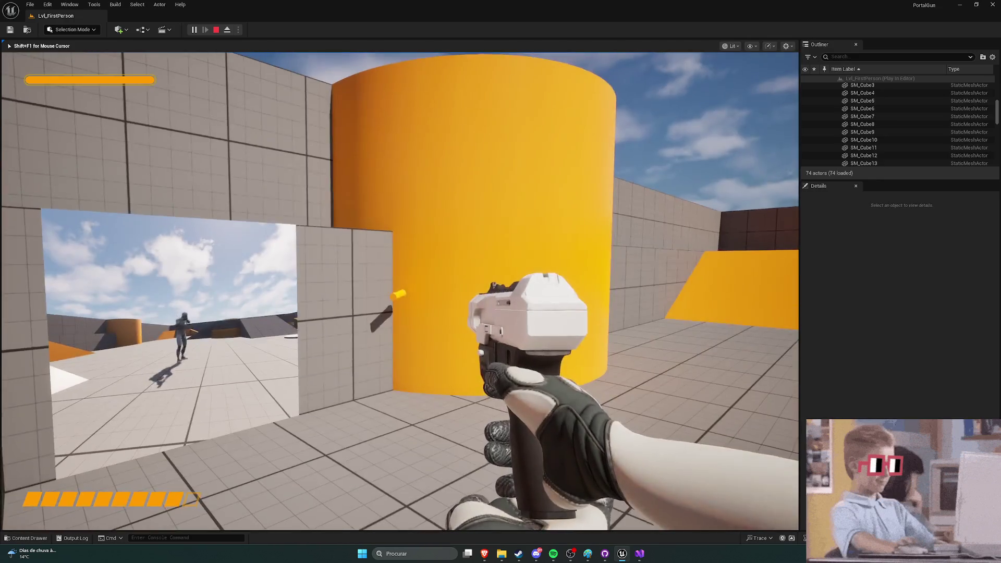
click(399, 291)
click(399, 291)
click(399, 291)
click(399, 291)
click(399, 291)
click(399, 291)
click(399, 291)
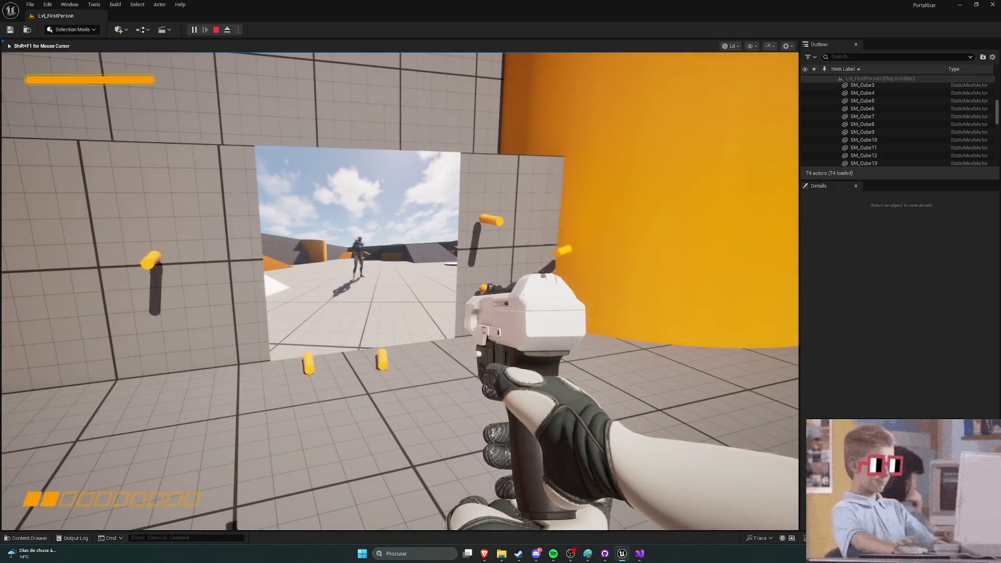
click(399, 291)
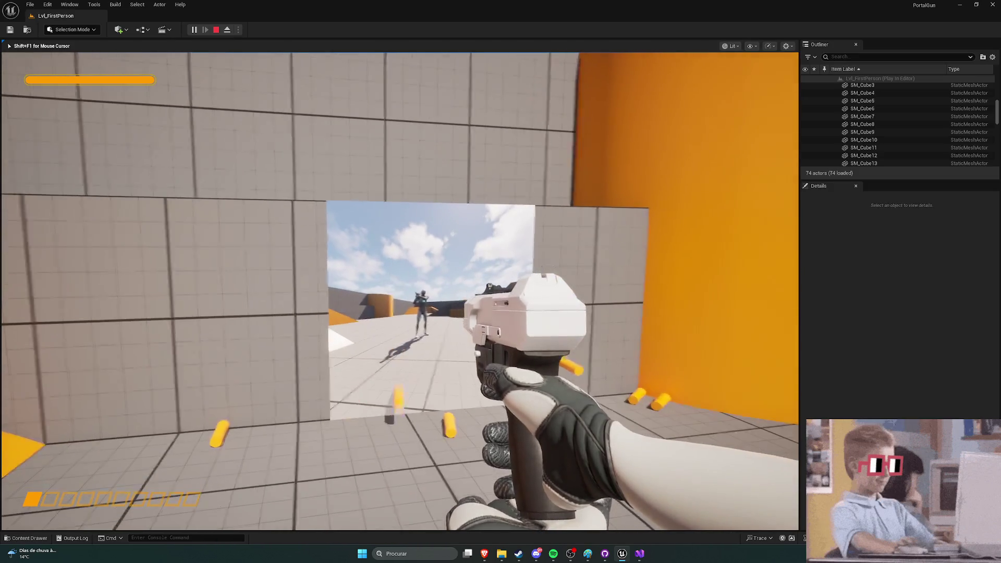
Step: Walk through the portal, reload the gun with R, and end the play test
key(w)
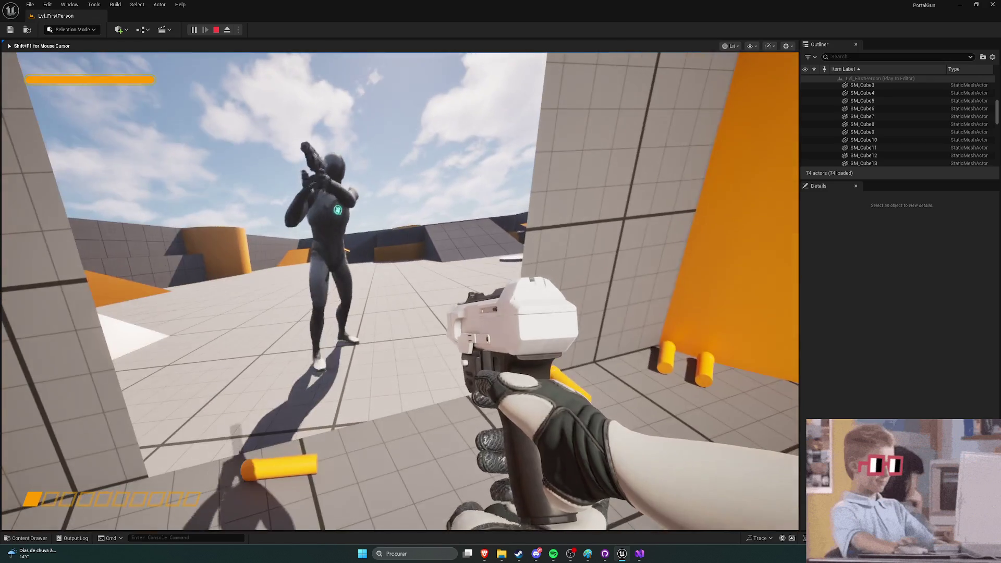
key(r)
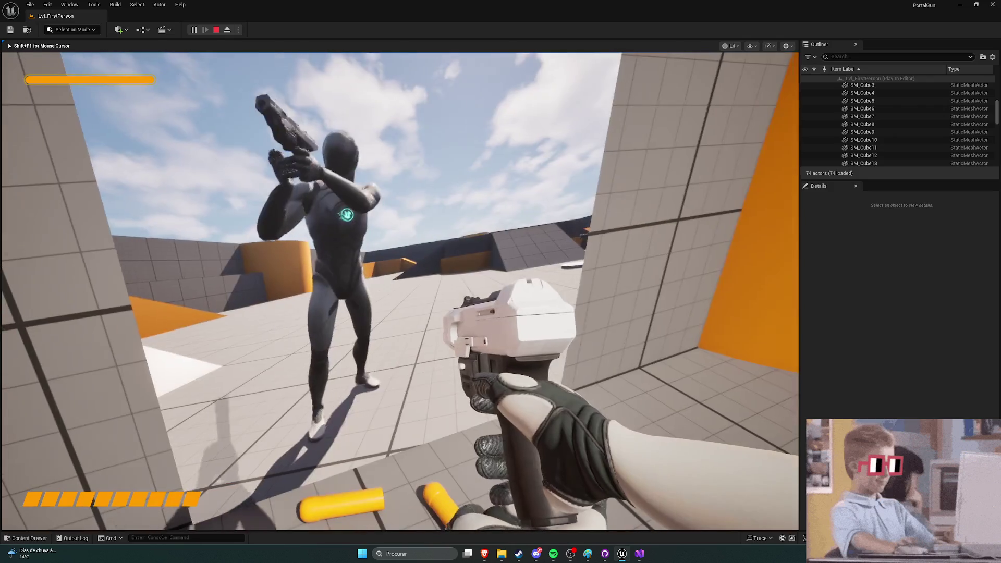
key(Escape)
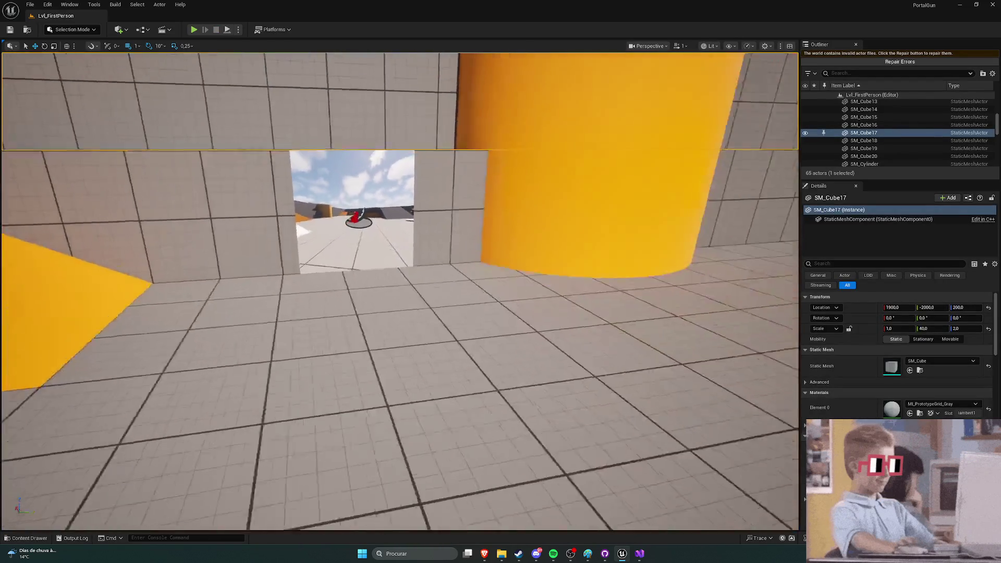
key(ctrl+space)
Step: Dismiss the asset type filter list and bring ShooterCharacter.h up in Visual Studio
click(320, 443)
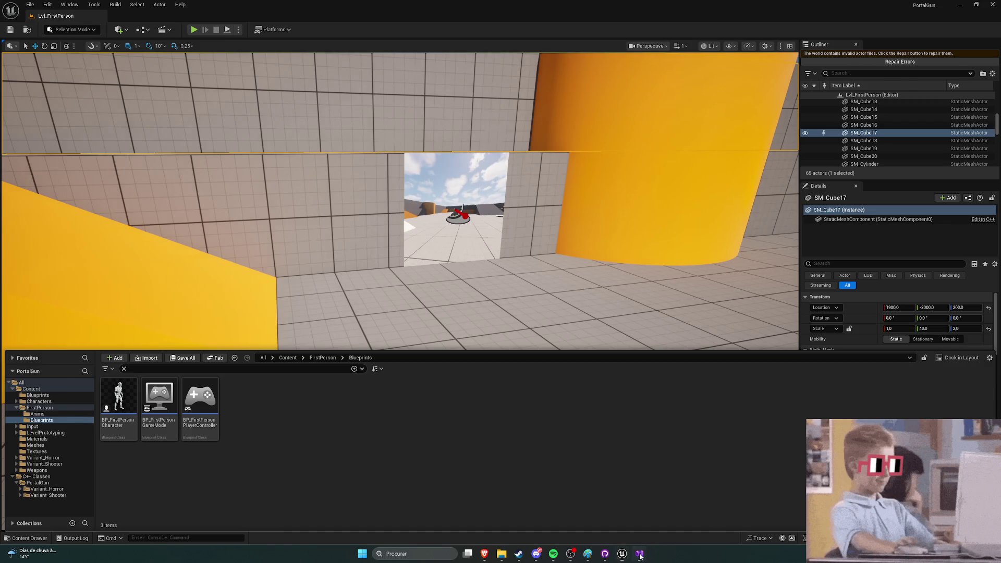
click(639, 553)
scroll(167, 199, up, 10)
scroll(167, 200, down, 7)
scroll(167, 200, up, 2)
scroll(172, 203, down, 9)
scroll(181, 206, up, 15)
scroll(185, 210, down, 2)
scroll(192, 215, up, 2)
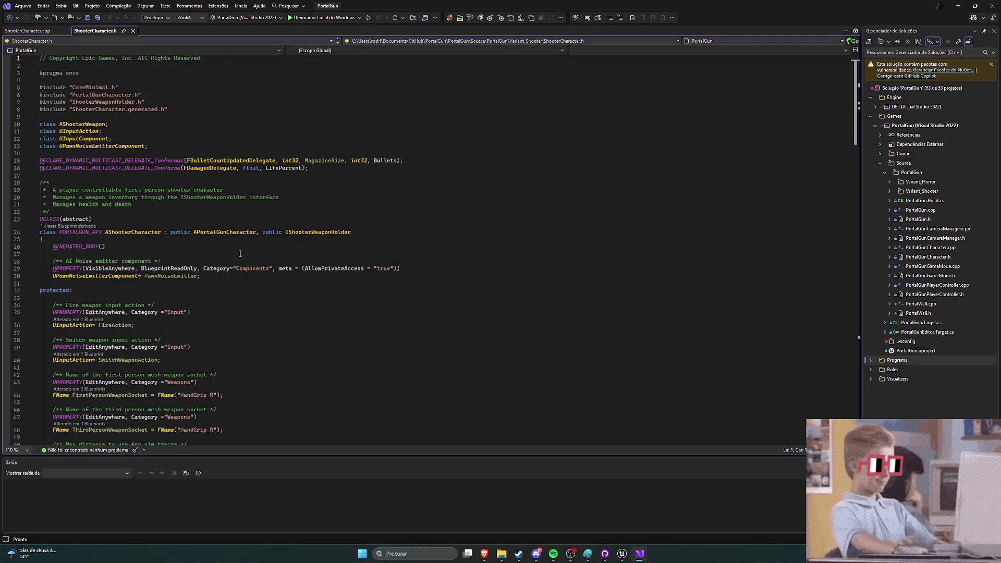
Step: Scroll through ShooterCharacter.h's health, team, weapon and respawn-time properties and delegates
scroll(219, 258, down, 5)
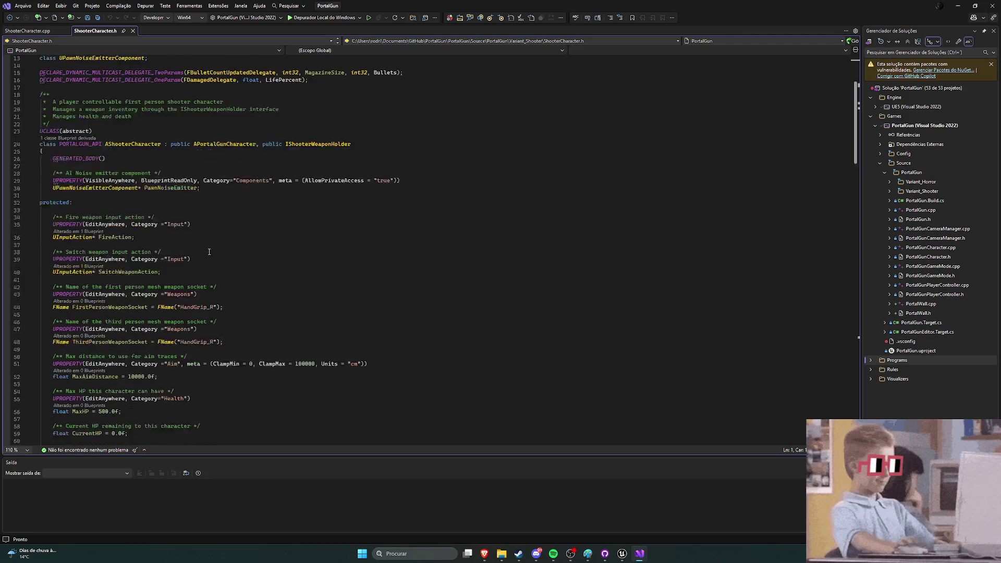
scroll(189, 230, up, 2)
scroll(193, 229, down, 2)
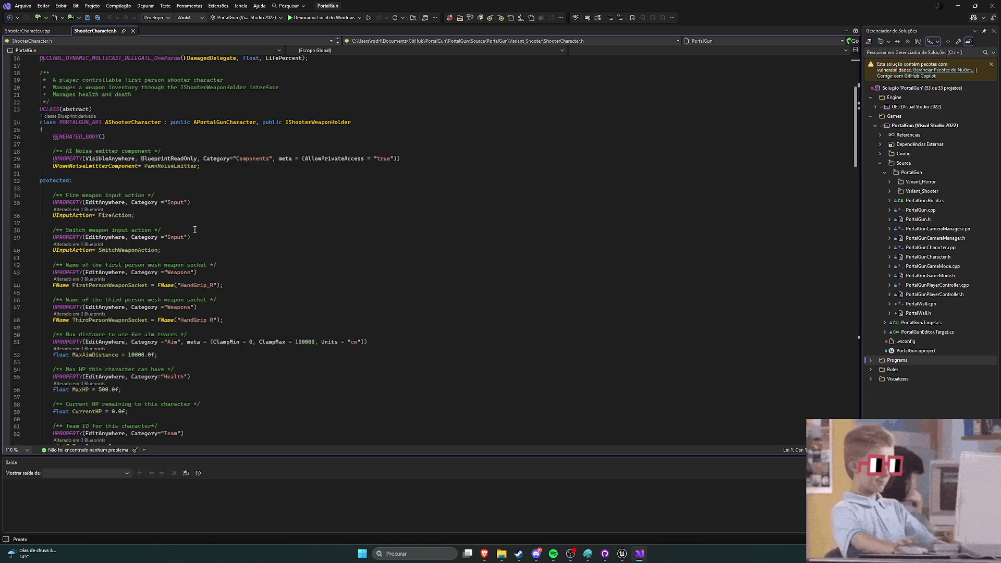
scroll(194, 229, down, 1)
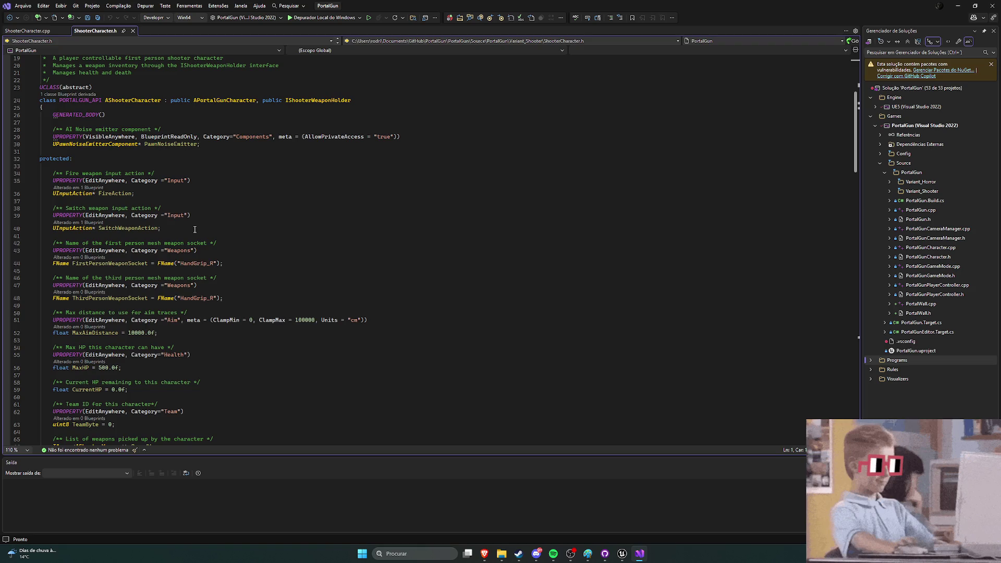
scroll(194, 230, down, 3)
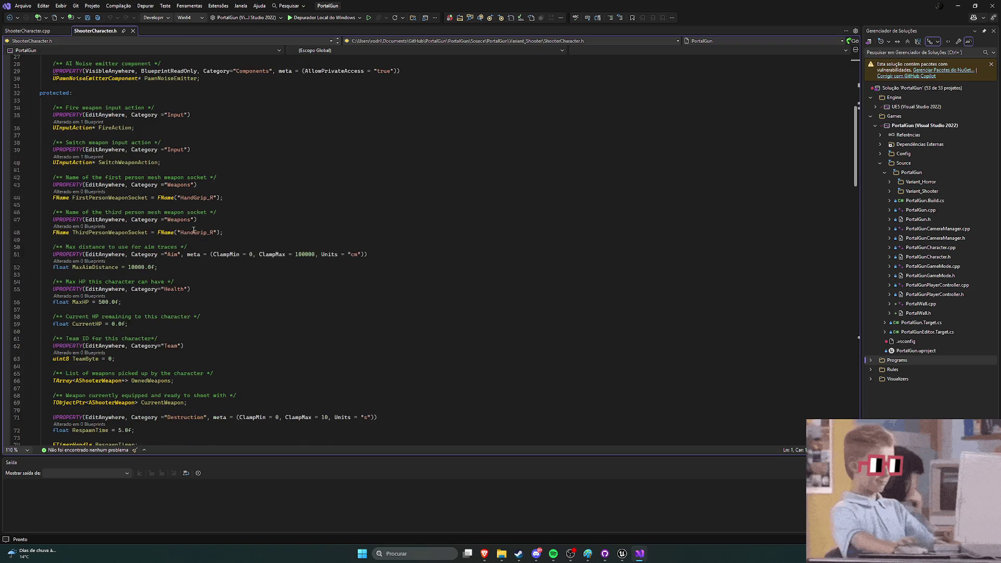
scroll(148, 238, down, 2)
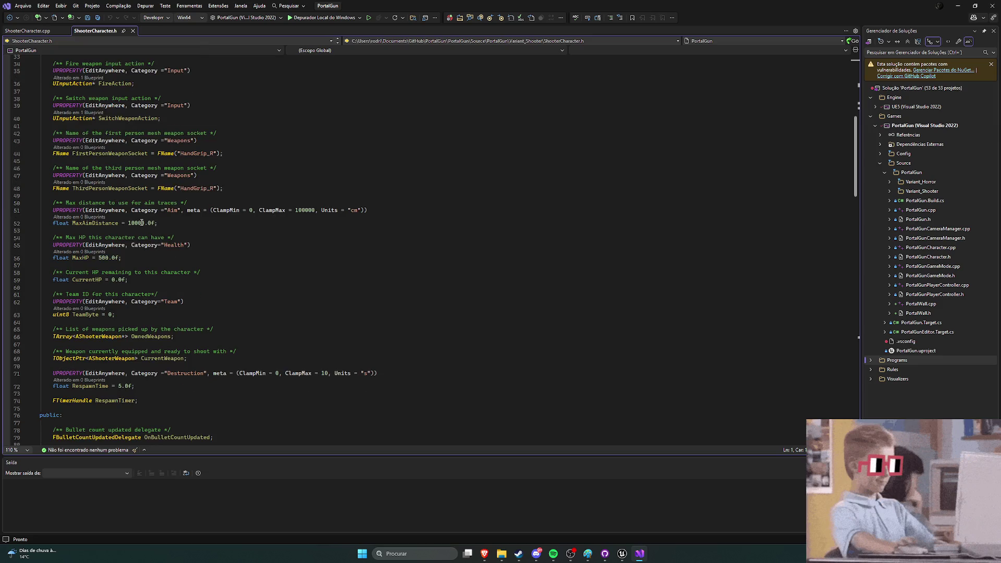
scroll(171, 227, down, 2)
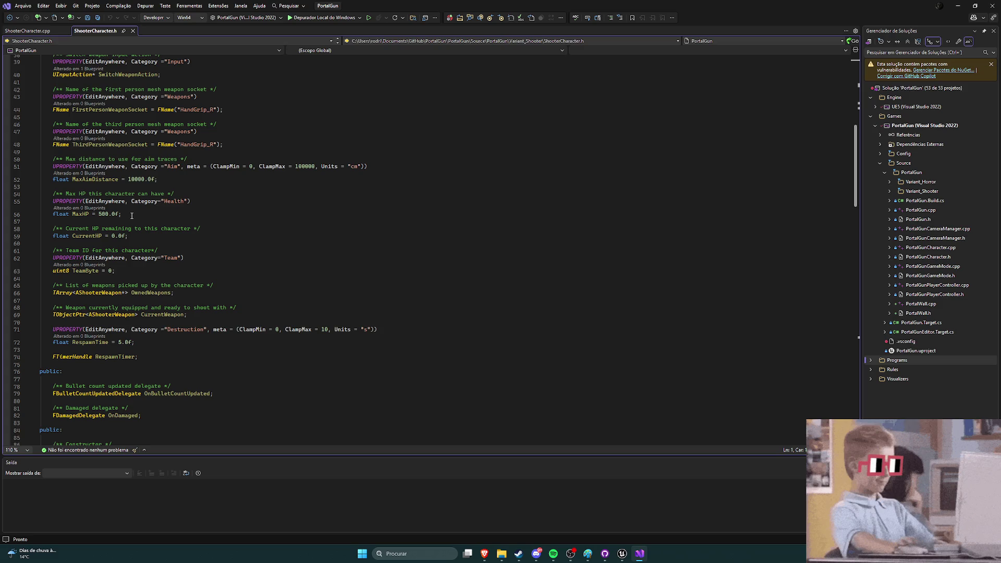
scroll(133, 216, down, 2)
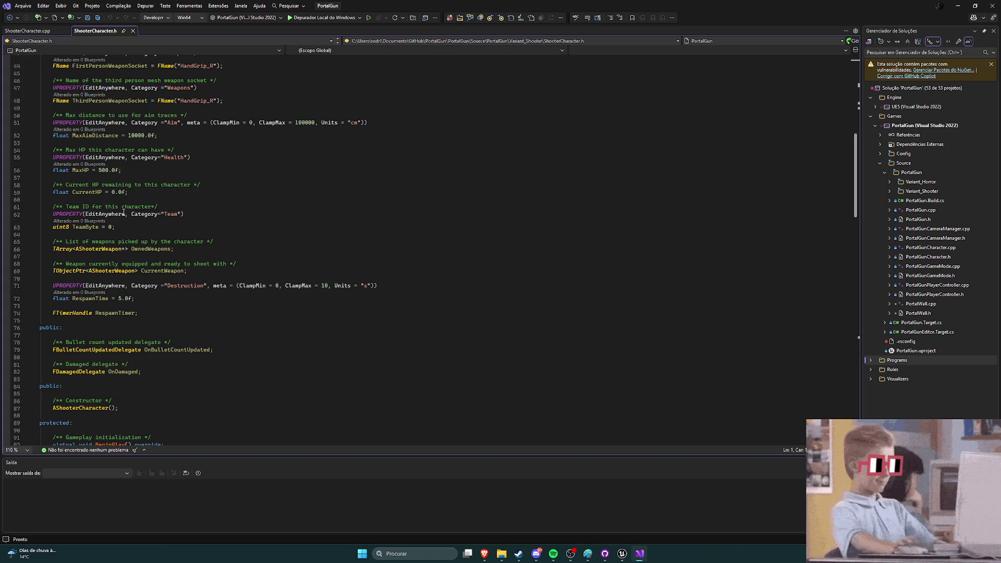
scroll(141, 221, down, 2)
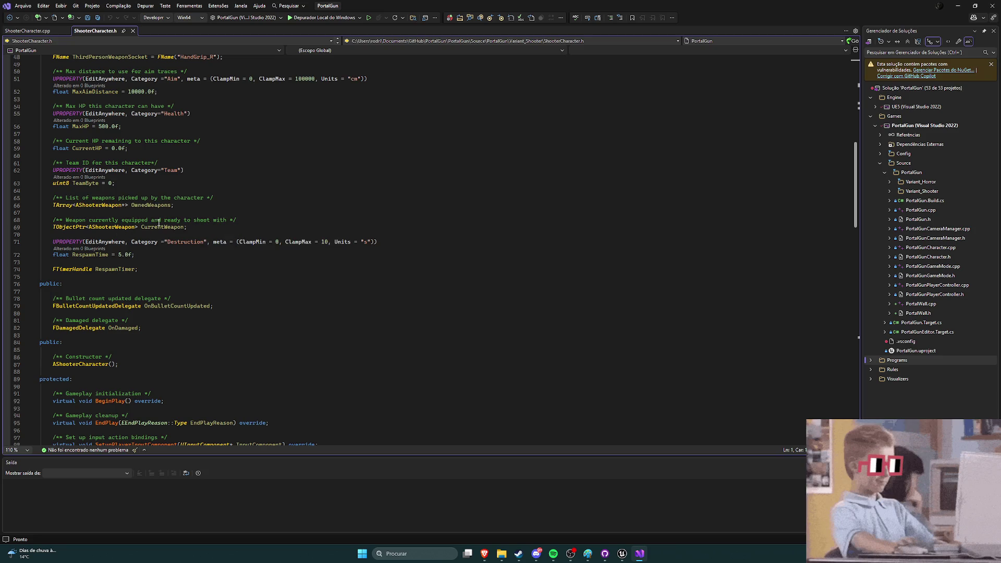
scroll(198, 228, down, 1)
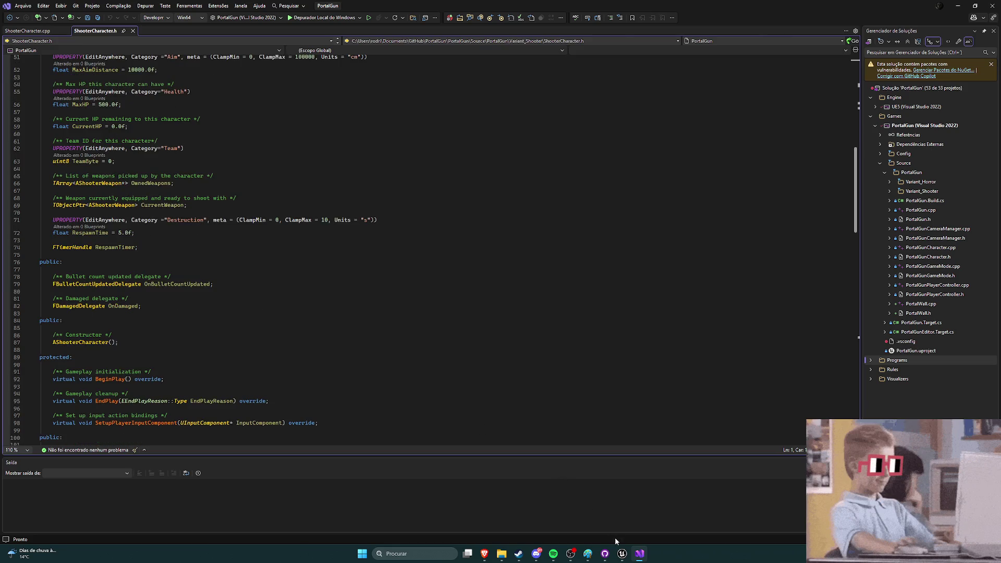
Step: Play the level, pick up the gun from the disc, fire three shots at the floor, then stop
click(622, 553)
click(194, 30)
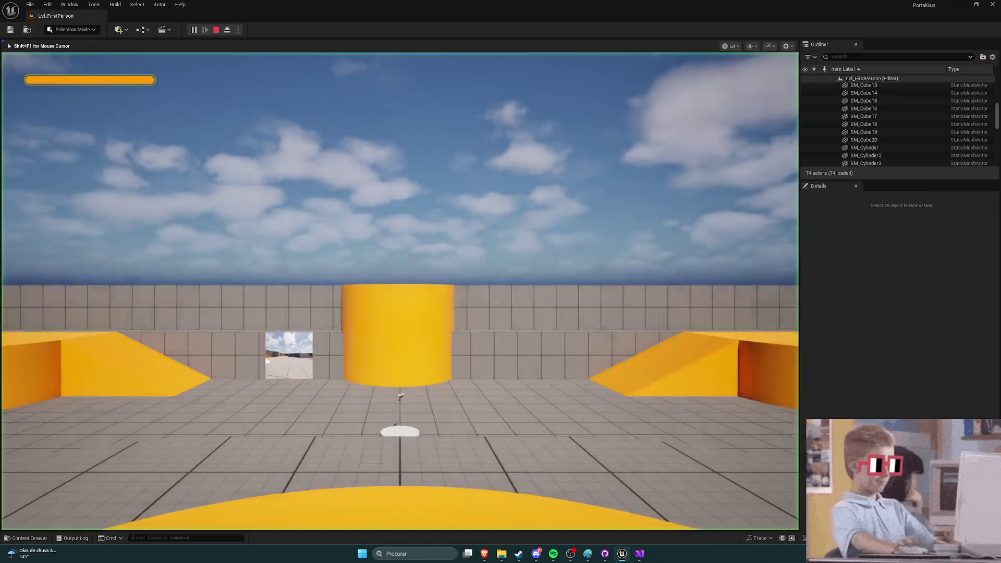
key(w)
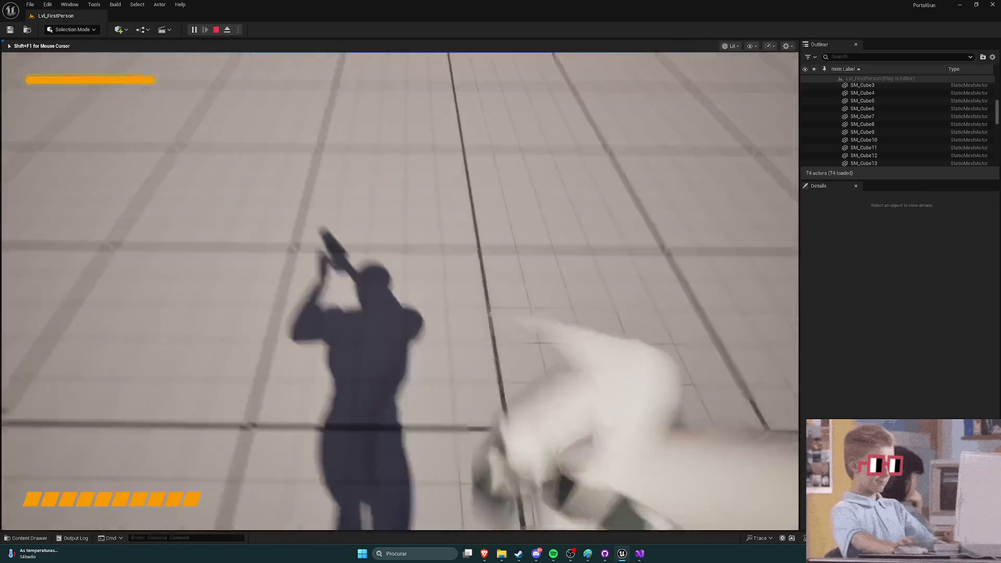
key(w)
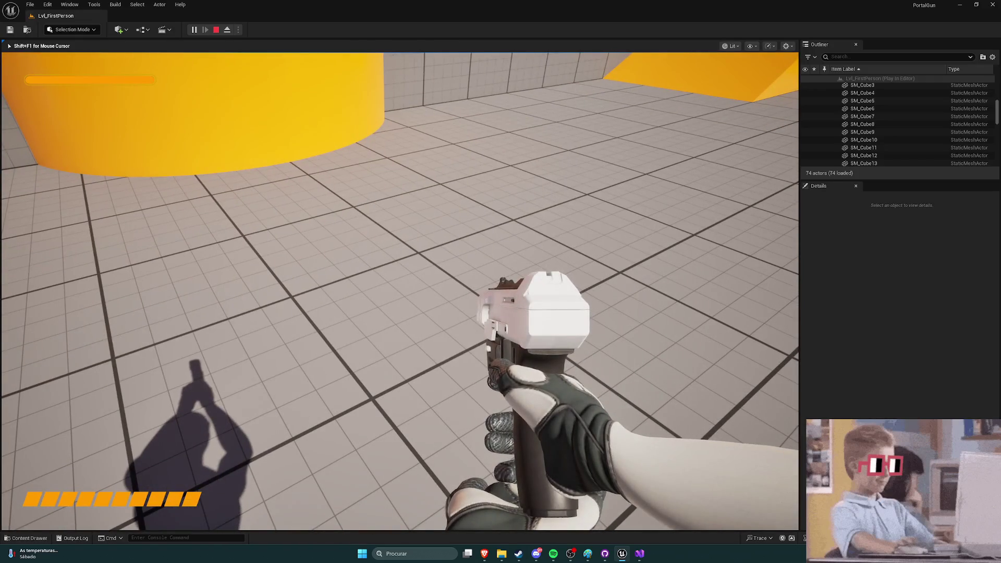
key(w)
click(399, 291)
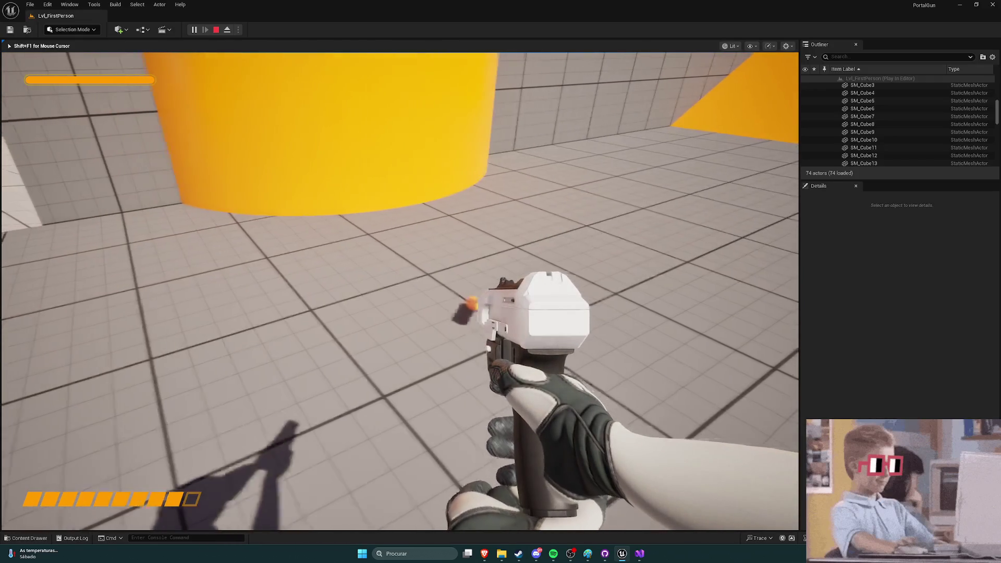
click(399, 291)
click(400, 291)
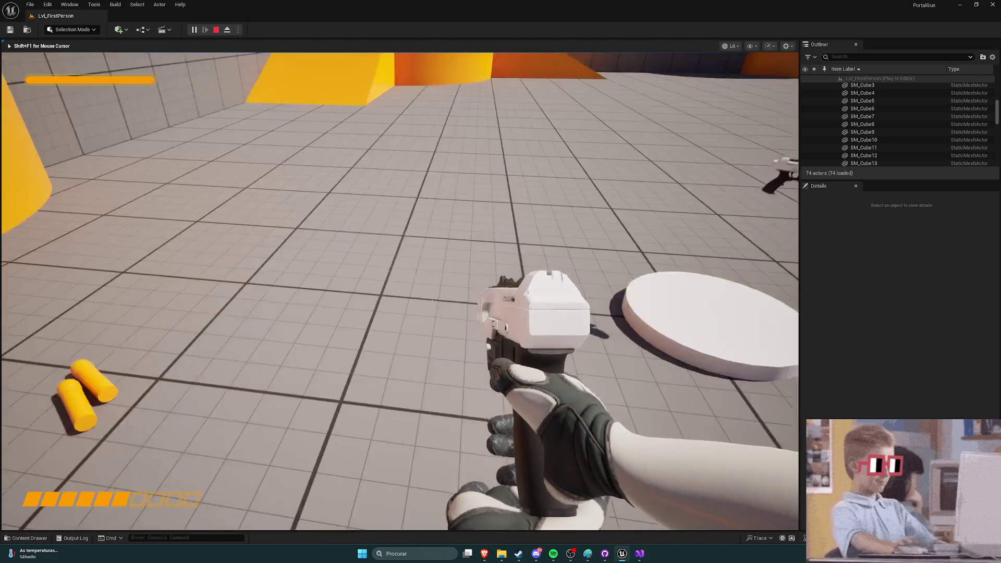
key(Escape)
mouse_move(301, 392)
mouse_down()
mouse_move(312, 427)
mouse_move(333, 433)
mouse_up()
key(ctrl+space)
Step: Review ShooterCharacter.h's OnBulletCountUpdated delegate and constructor, then switch to ShooterCharacter.cpp
click(639, 553)
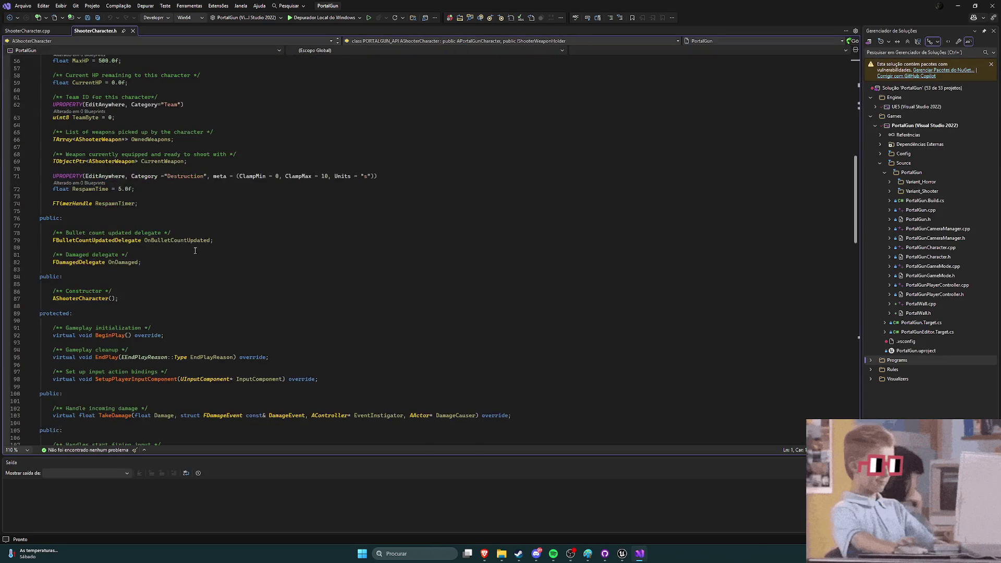
mouse_move(192, 242)
scroll(113, 197, down, 3)
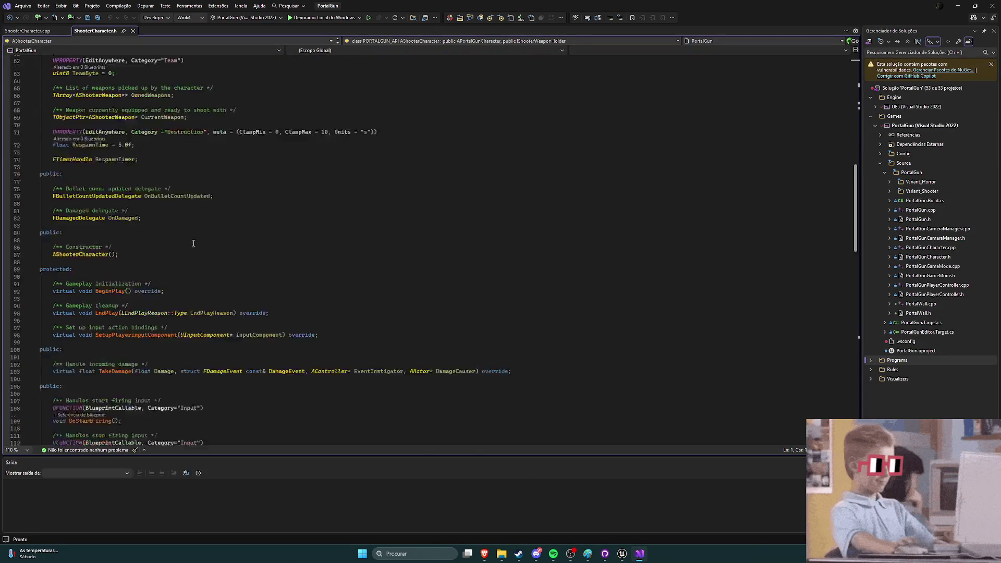
mouse_move(97, 233)
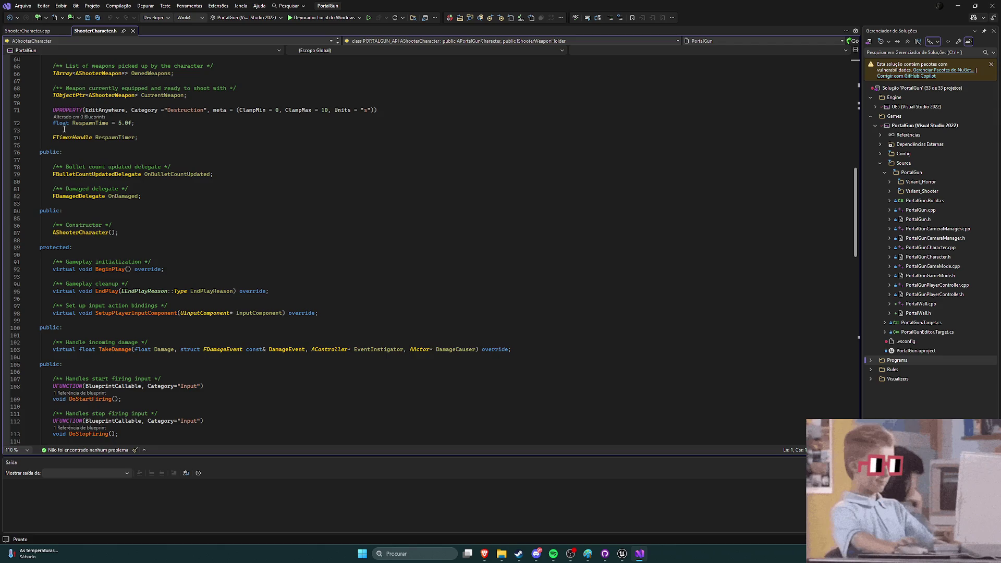
click(27, 30)
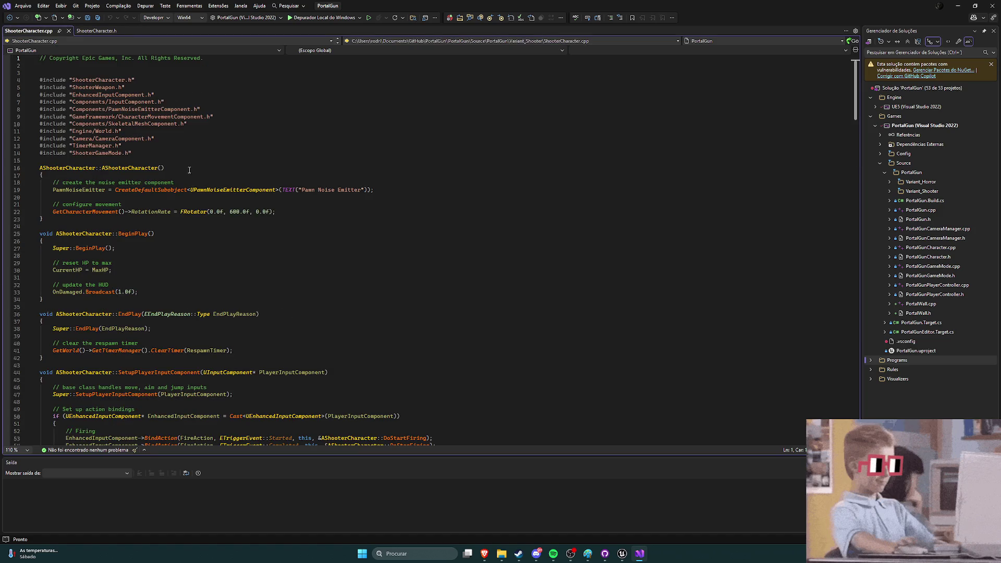
scroll(188, 171, down, 2)
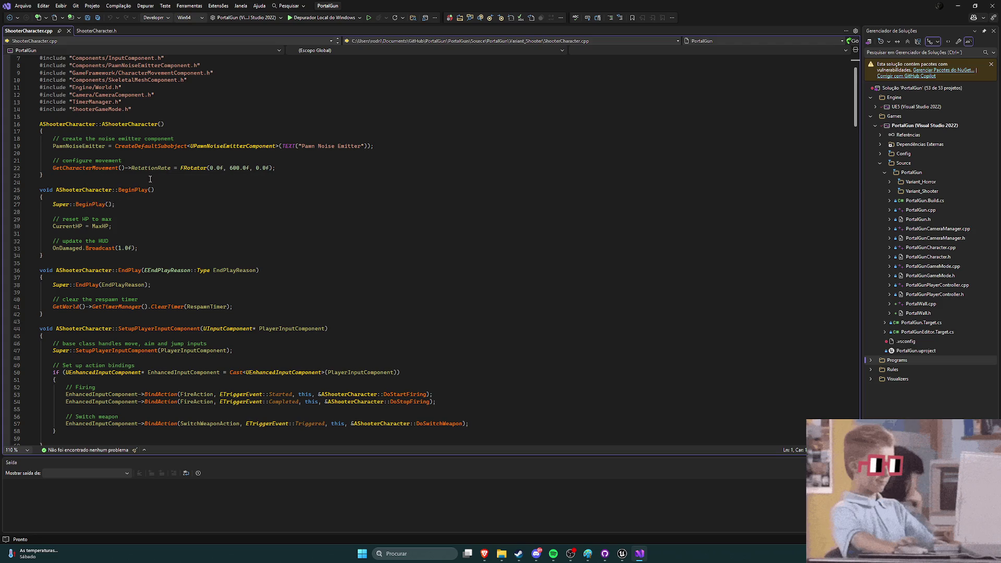
scroll(186, 208, down, 2)
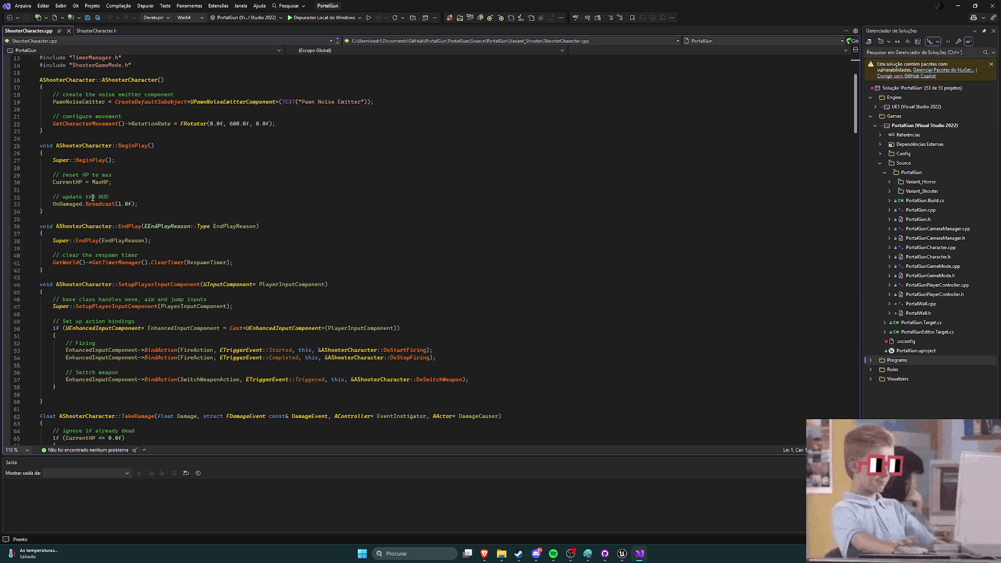
scroll(93, 197, down, 1)
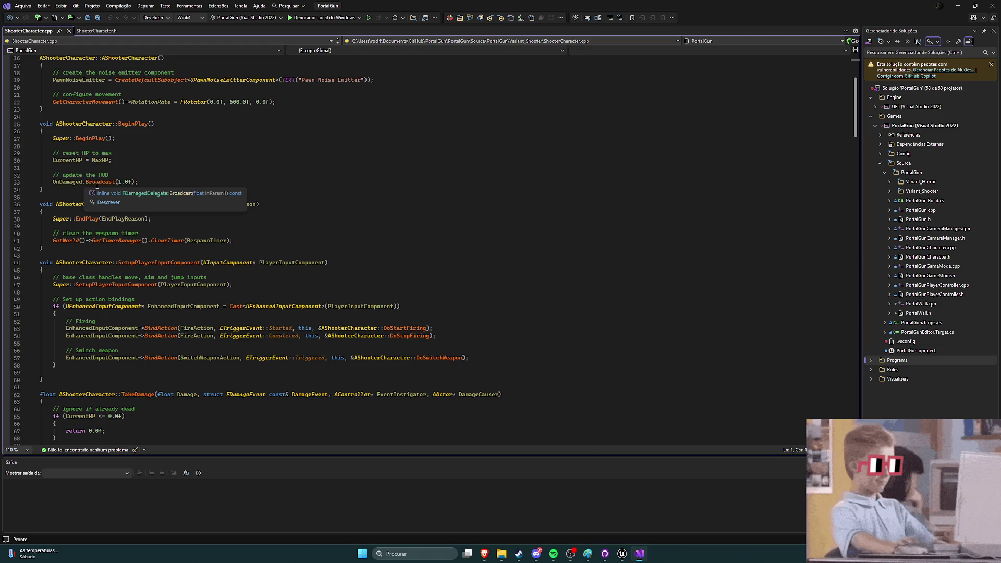
scroll(162, 165, down, 2)
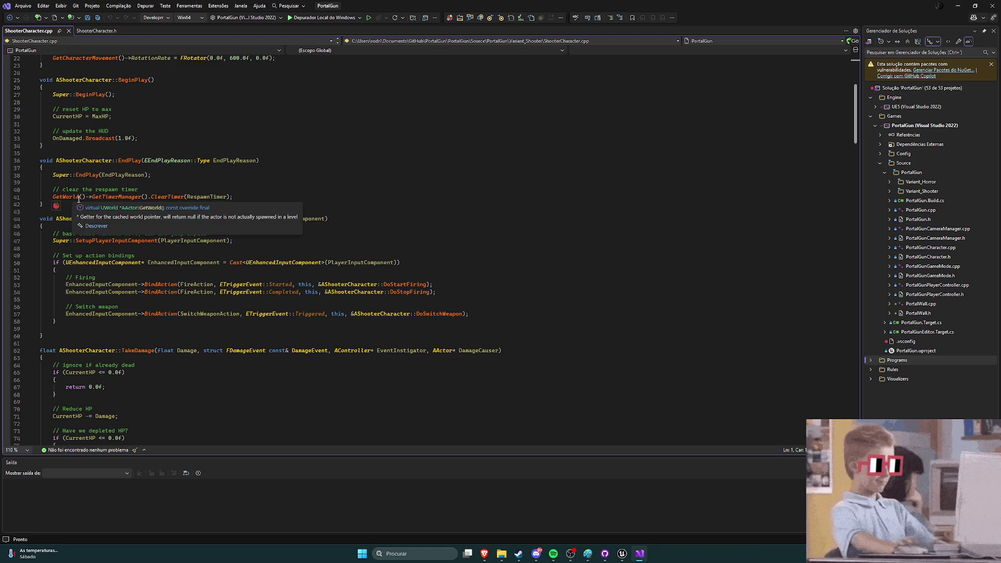
scroll(188, 198, down, 4)
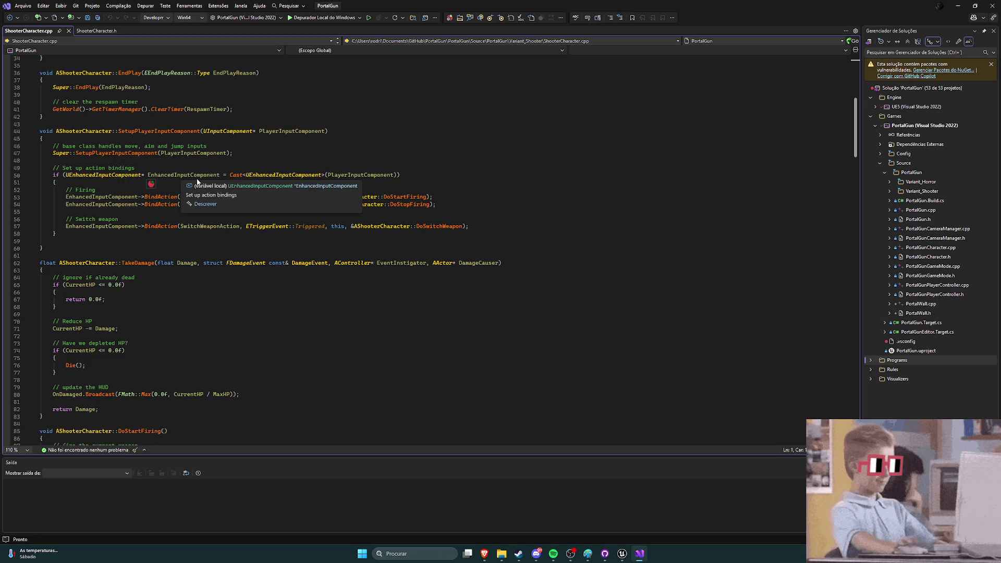
scroll(182, 179, down, 1)
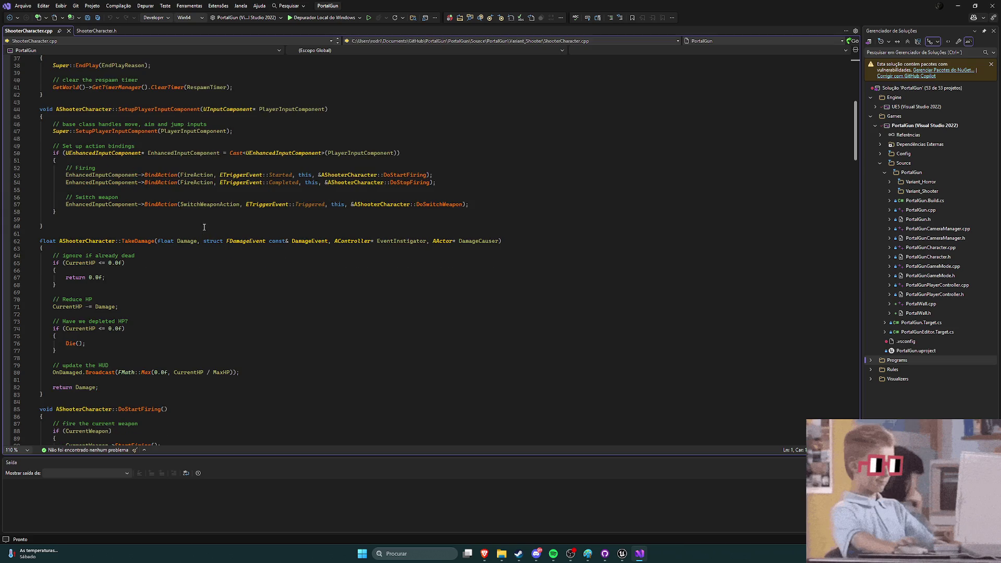
scroll(204, 225, down, 2)
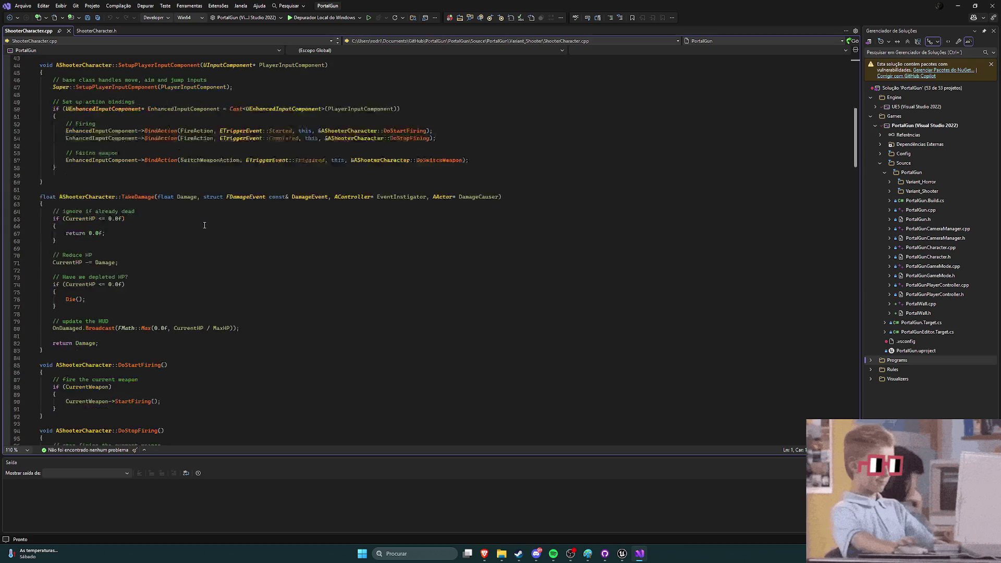
scroll(210, 222, down, 2)
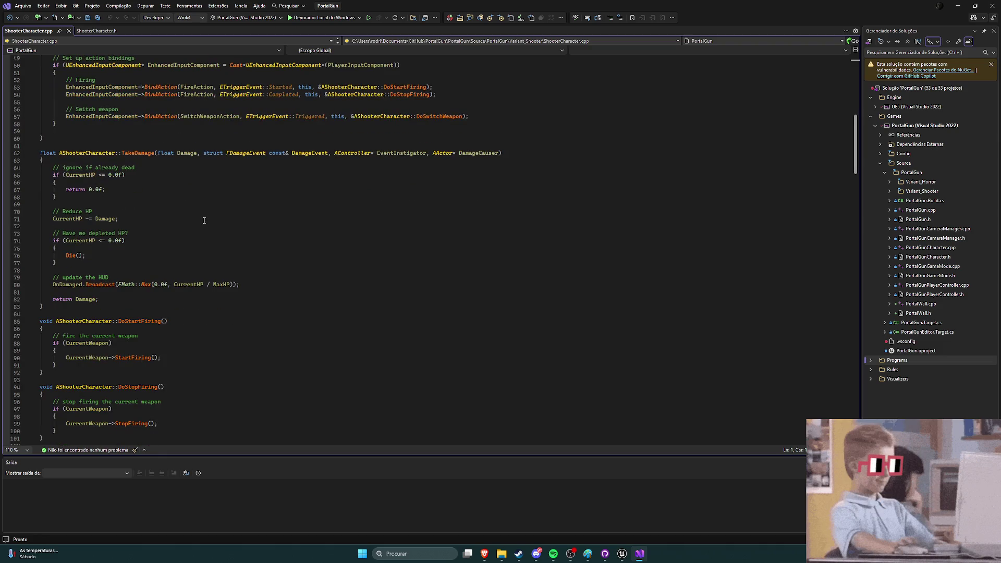
scroll(198, 217, down, 1)
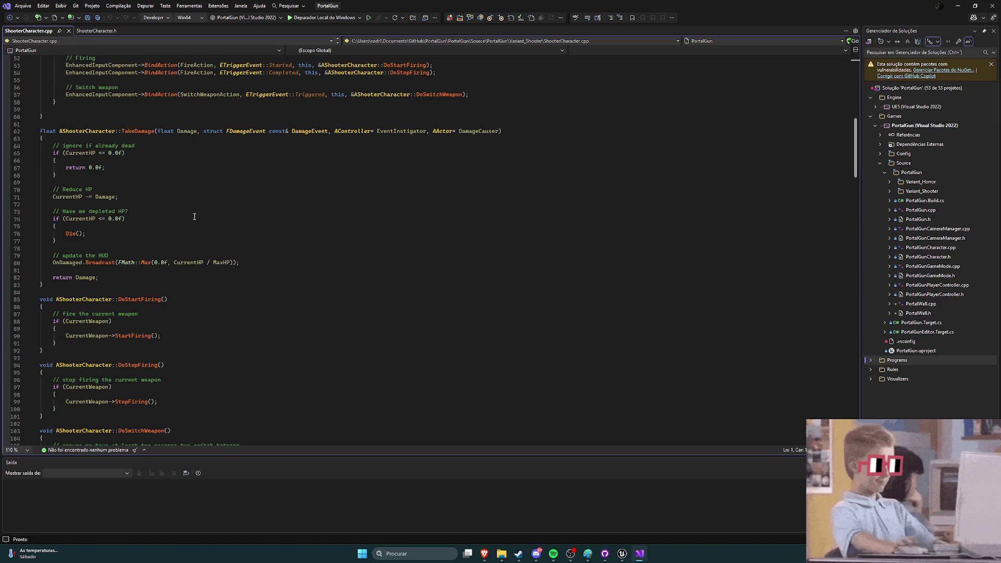
scroll(194, 215, down, 6)
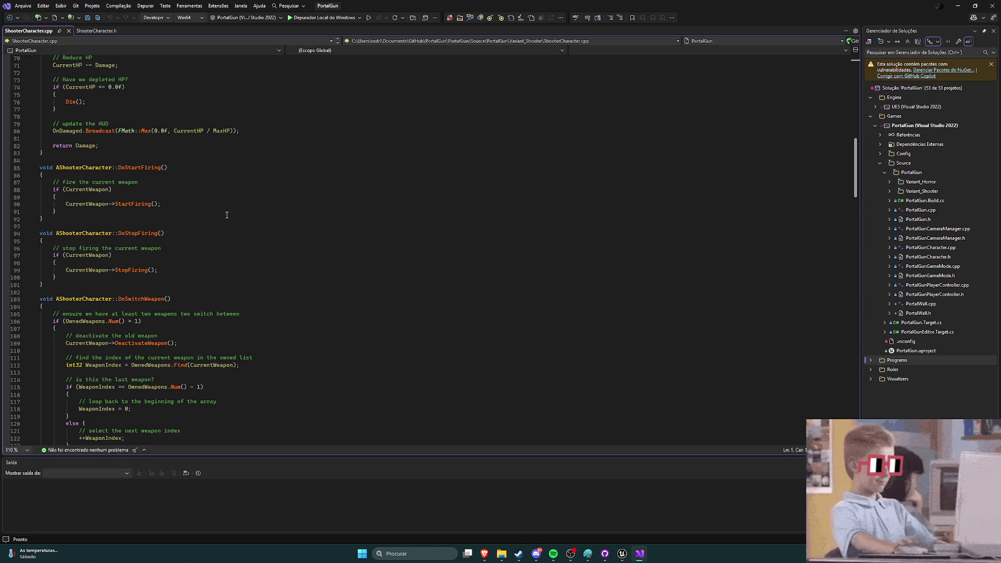
key(ctrl+Home)
key(ctrl+space)
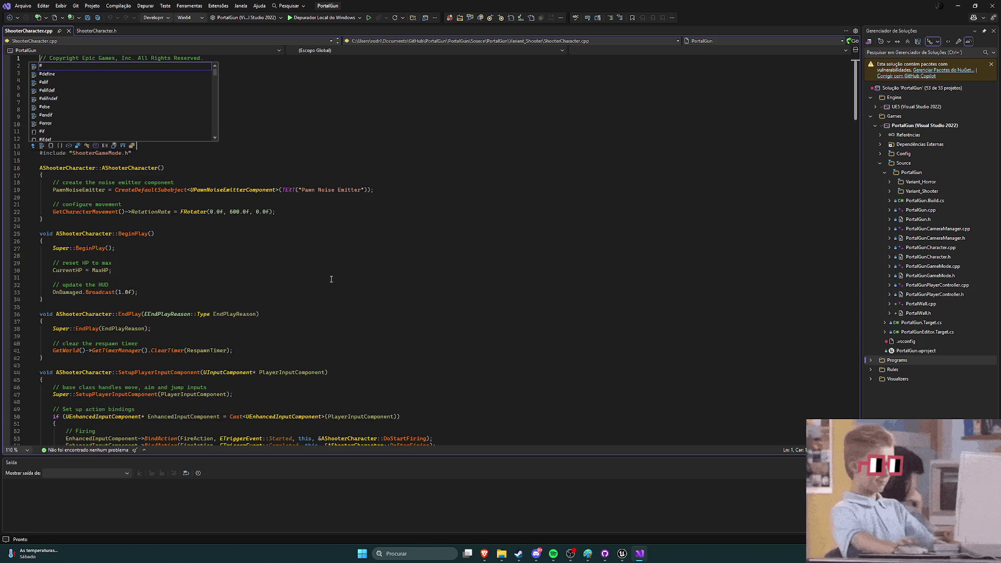
click(326, 278)
scroll(350, 265, down, 7)
scroll(199, 178, up, 7)
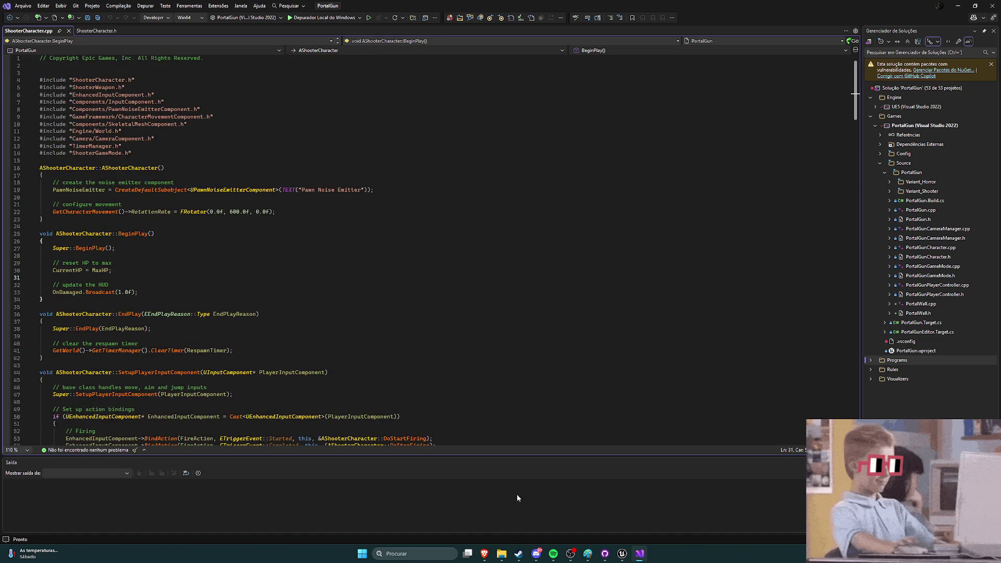
click(621, 553)
Step: Browse the Content Drawer to C++ Classes > PortalGun > Variant_Shooter > Weapons and open ShooterPickup's source
key(ctrl+space)
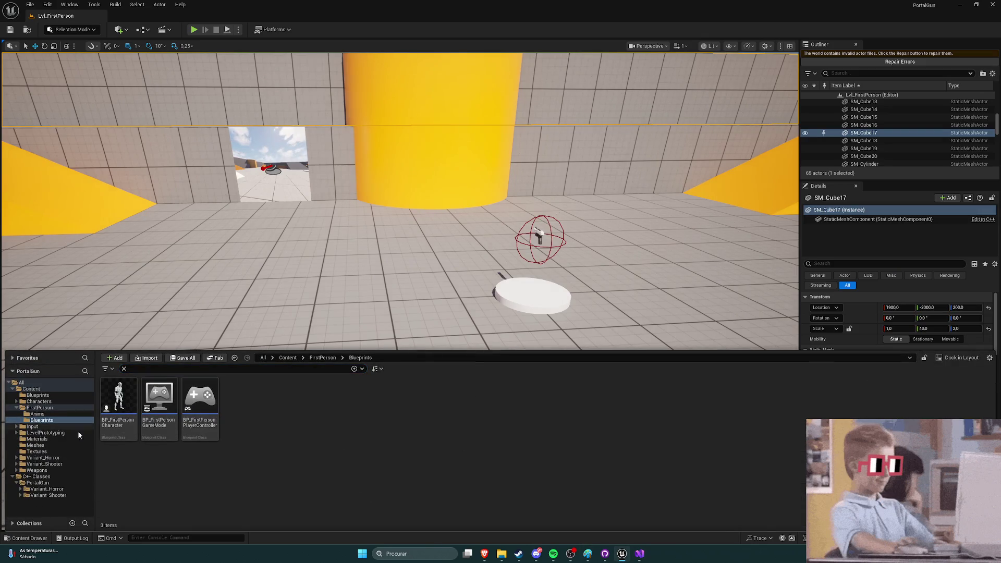
click(37, 482)
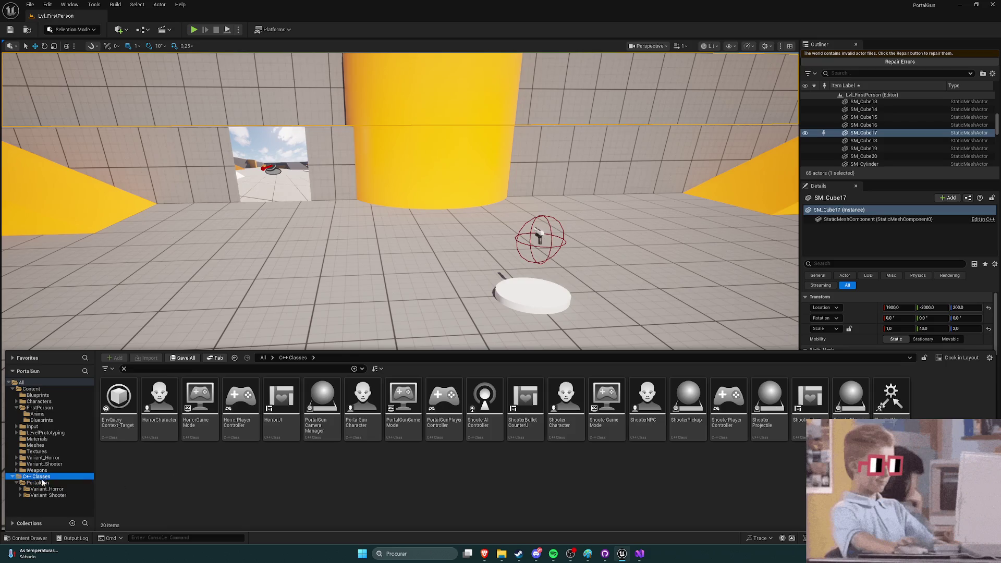
click(124, 369)
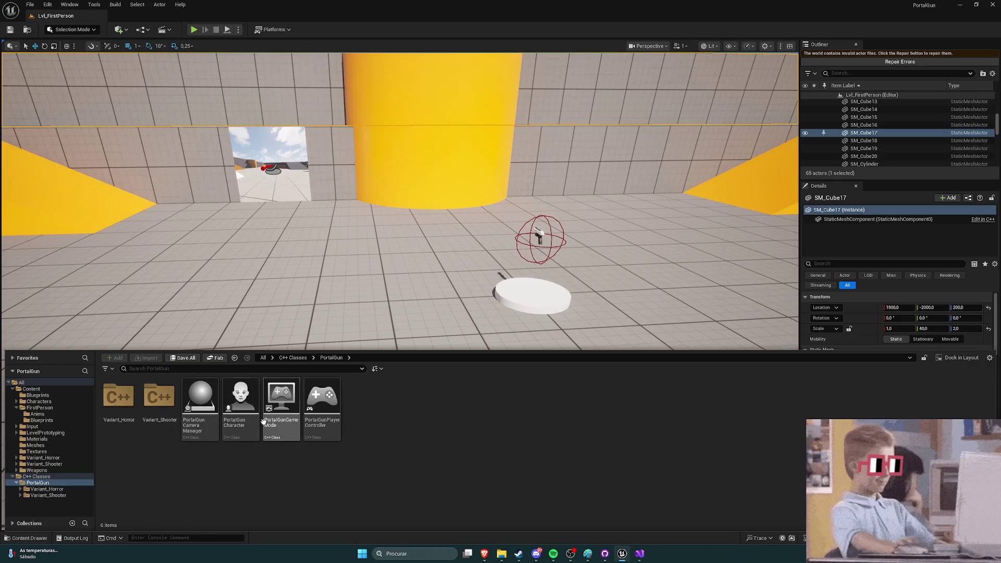
mouse_move(195, 438)
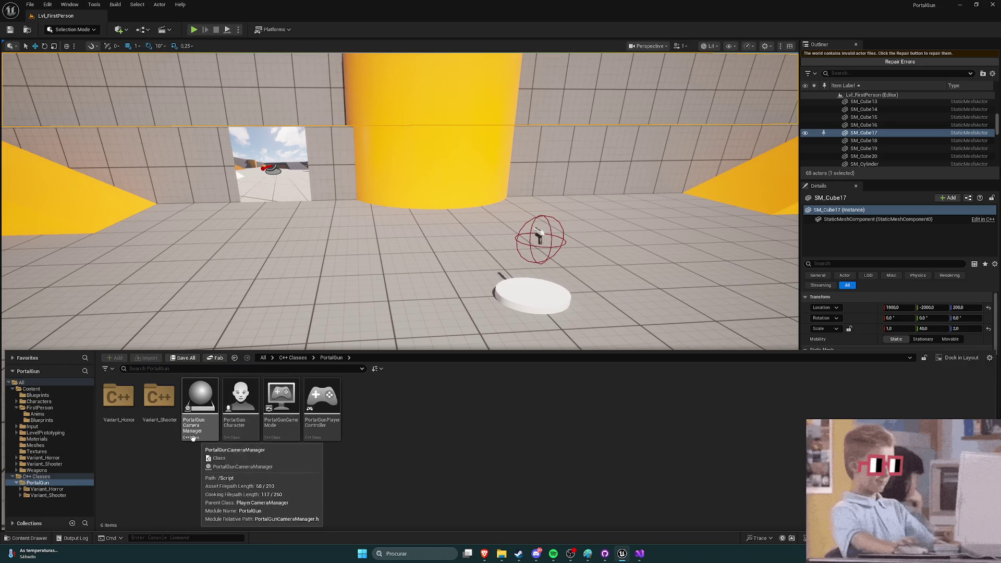
double_click(165, 417)
double_click(200, 398)
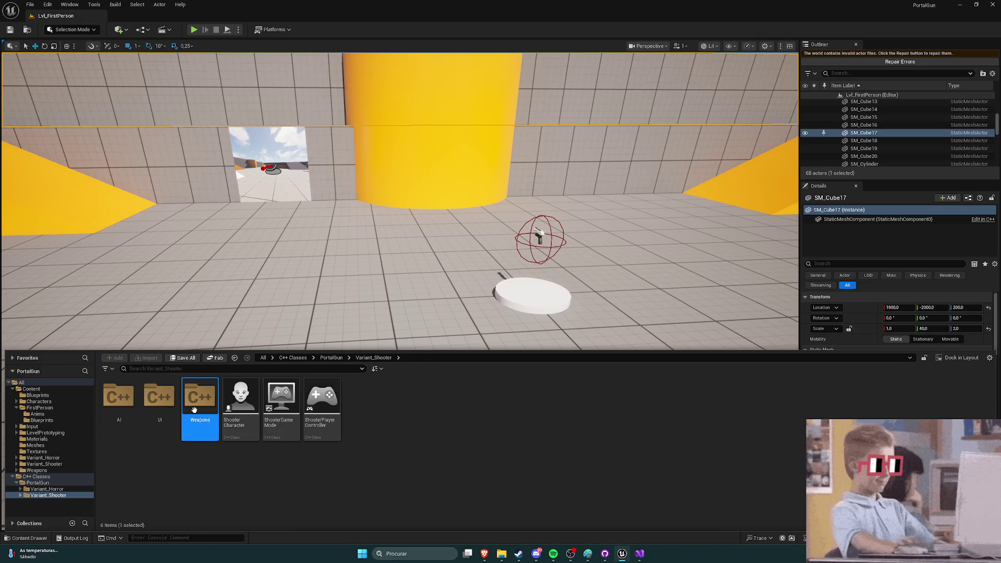
mouse_move(126, 422)
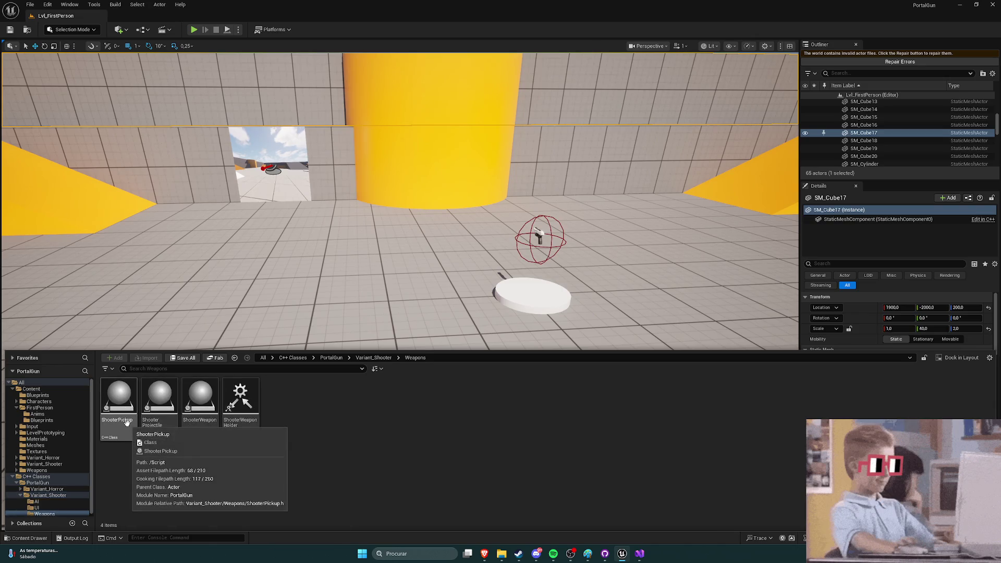
double_click(126, 422)
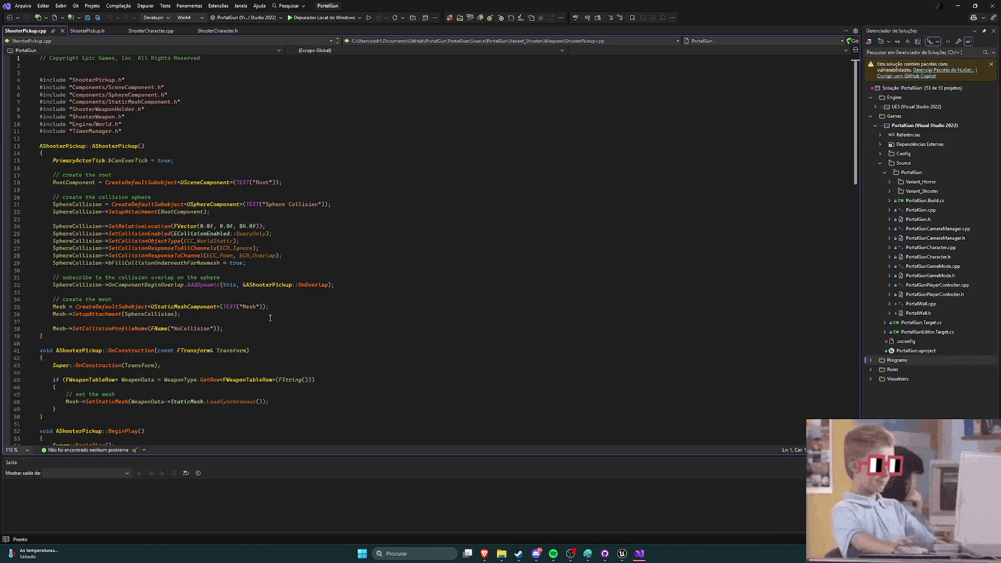
Step: Read down through ShooterPickup.cpp's constructor and OnOverlap code, then return to the Unreal editor
scroll(275, 288, down, 4)
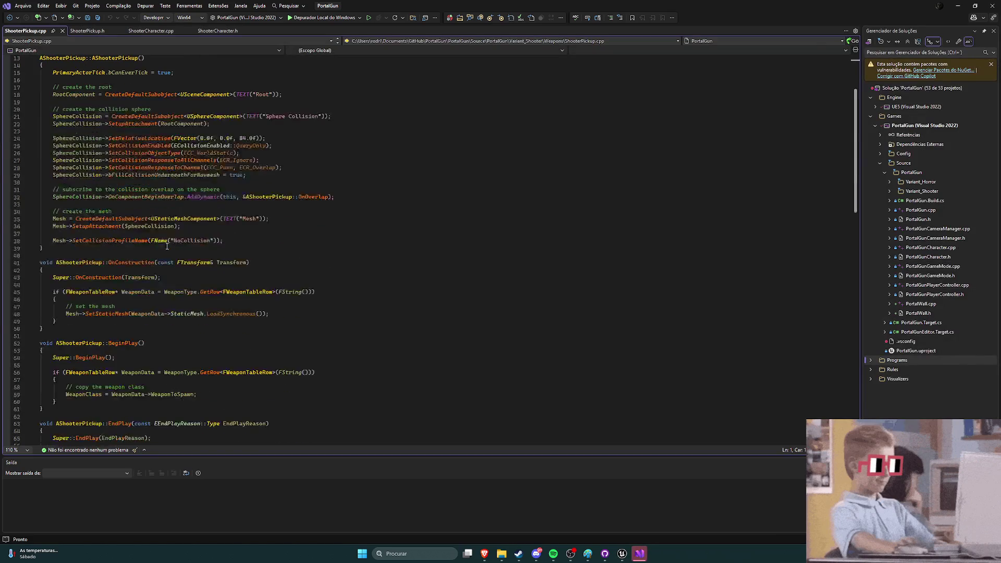
scroll(171, 245, down, 5)
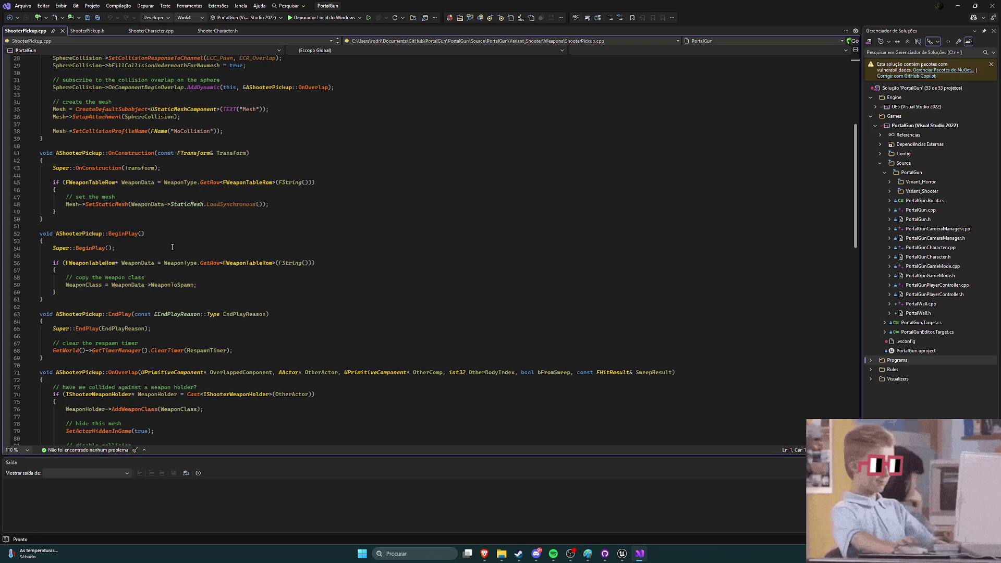
click(622, 553)
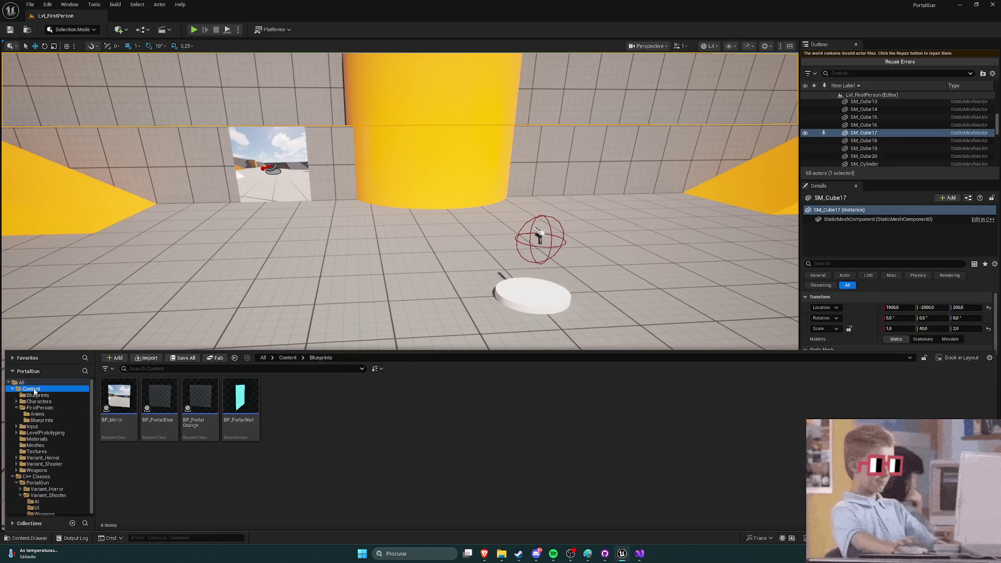
Step: Open the Content > Variant_Shooter > Blueprints > Pickups folder
click(31, 389)
double_click(488, 413)
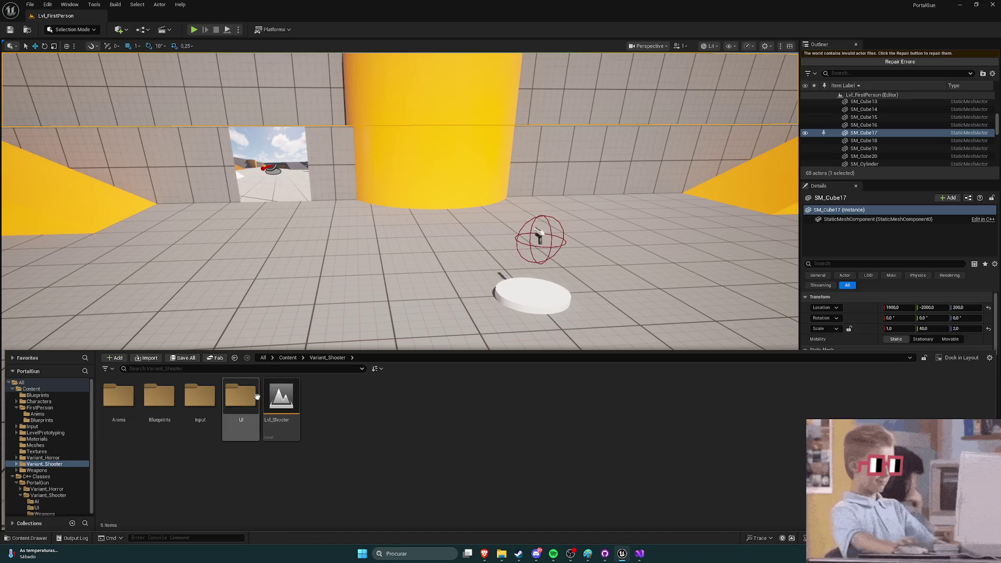
double_click(159, 399)
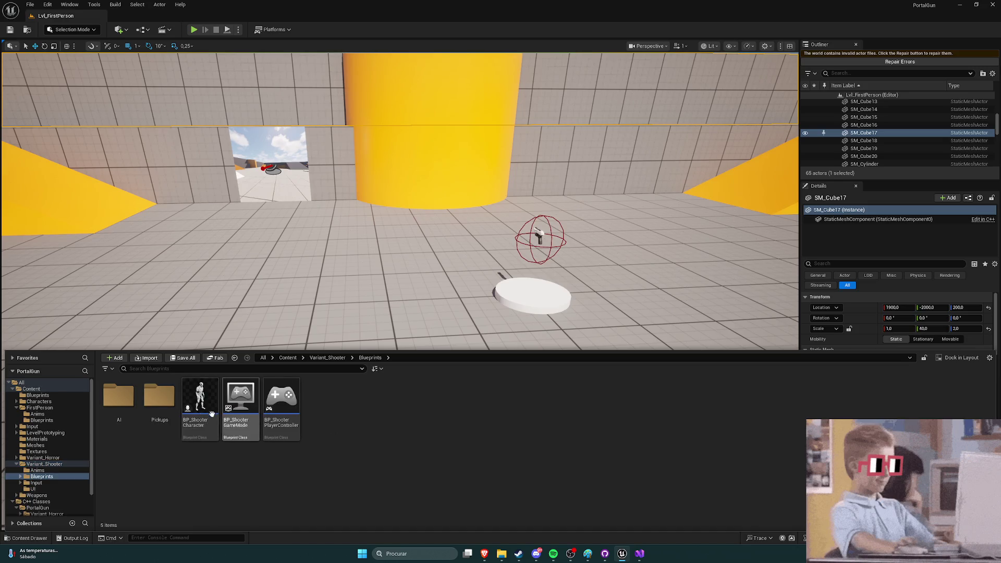
double_click(160, 398)
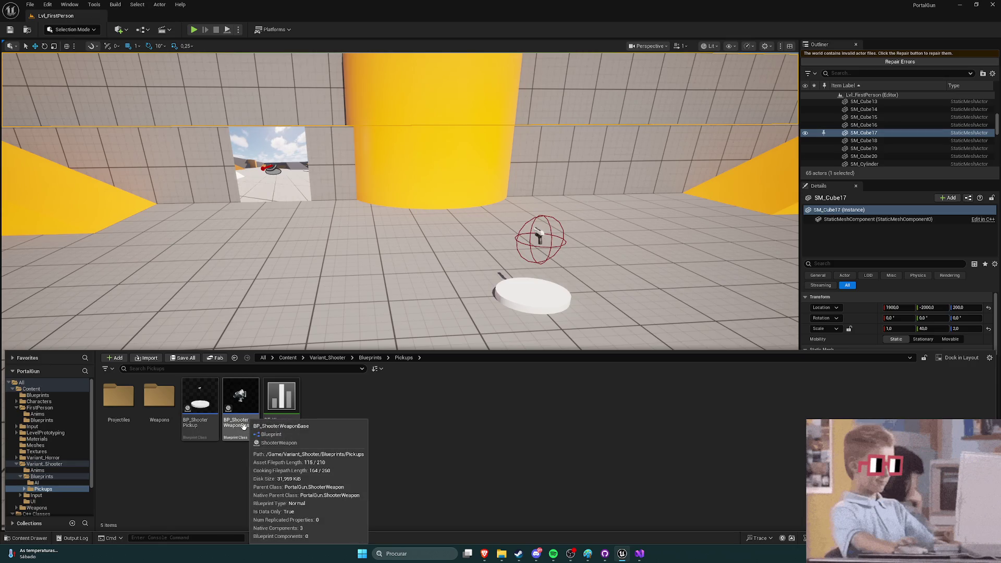
Step: Inspect BP_ShooterWeaponBase's Class Defaults, close it, and go back to ShooterPickup.cpp in Visual Studio
click(243, 424)
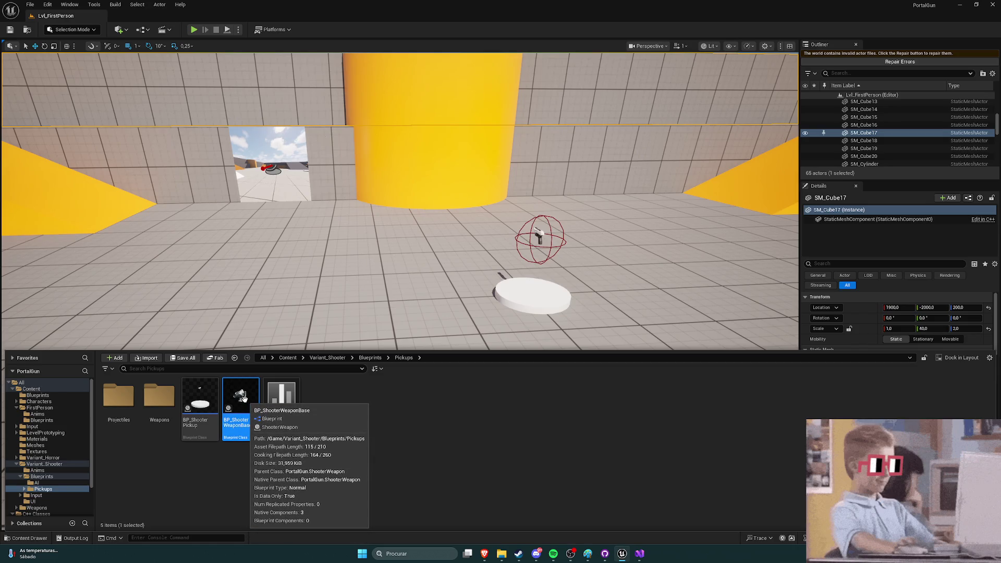
double_click(243, 398)
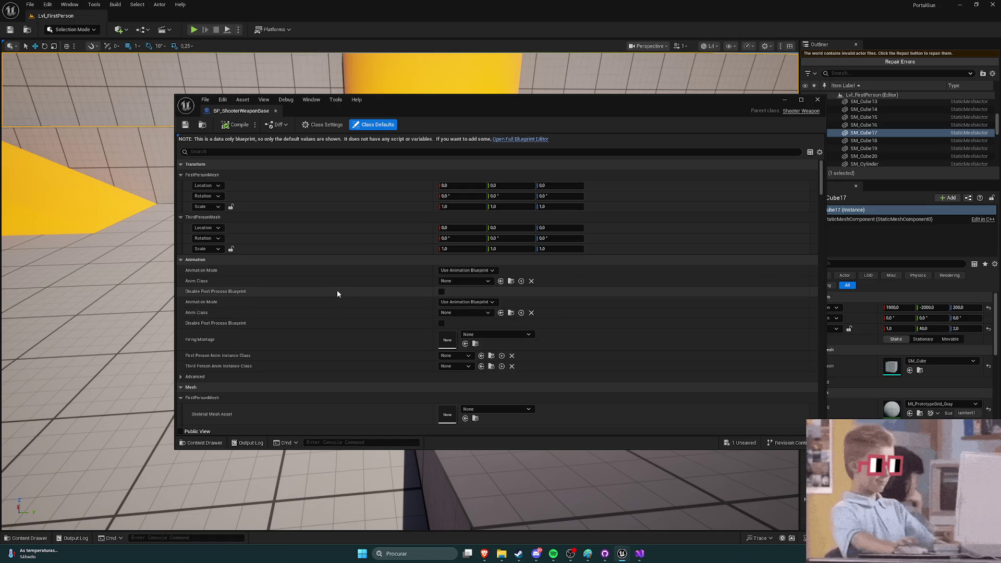
scroll(337, 292, down, 4)
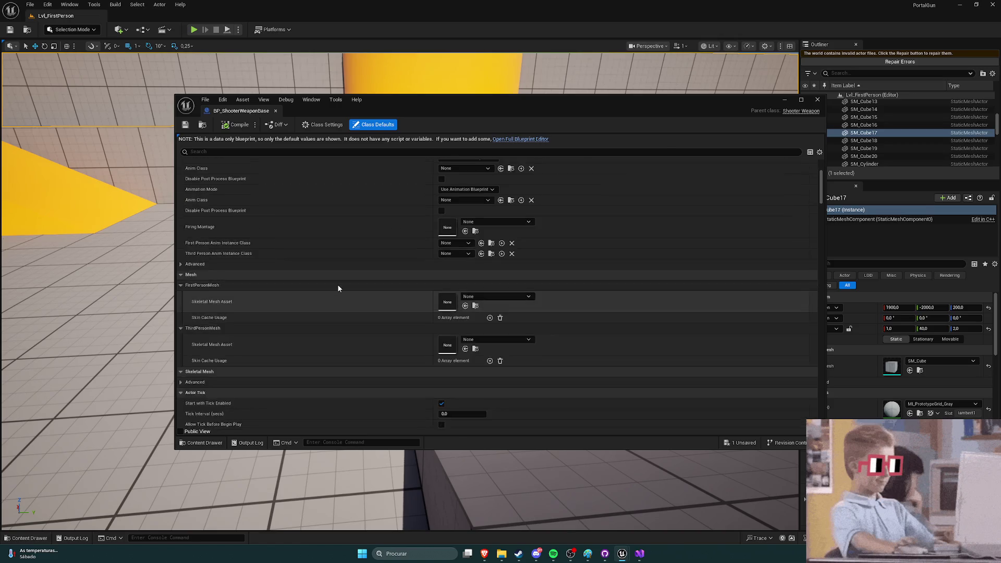
scroll(338, 287, down, 2)
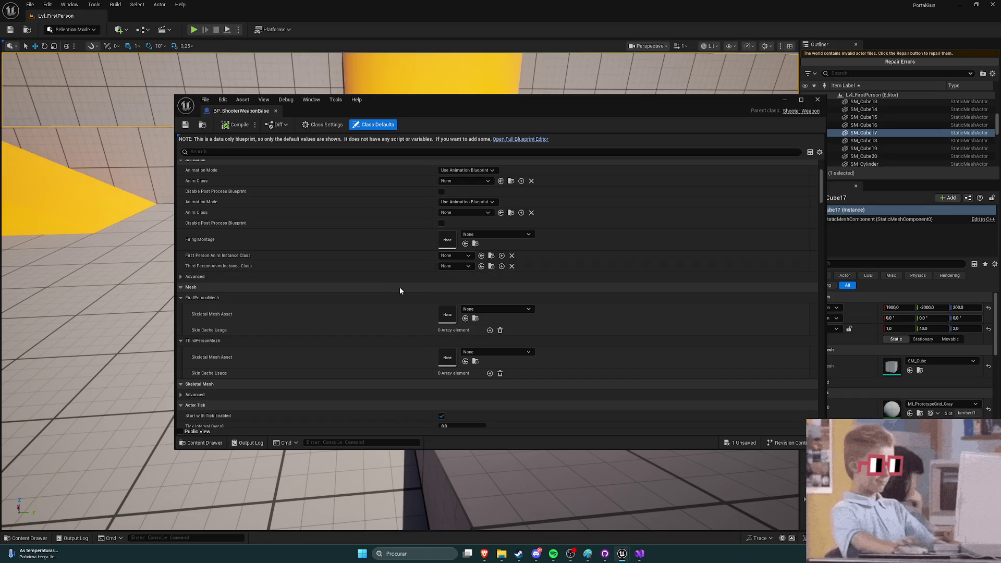
scroll(358, 277, up, 2)
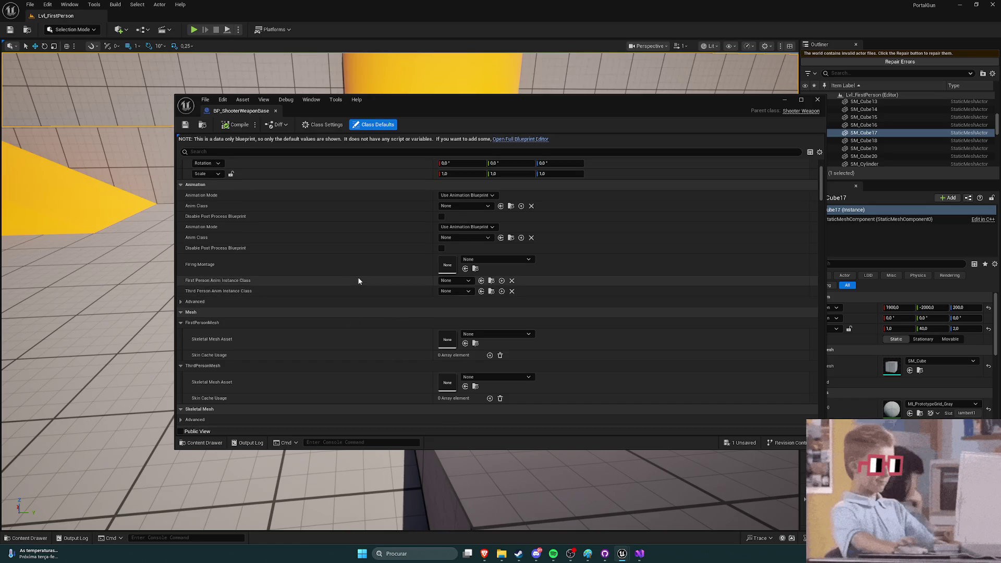
scroll(349, 287, up, 4)
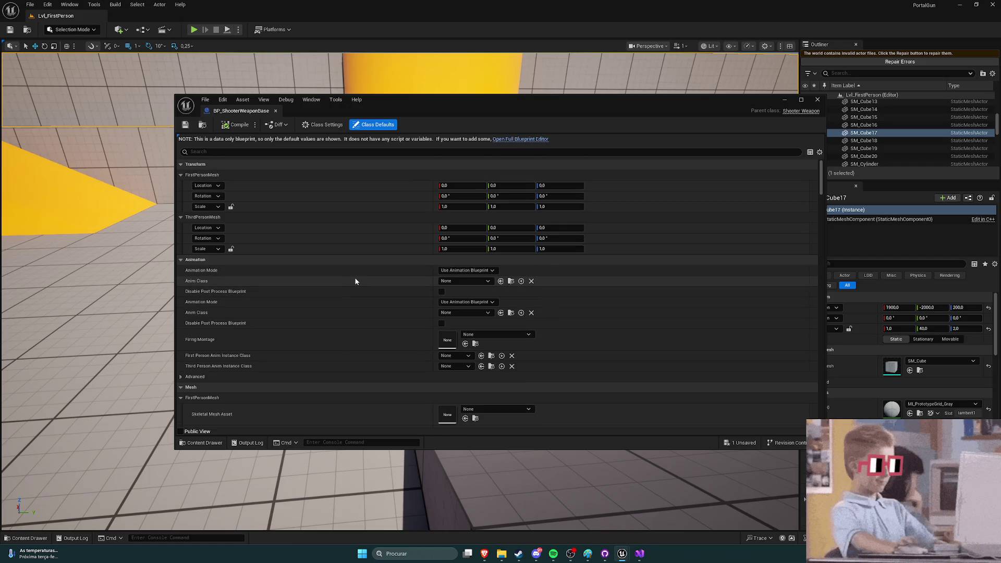
click(276, 111)
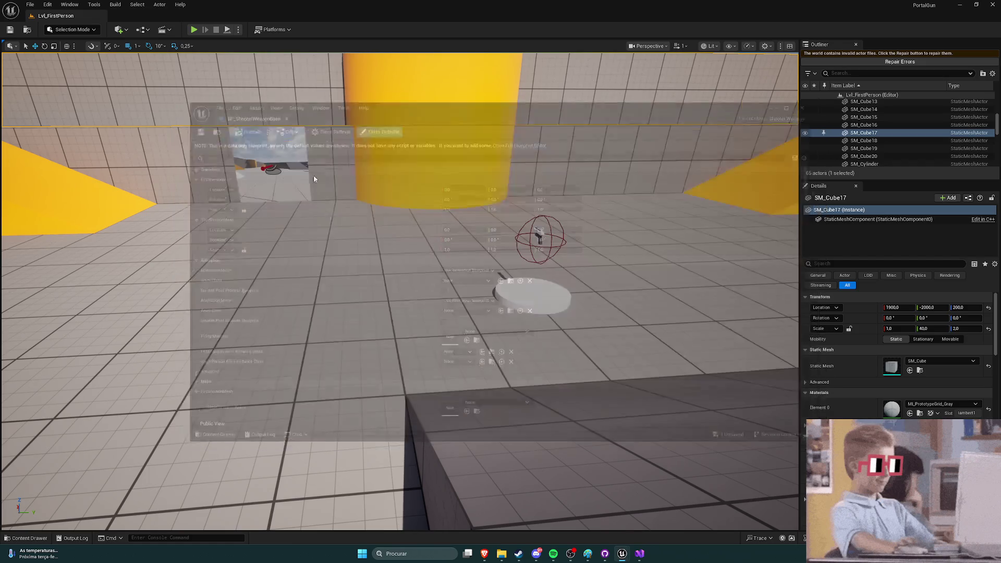
key(ctrl+space)
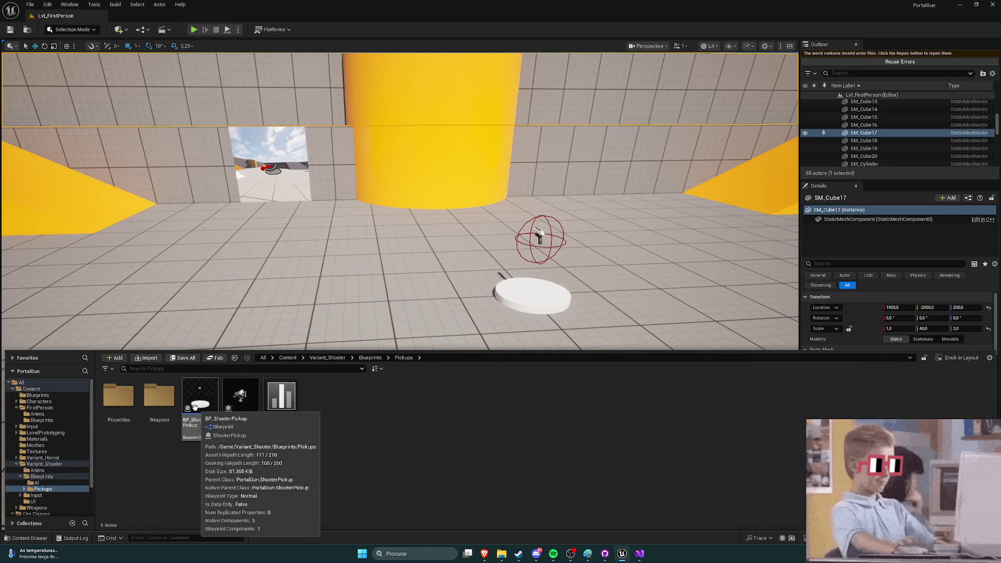
click(638, 553)
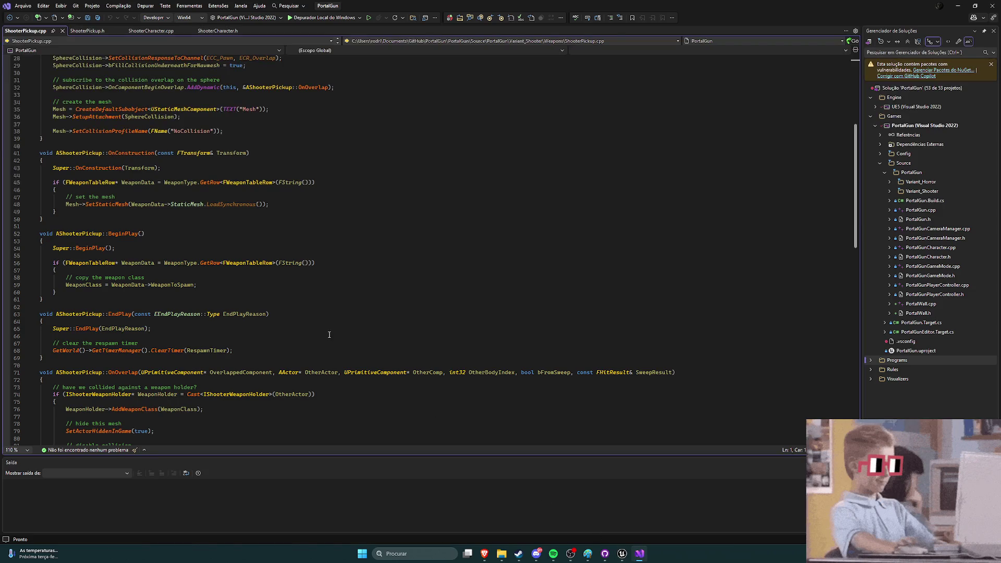
Step: Scroll through ShooterPickup.cpp and place the caret in the OnConstruction function
scroll(328, 330, up, 9)
scroll(324, 329, down, 7)
scroll(323, 330, down, 3)
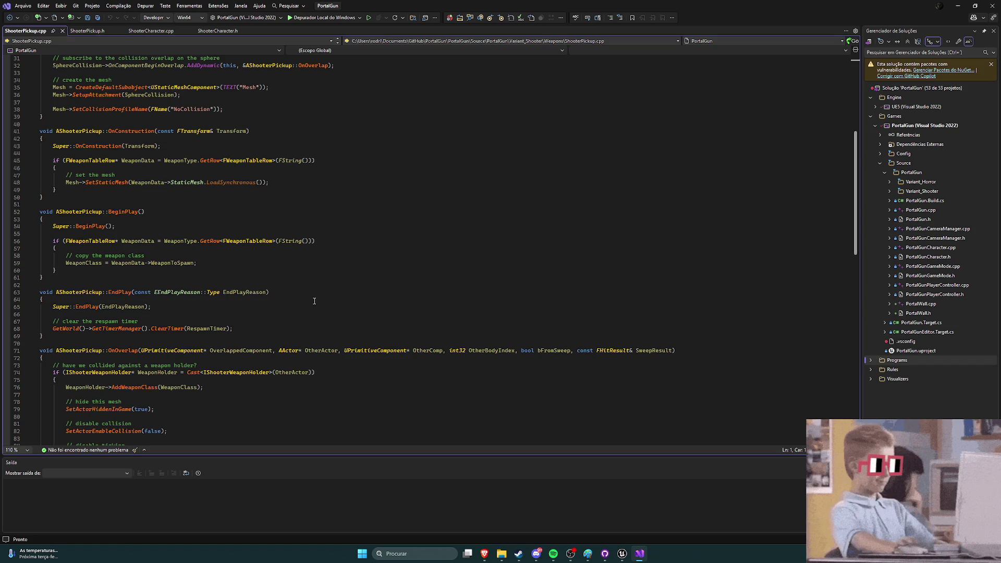
scroll(318, 297, down, 9)
scroll(311, 284, down, 3)
scroll(310, 283, up, 2)
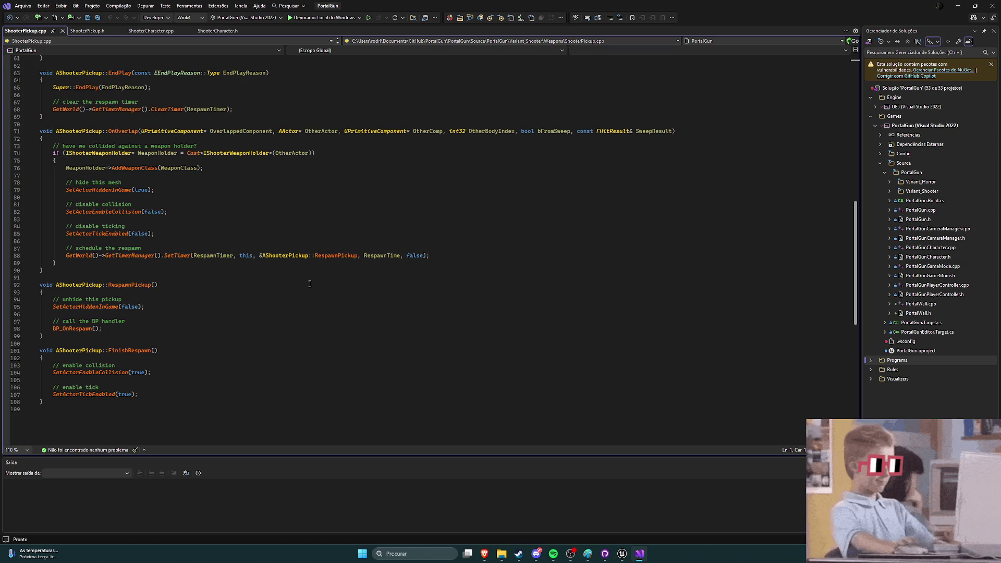
scroll(310, 284, up, 16)
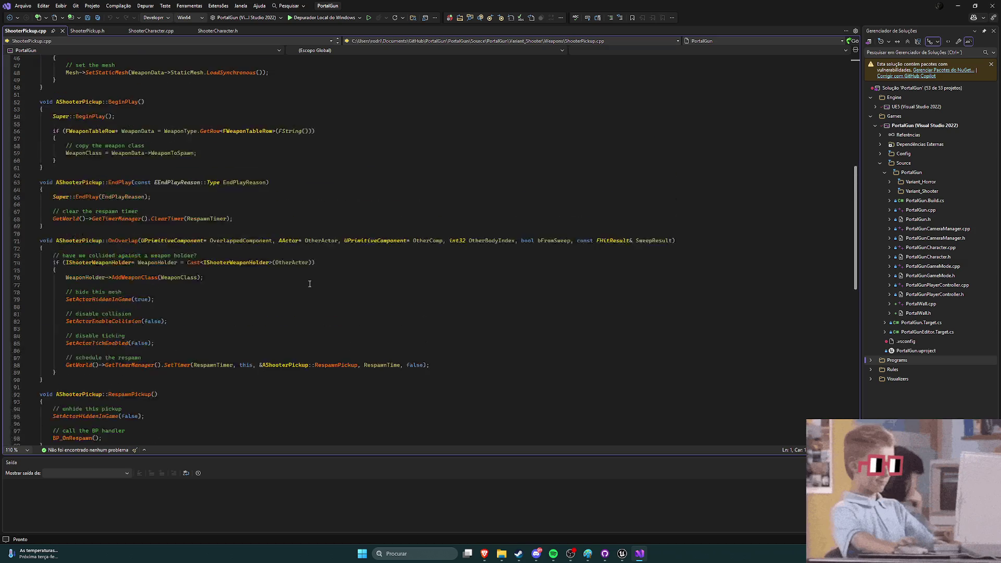
scroll(309, 284, up, 3)
scroll(309, 284, down, 7)
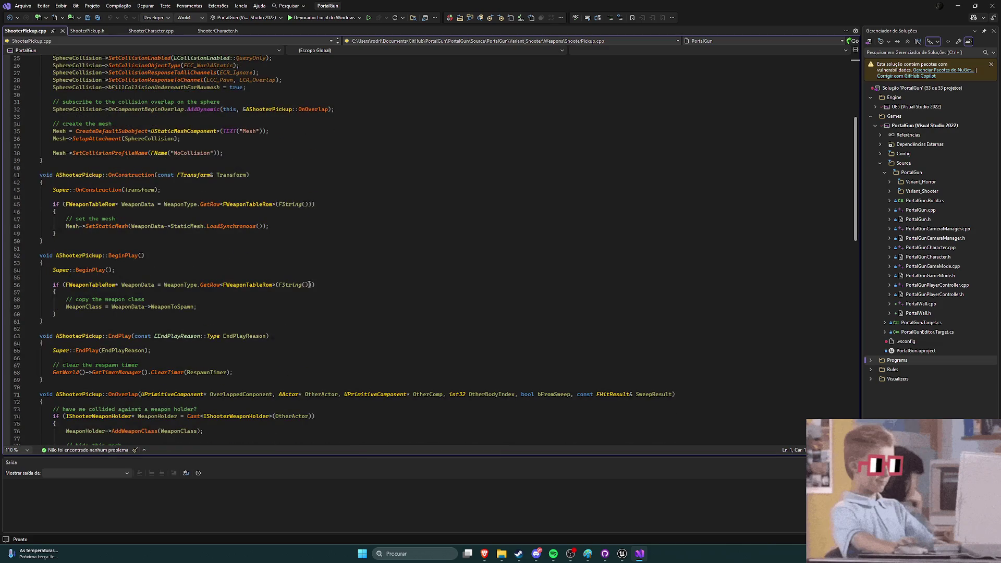
click(219, 242)
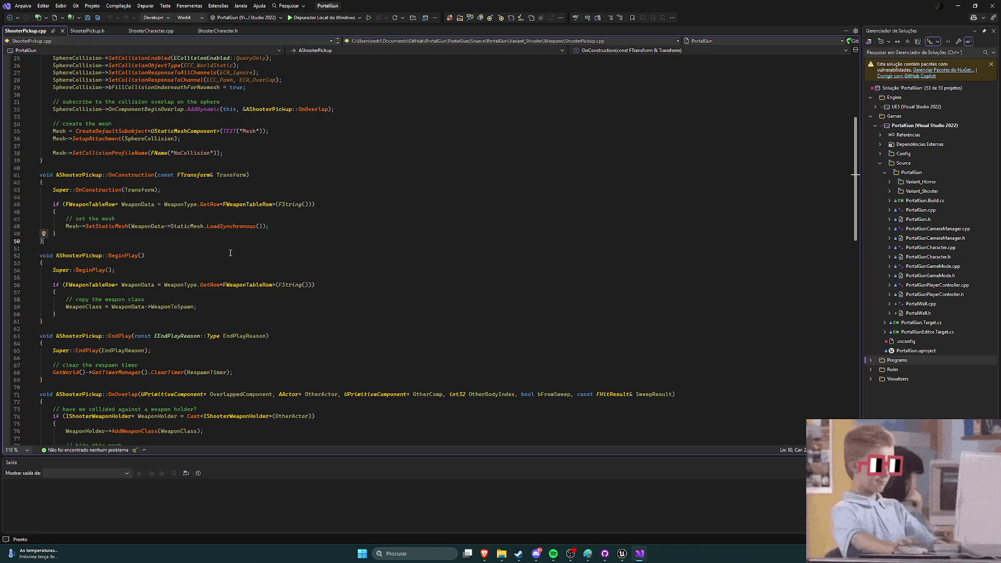
key(Down)
scroll(192, 251, down, 3)
click(117, 263)
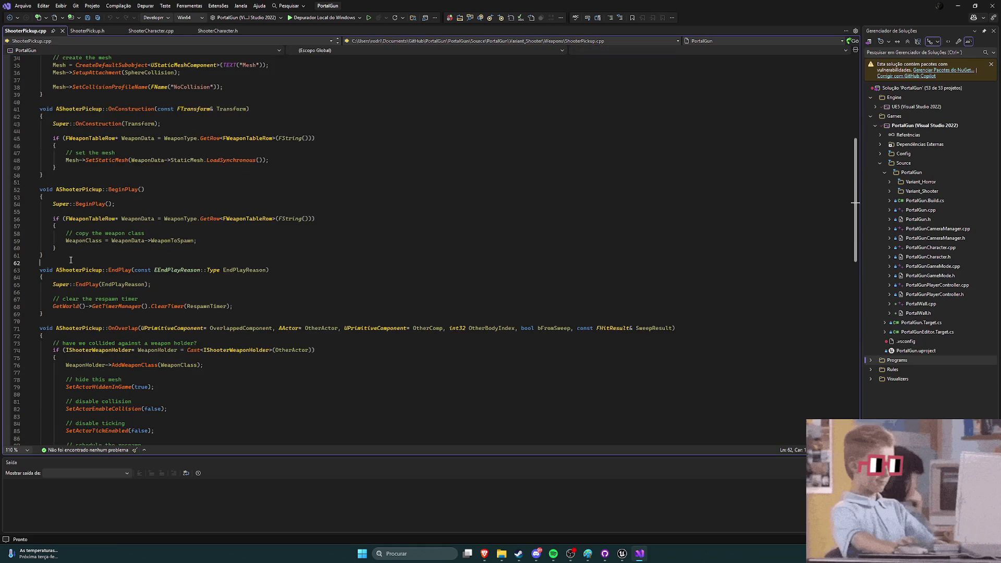
Step: Read down to OnOverlap and check WeaponClass on line 76, the weapon type granted on pickup
scroll(145, 258, down, 5)
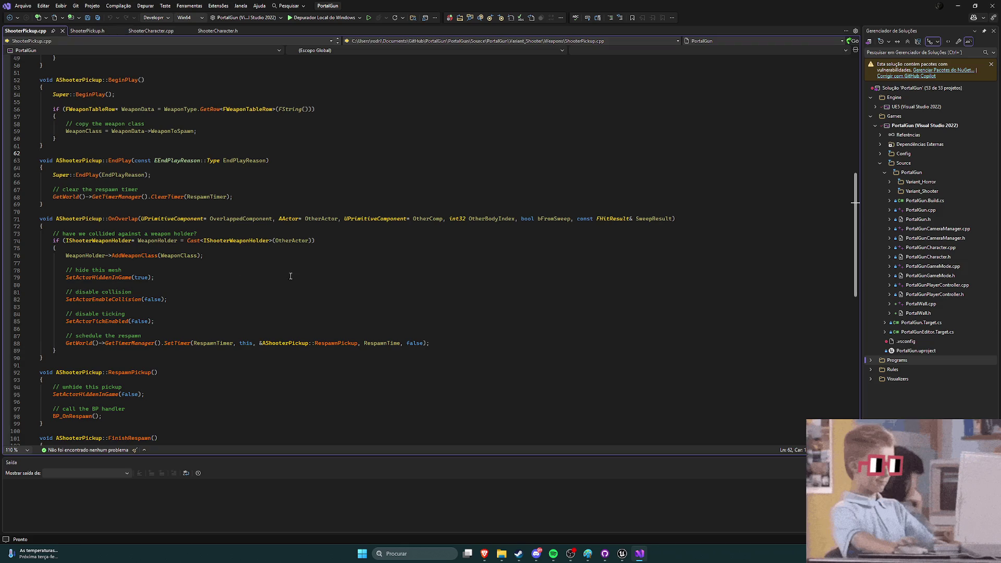
scroll(331, 267, up, 9)
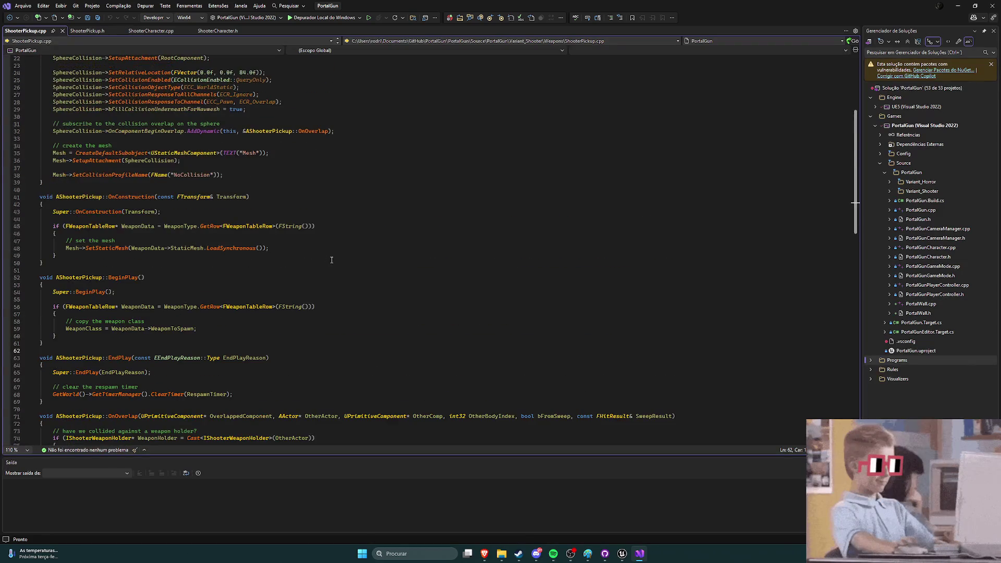
scroll(333, 266, up, 2)
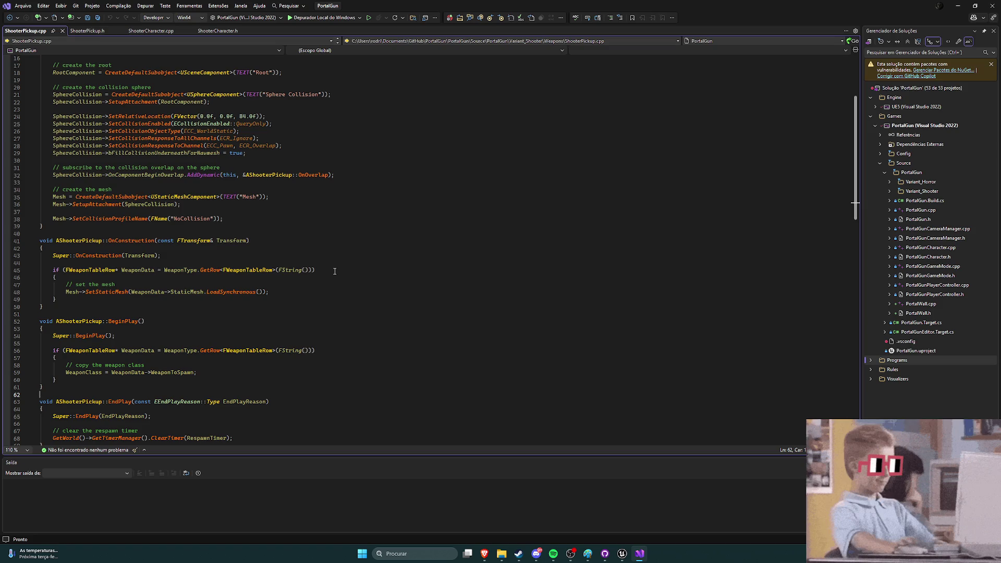
scroll(342, 271, down, 3)
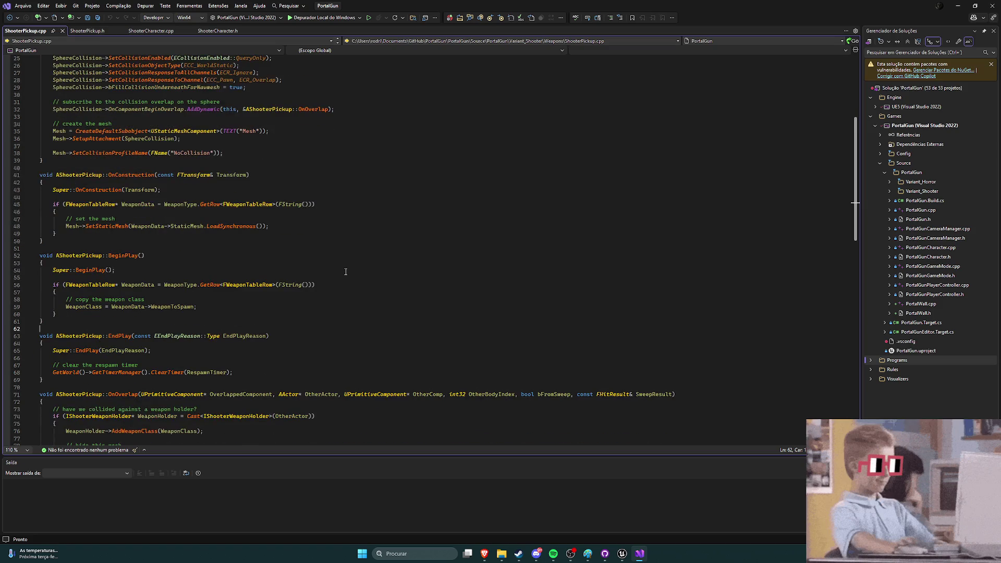
scroll(345, 274, down, 2)
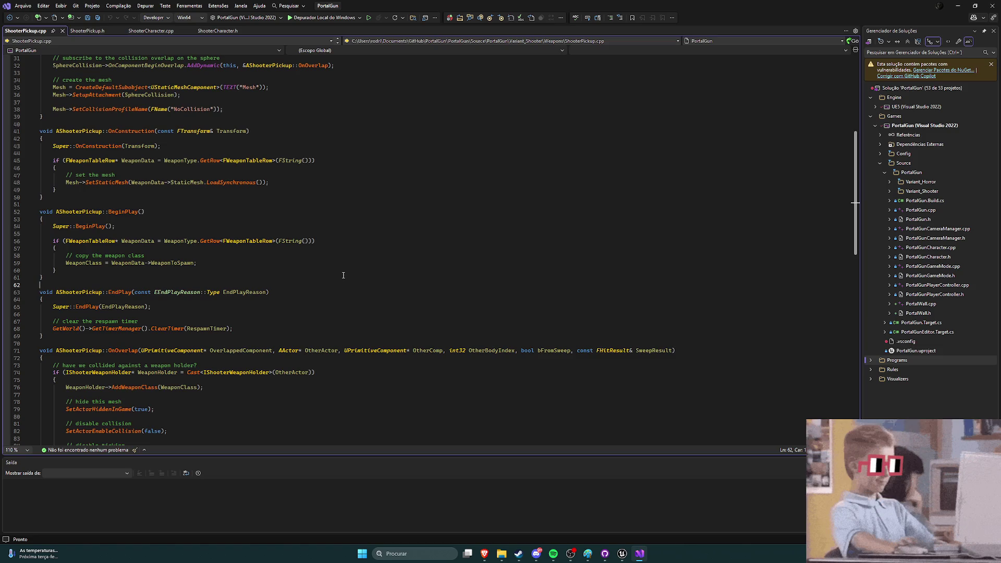
scroll(347, 277, down, 2)
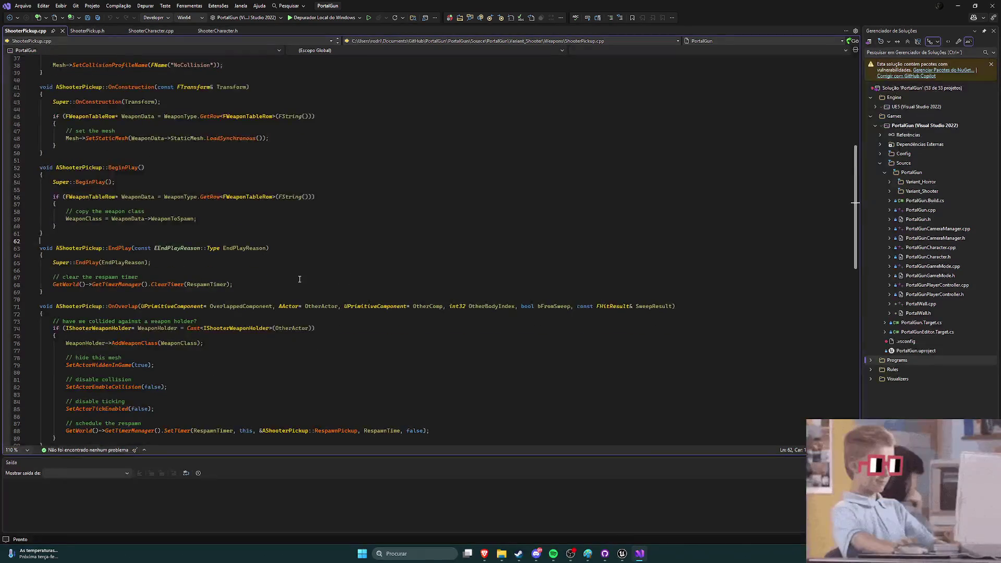
scroll(305, 282, down, 7)
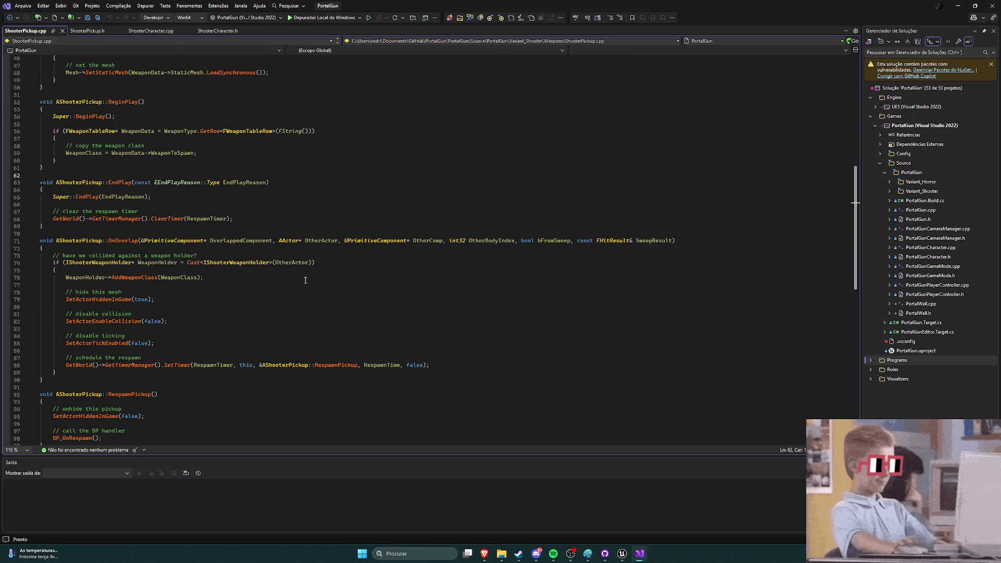
scroll(305, 281, down, 1)
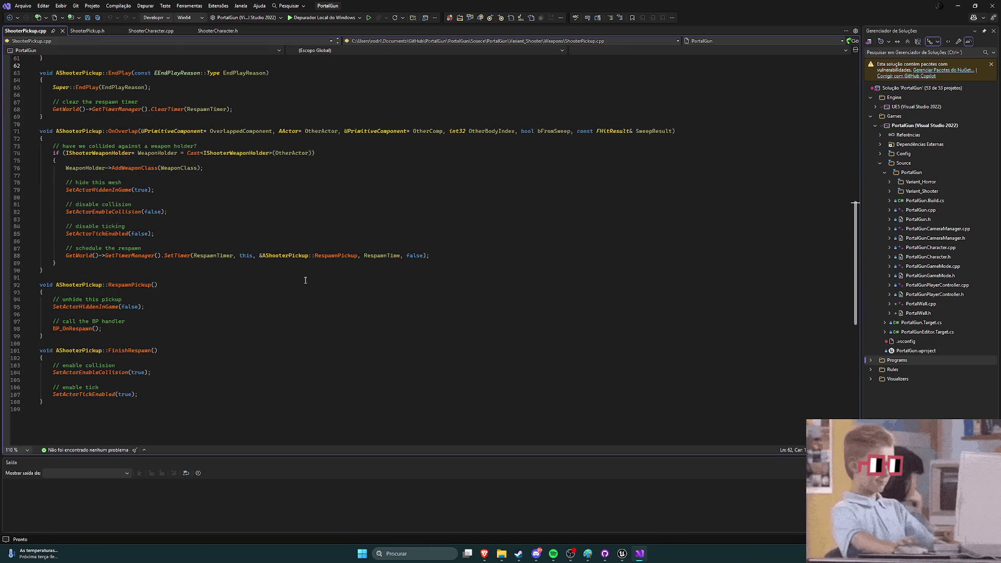
scroll(306, 281, up, 4)
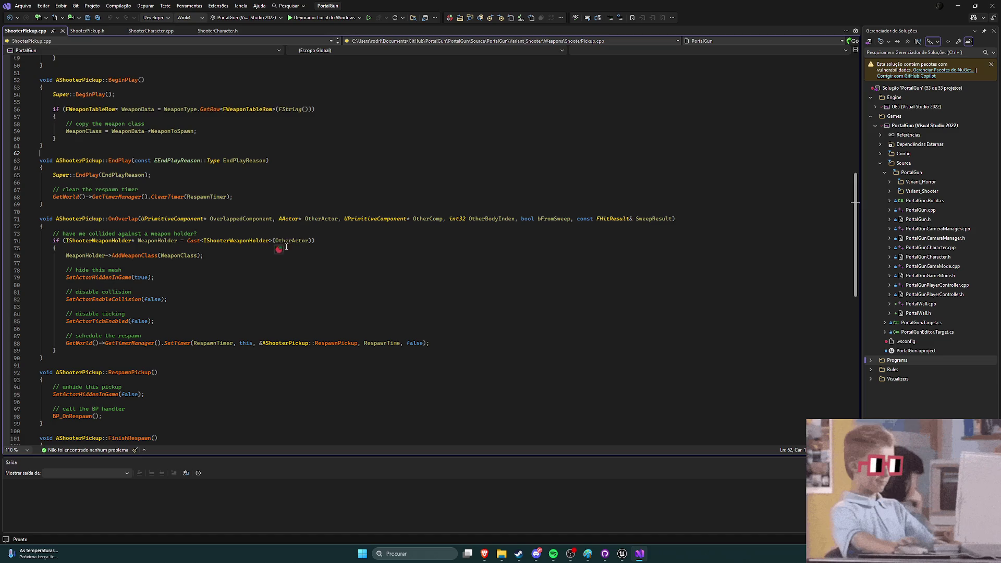
mouse_move(183, 257)
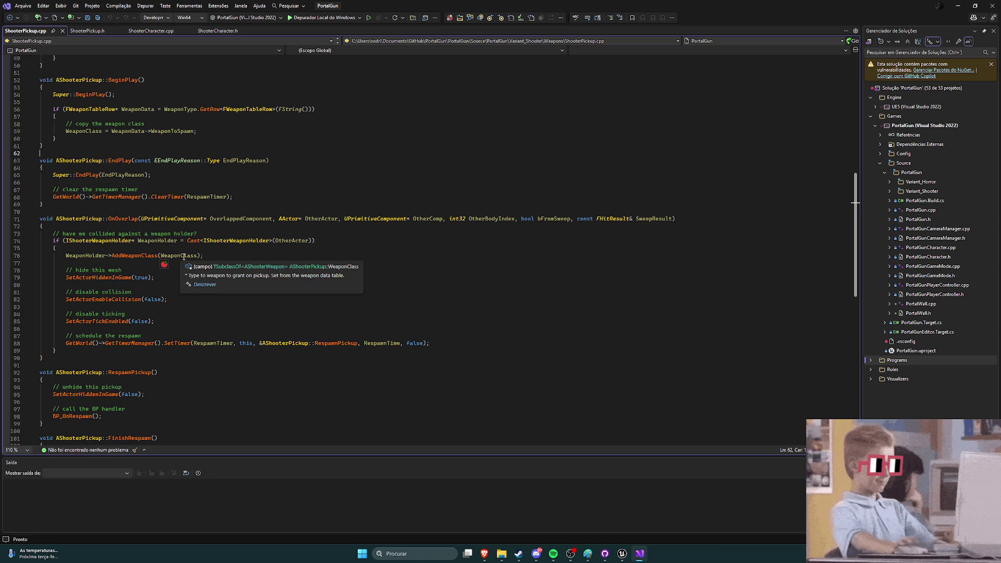
Step: Go to WeaponClass's declaration with F12, then review line 78 back in ShooterPickup.cpp
click(183, 256)
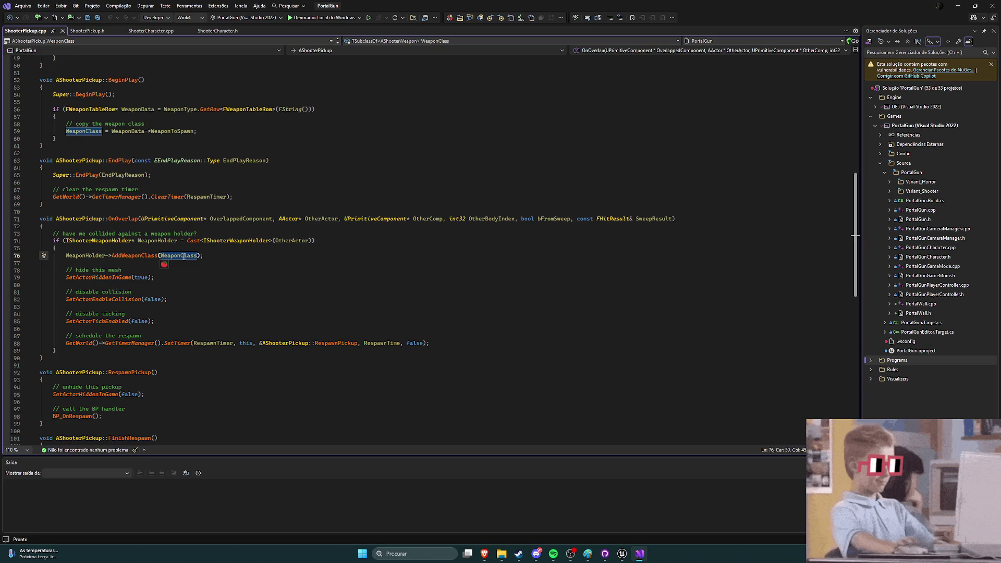
key(F12)
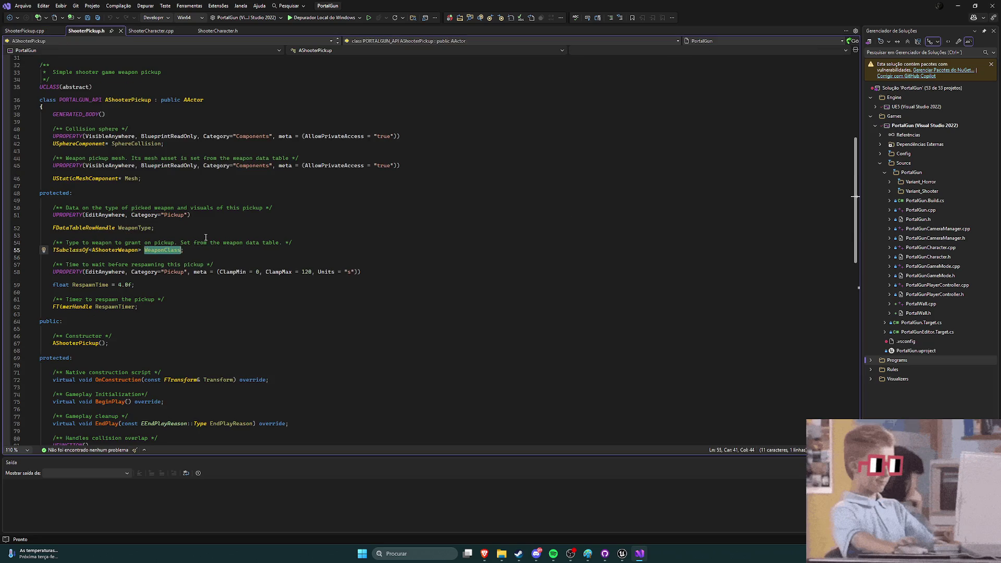
click(38, 34)
click(218, 270)
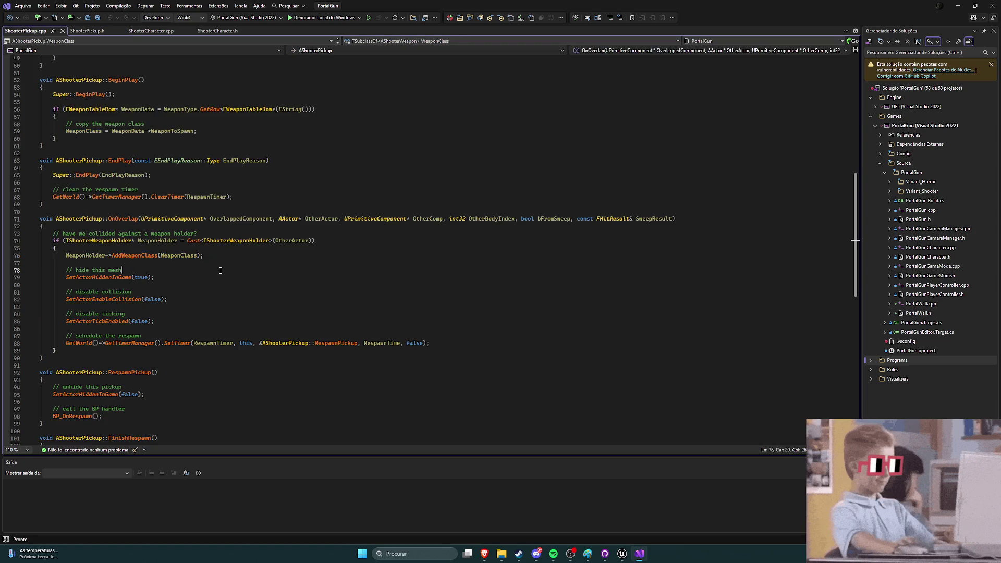
scroll(218, 270, down, 2)
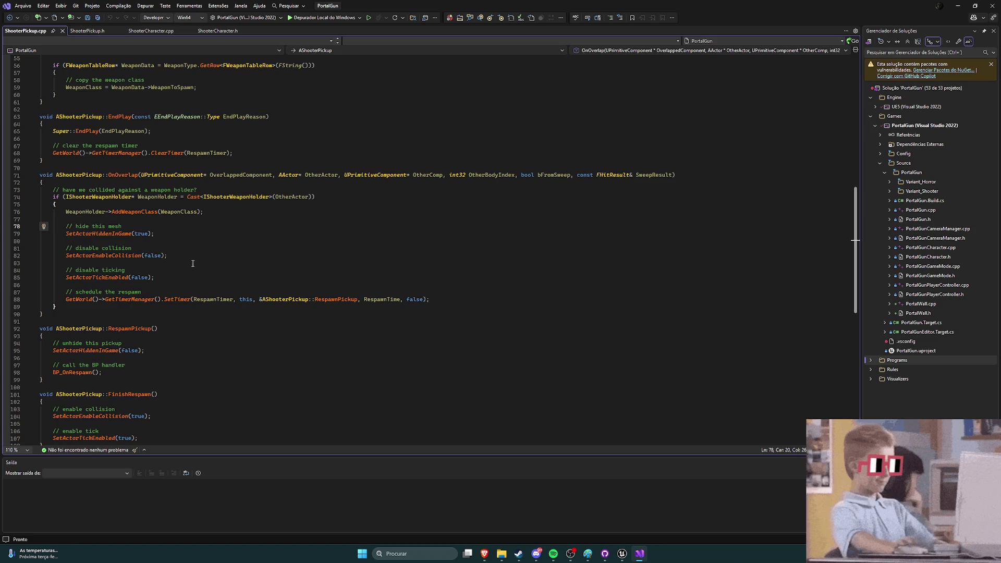
scroll(232, 261, down, 3)
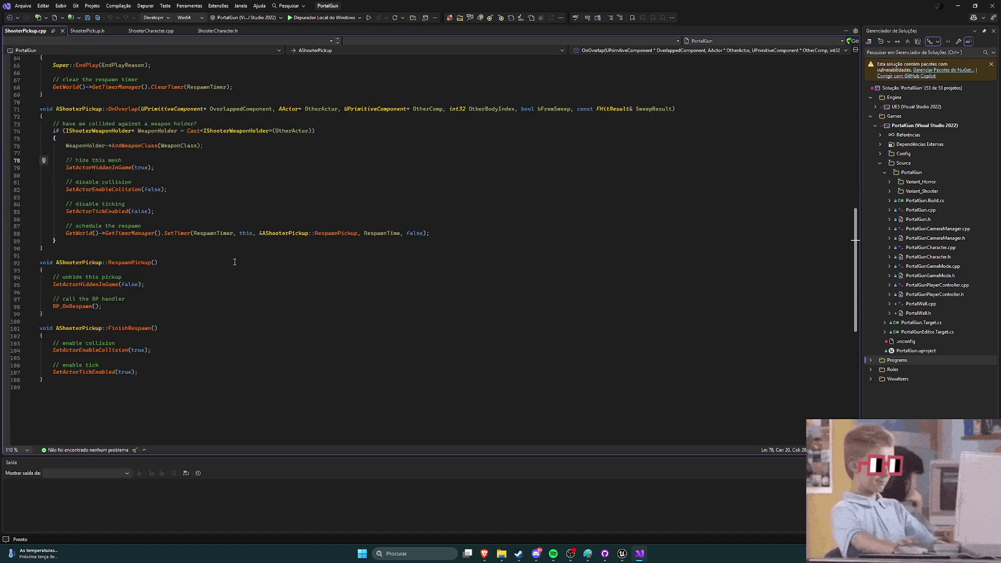
scroll(234, 262, up, 1)
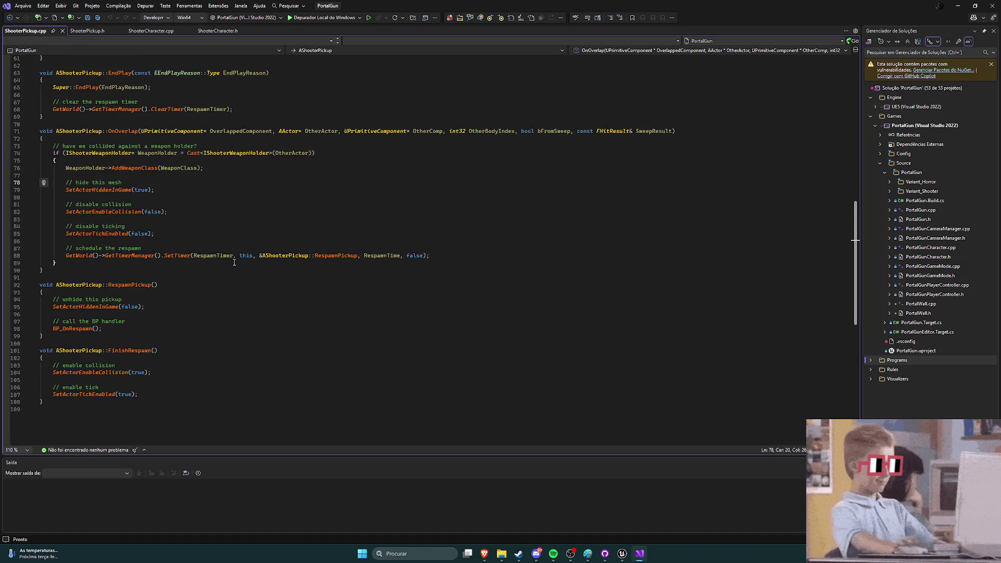
Step: Read the WeaponClass, RespawnTime and pickup function declarations in ShooterPickup.h, then return to Unreal
click(87, 31)
scroll(280, 222, down, 5)
click(280, 222)
scroll(281, 219, down, 5)
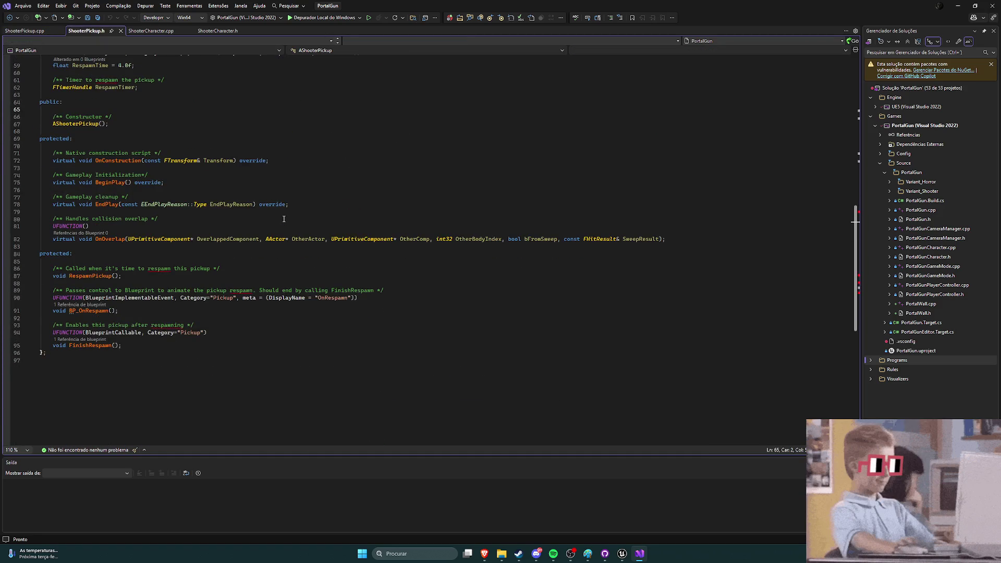
scroll(290, 215, up, 6)
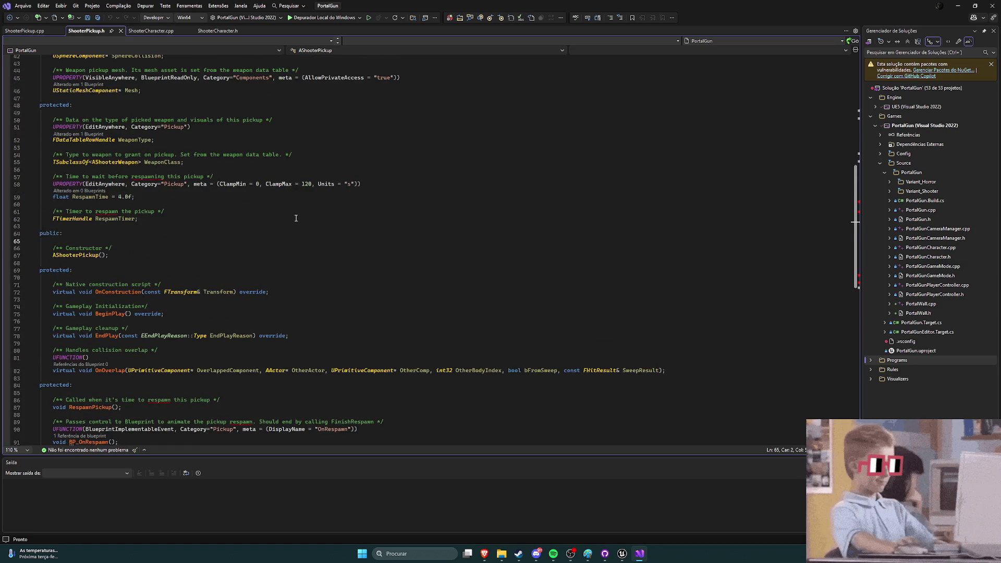
scroll(295, 218, down, 6)
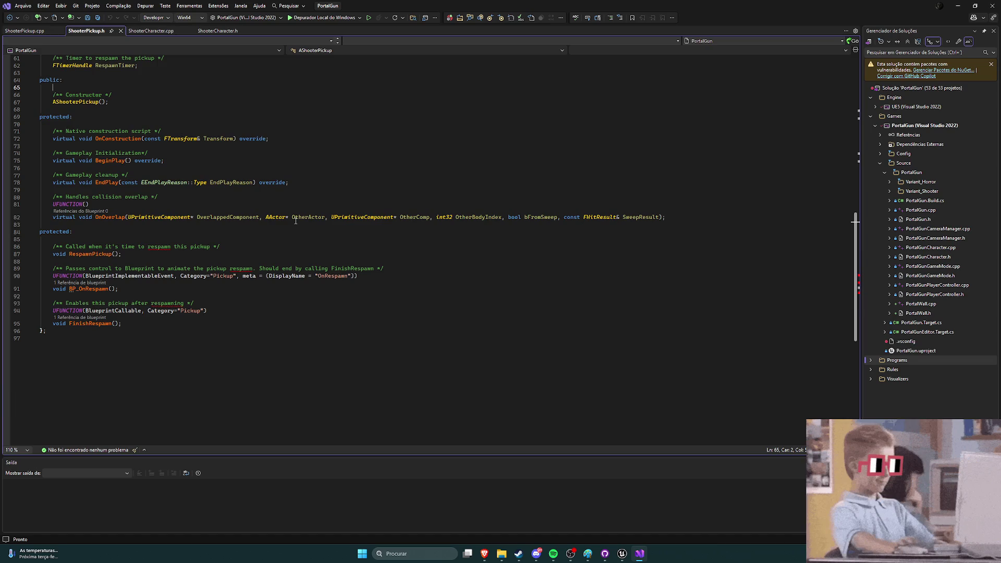
scroll(295, 221, up, 3)
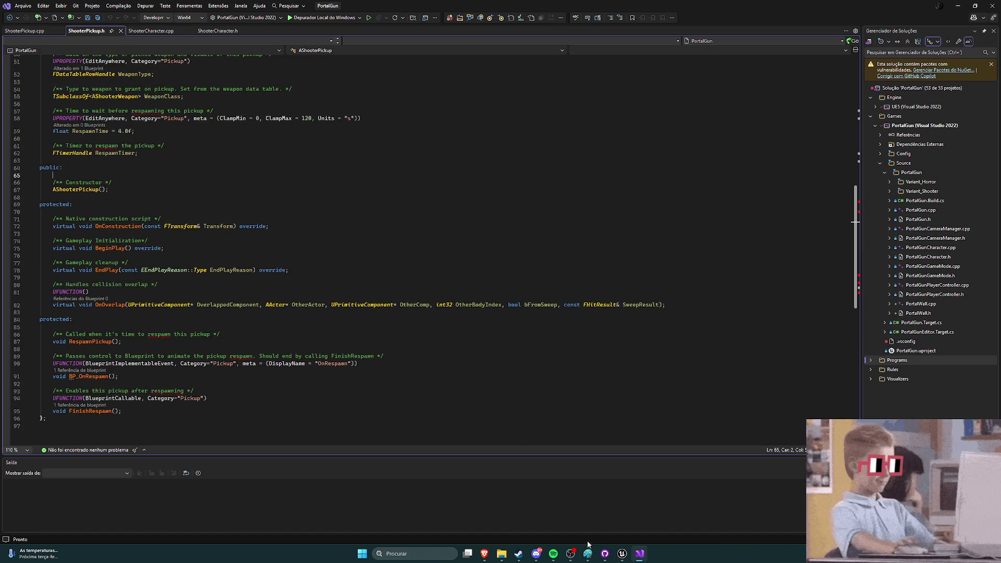
click(621, 554)
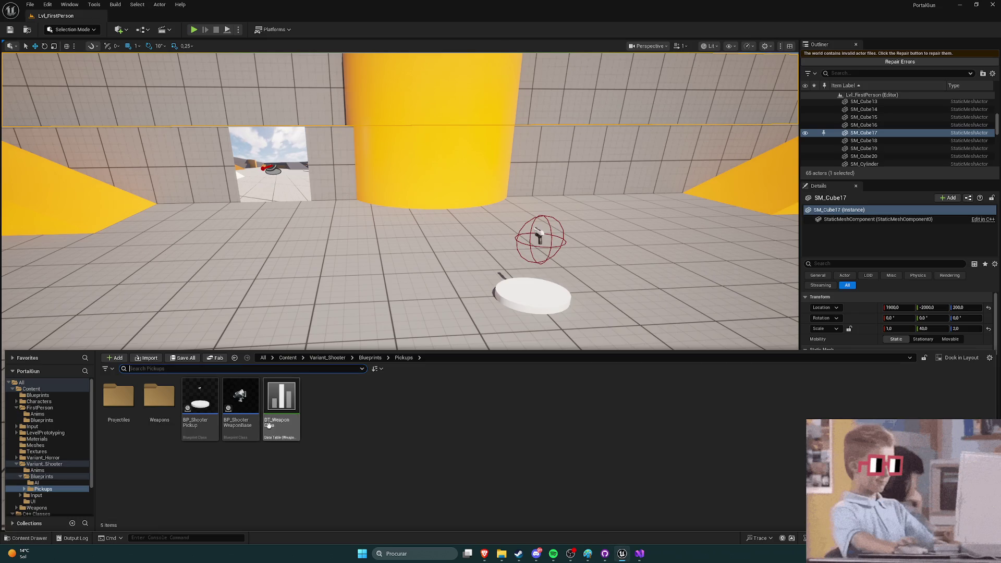
Step: Browse to C++ Classes > PortalGun > Variant_Shooter > Weapons and open ShooterWeapon in Visual Studio
mouse_move(258, 405)
scroll(57, 454, down, 3)
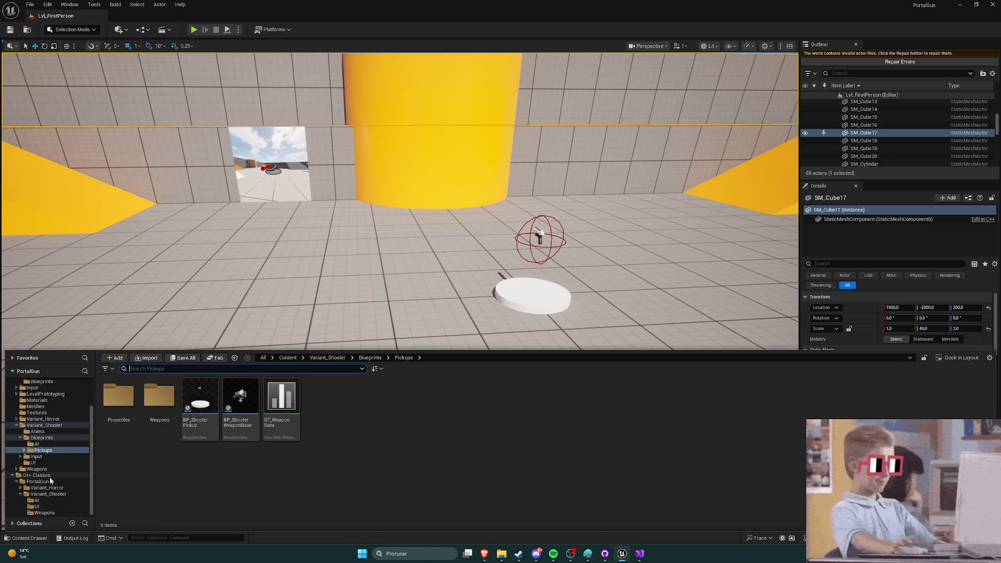
click(49, 475)
double_click(119, 402)
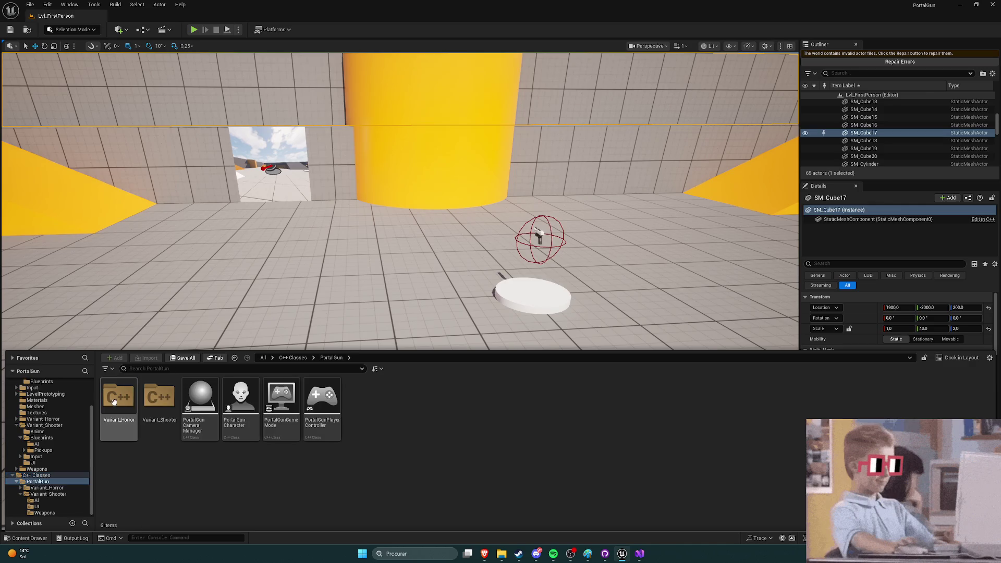
double_click(159, 407)
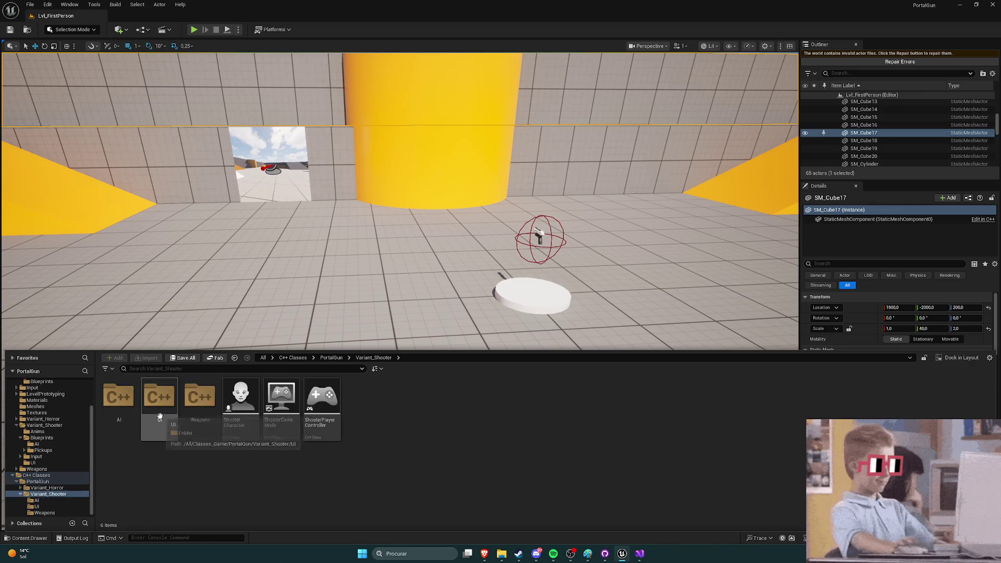
double_click(199, 398)
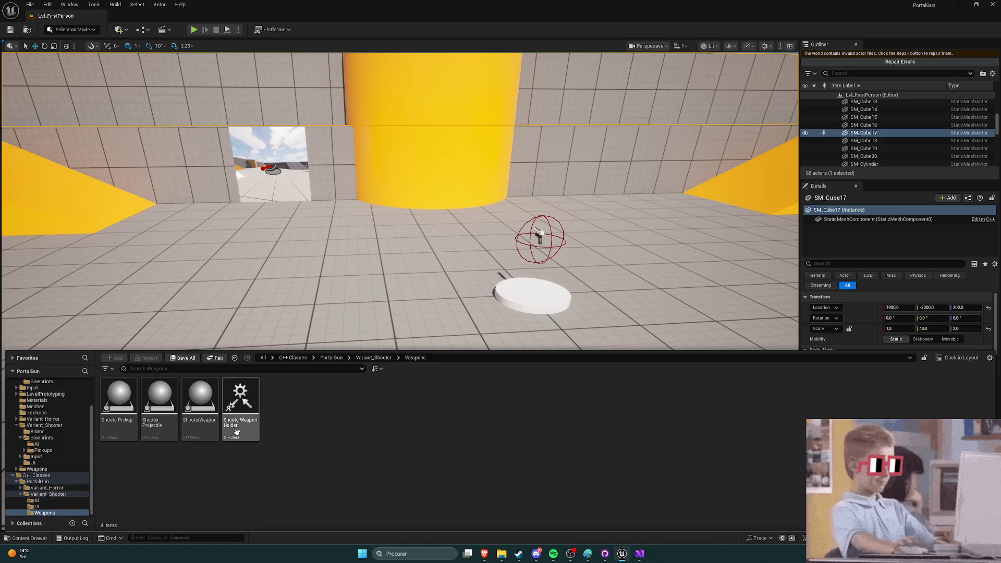
double_click(200, 399)
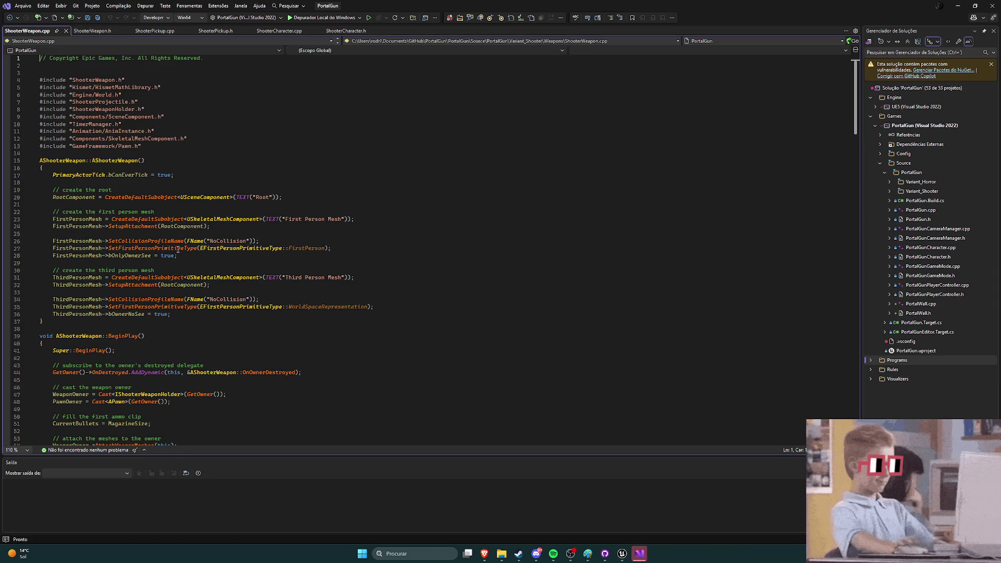
Step: Bring Visual Studio forward and read ShooterWeapon.h's mesh and ammo properties
click(640, 553)
click(639, 553)
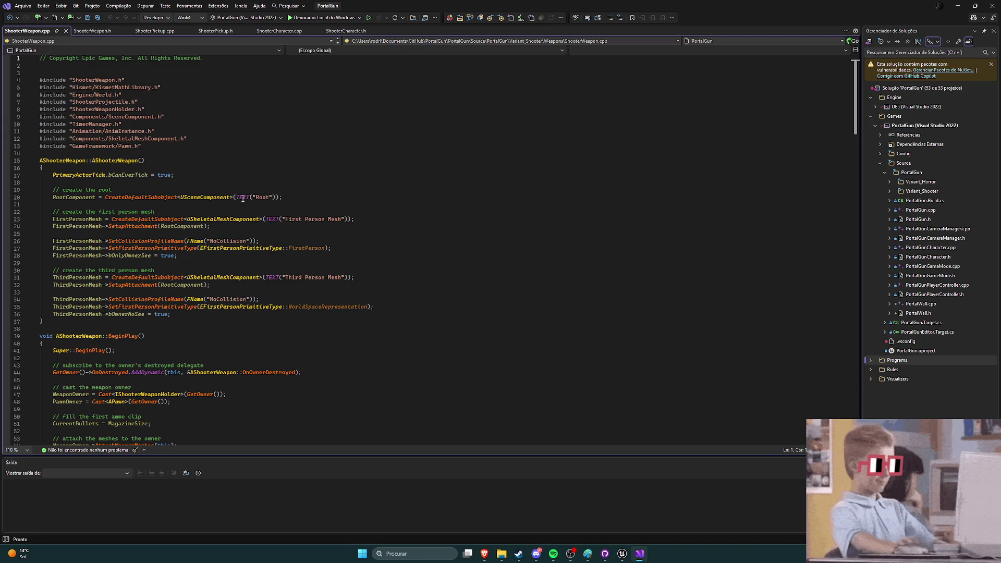
click(89, 34)
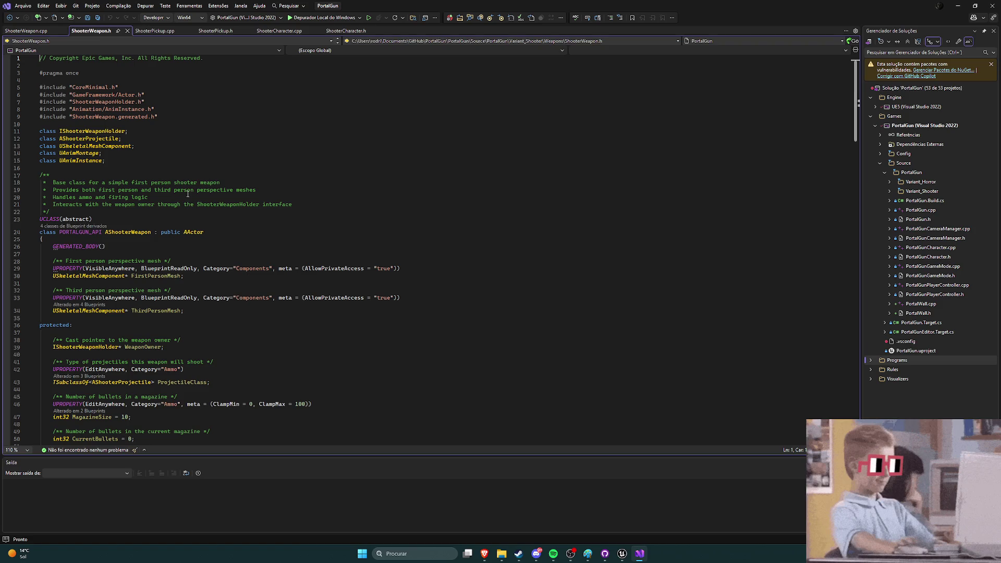
scroll(186, 194, down, 3)
scroll(186, 194, down, 1)
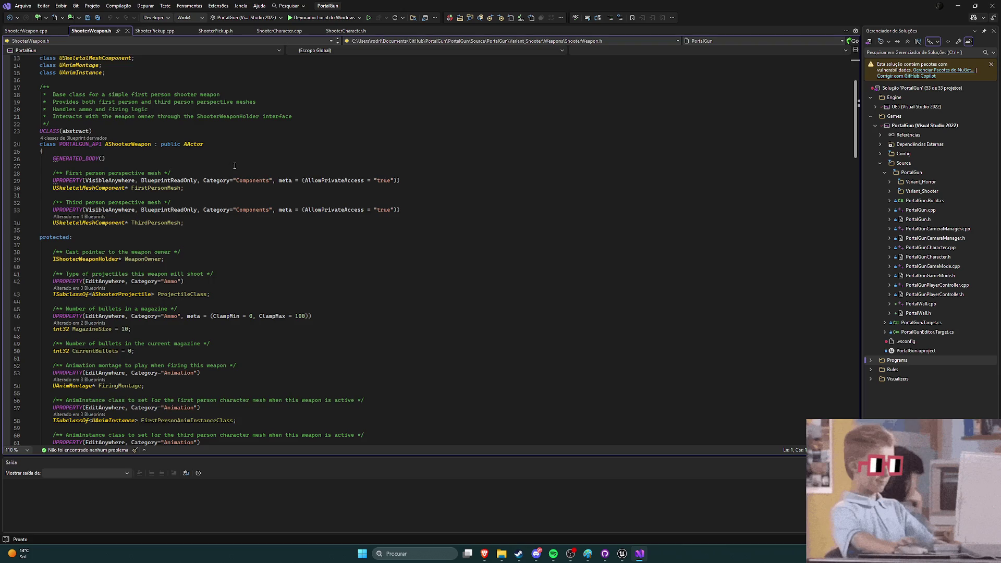
scroll(234, 166, down, 2)
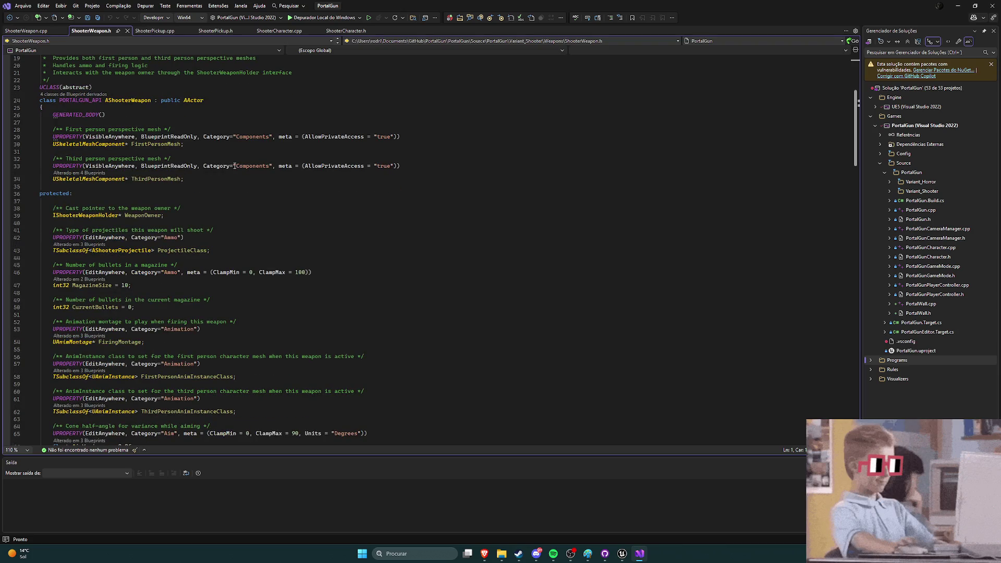
scroll(232, 178, down, 3)
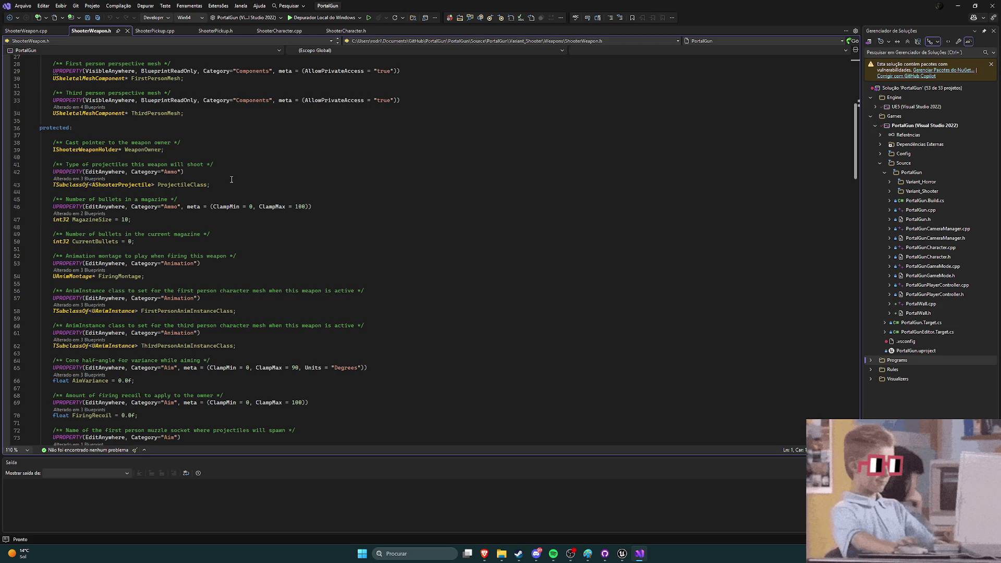
scroll(230, 179, down, 2)
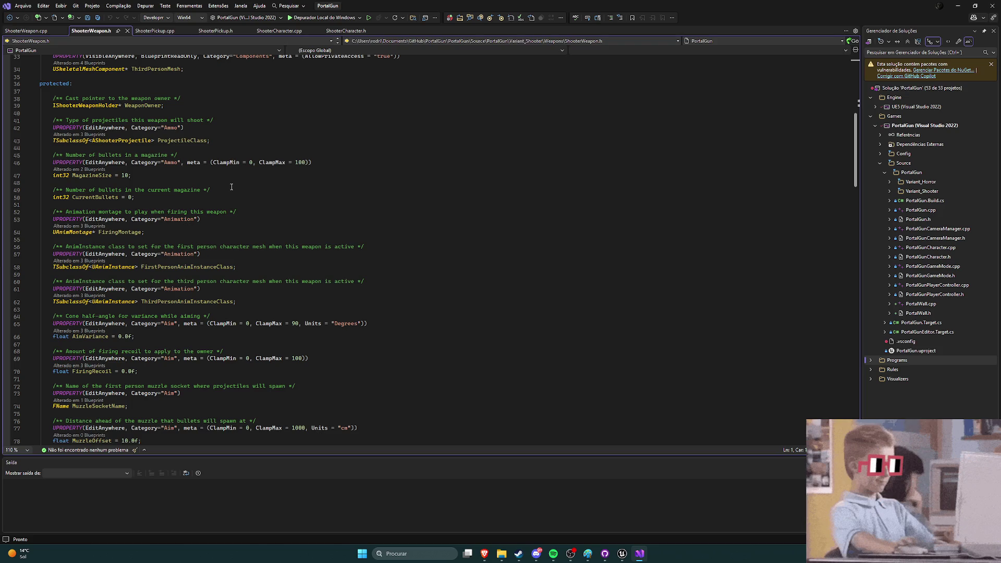
scroll(230, 189, down, 3)
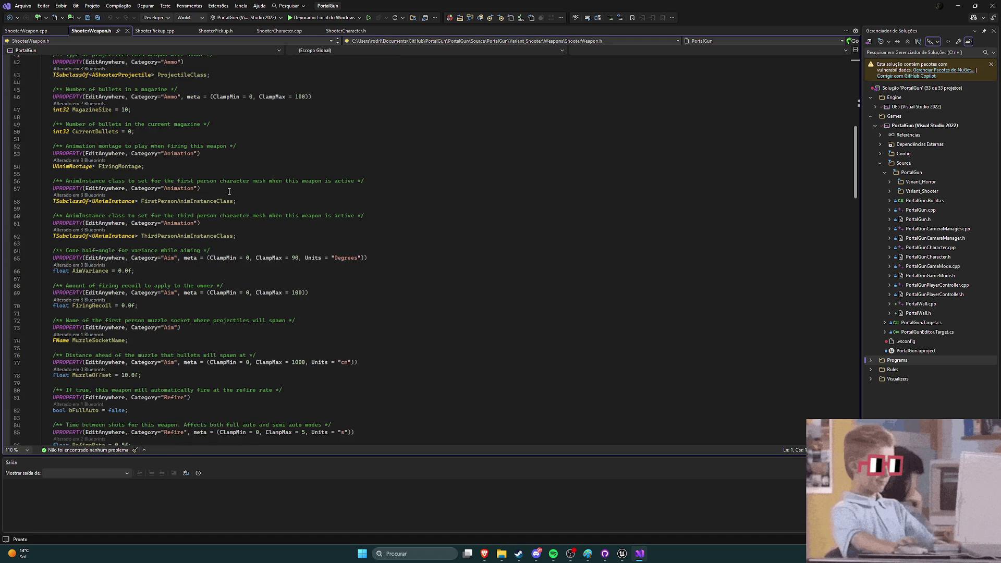
Step: Continue down to the activate and firing functions, then toggle to ShooterWeapon.cpp
scroll(229, 191, down, 3)
scroll(229, 193, down, 9)
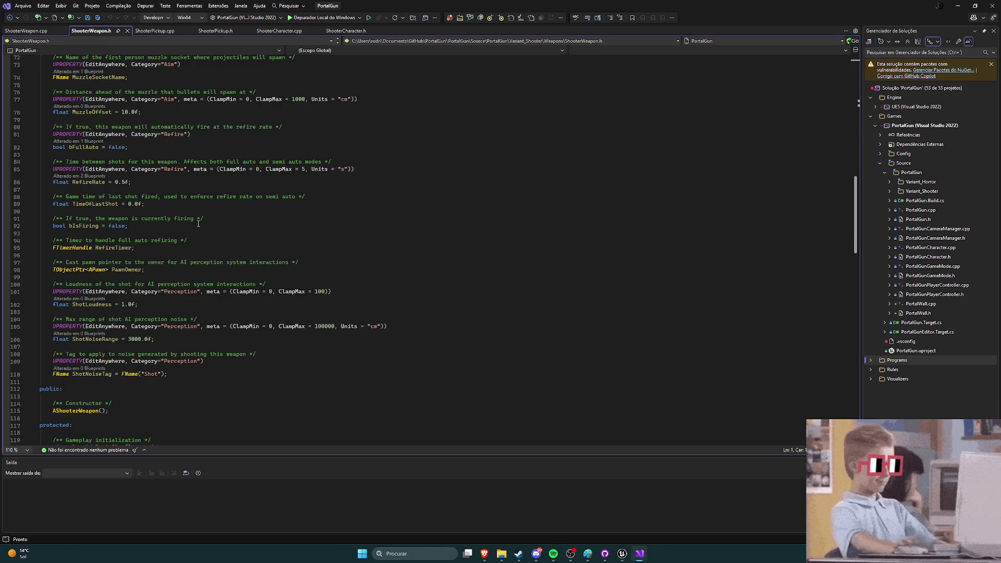
scroll(198, 223, down, 3)
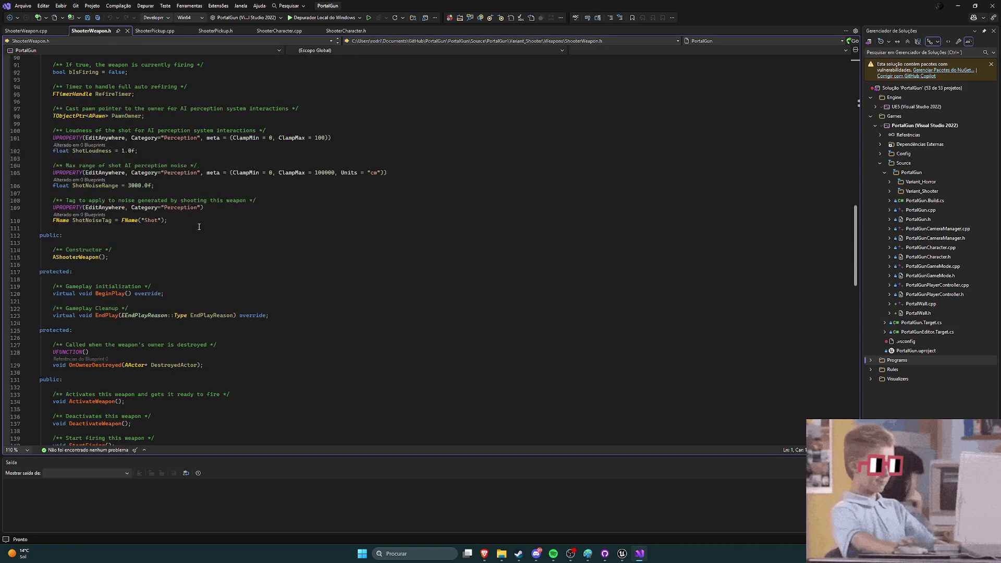
scroll(198, 226, down, 8)
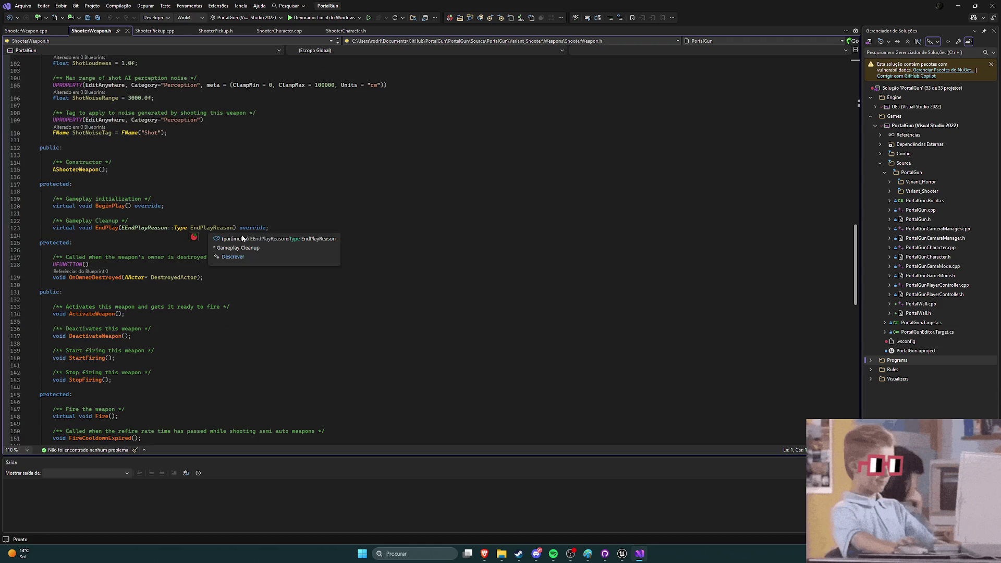
scroll(259, 284, down, 3)
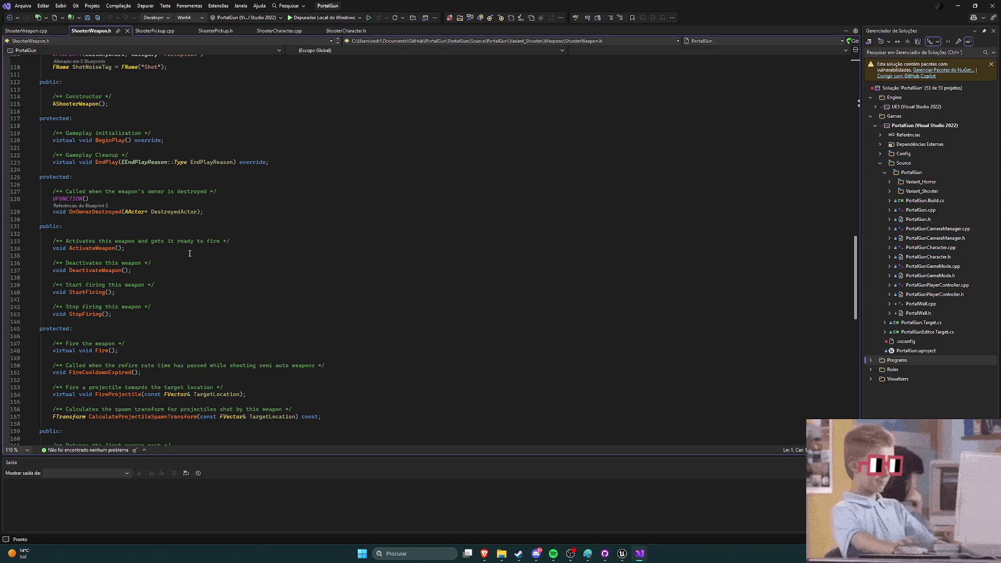
scroll(189, 254, down, 2)
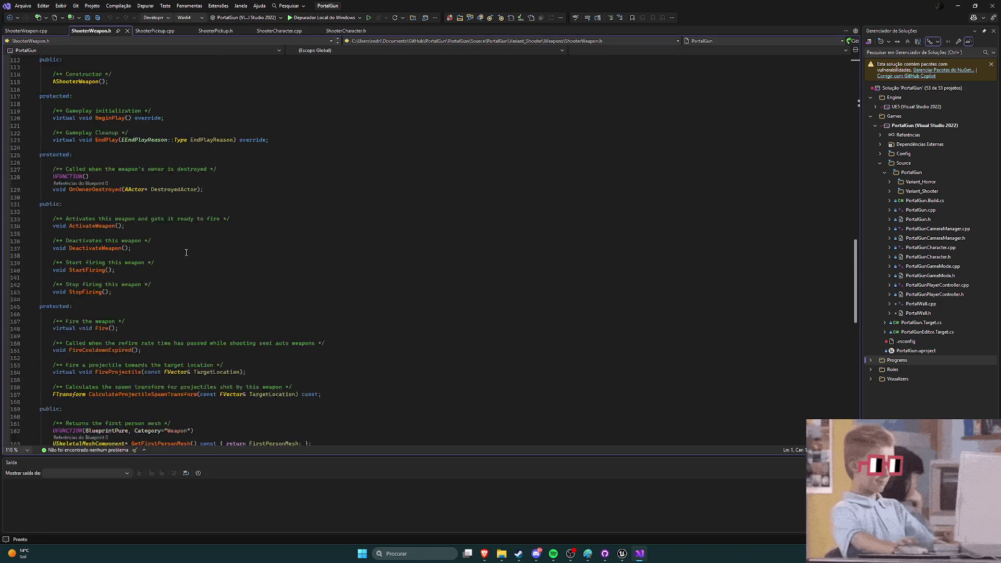
key(ctrl+k)
key(ctrl+o)
Step: Read through ShooterWeapon.cpp's implementation down to the Fire function
scroll(205, 231, down, 7)
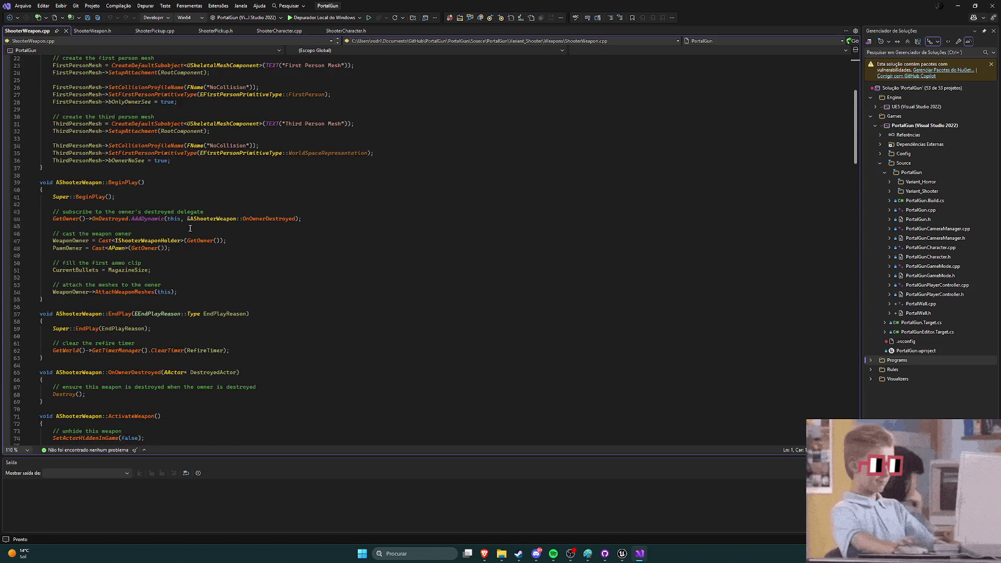
scroll(185, 244, down, 2)
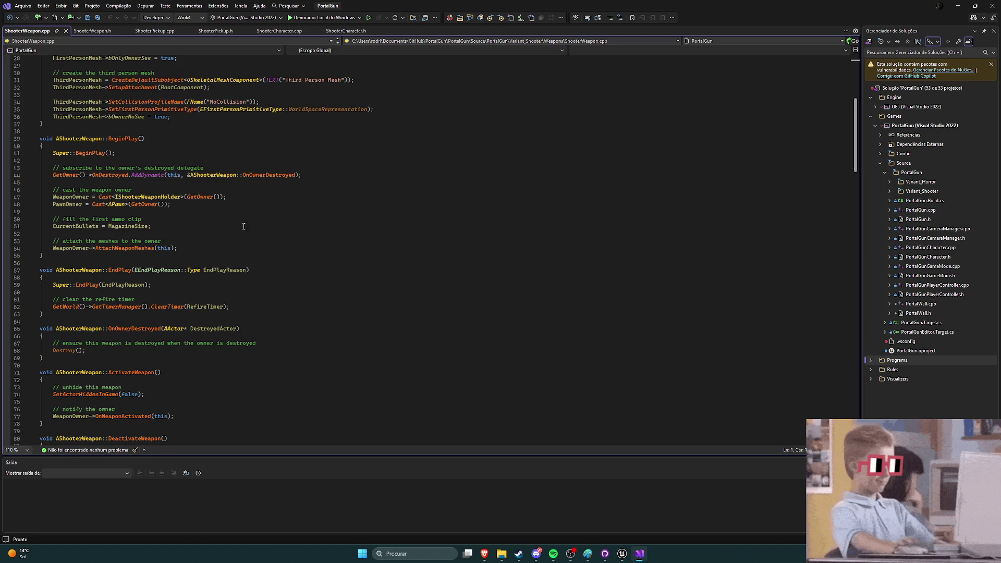
scroll(241, 225, down, 3)
scroll(245, 227, down, 4)
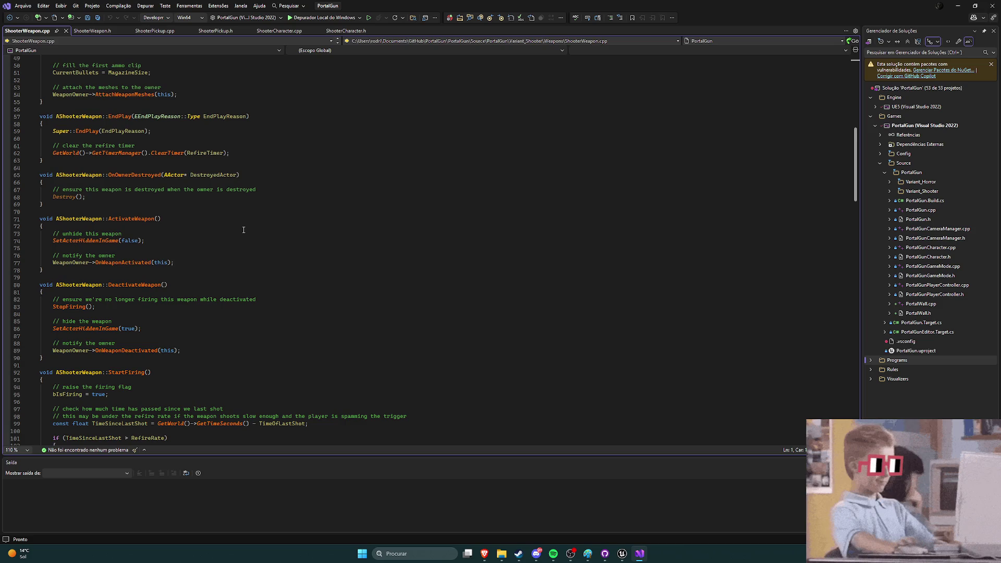
scroll(243, 230, down, 3)
scroll(241, 231, down, 3)
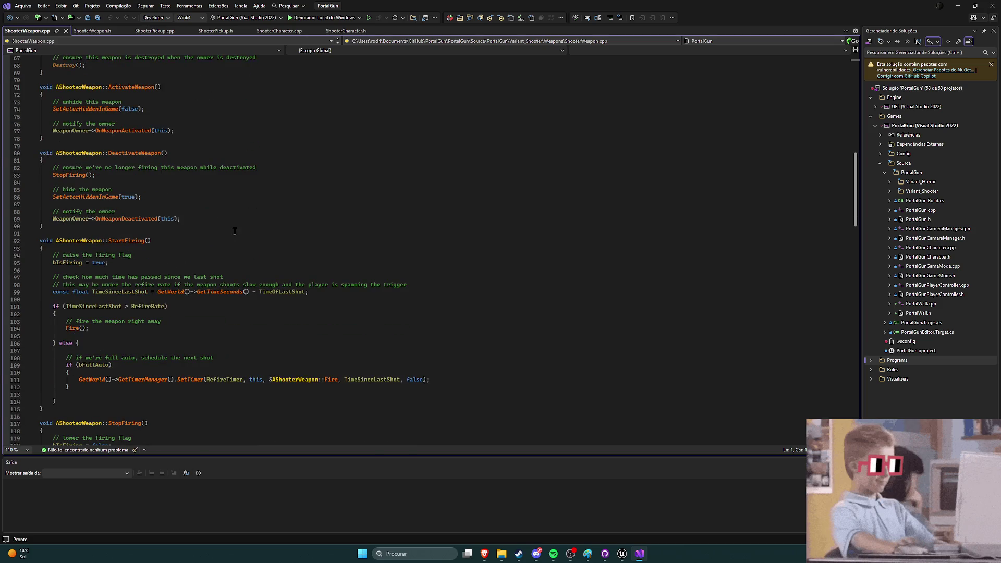
scroll(226, 230, down, 3)
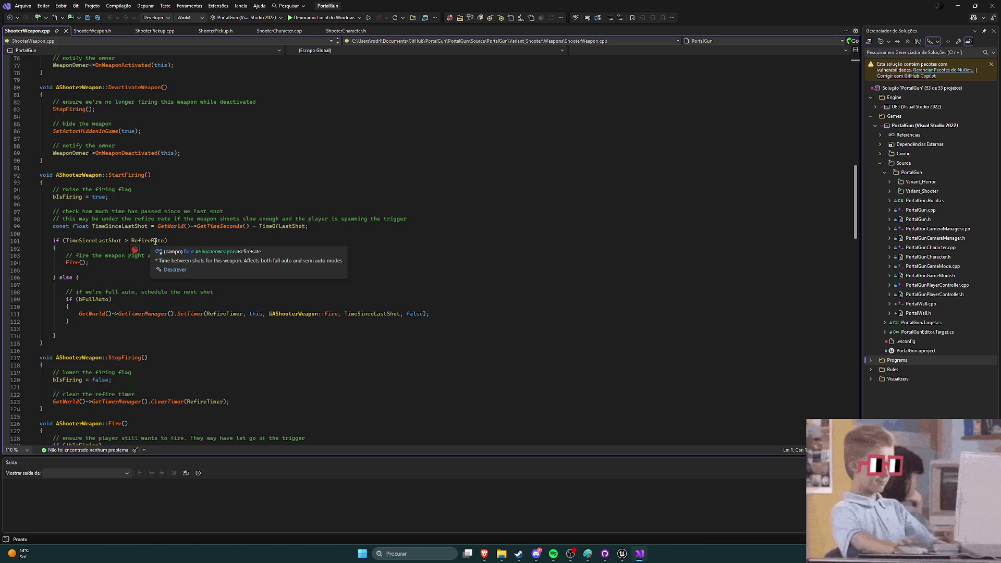
scroll(208, 266, down, 2)
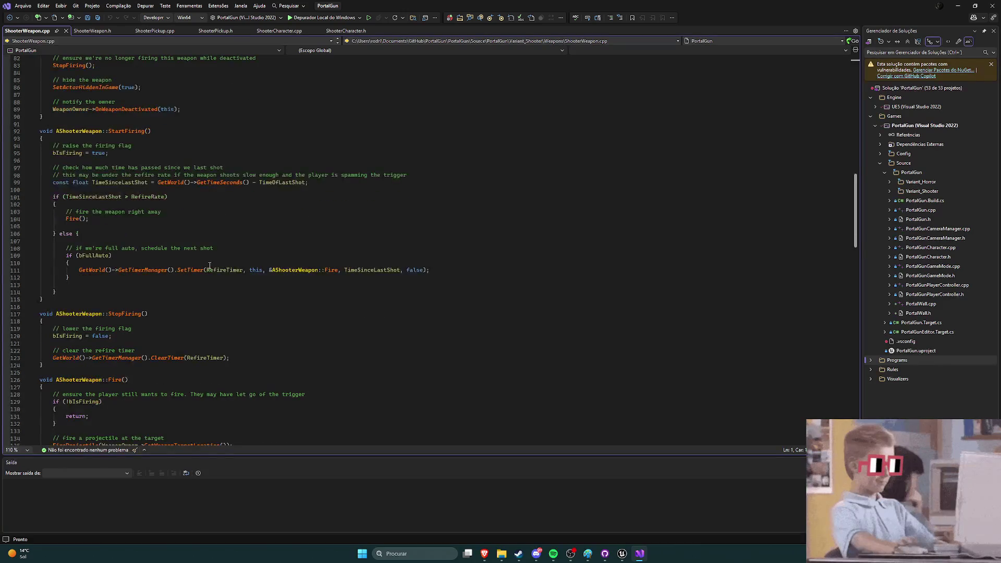
scroll(218, 290, down, 3)
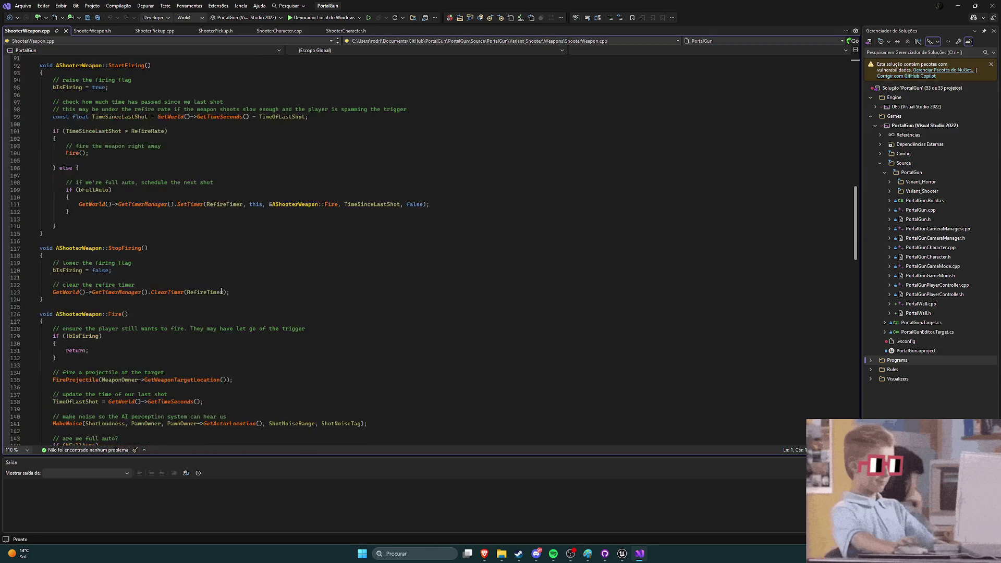
scroll(241, 282, down, 3)
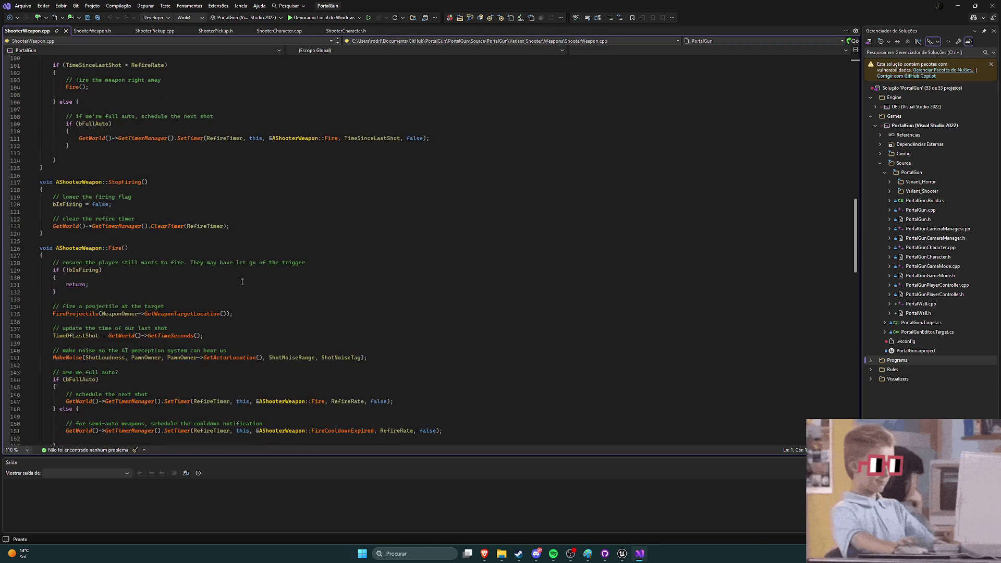
scroll(241, 282, down, 3)
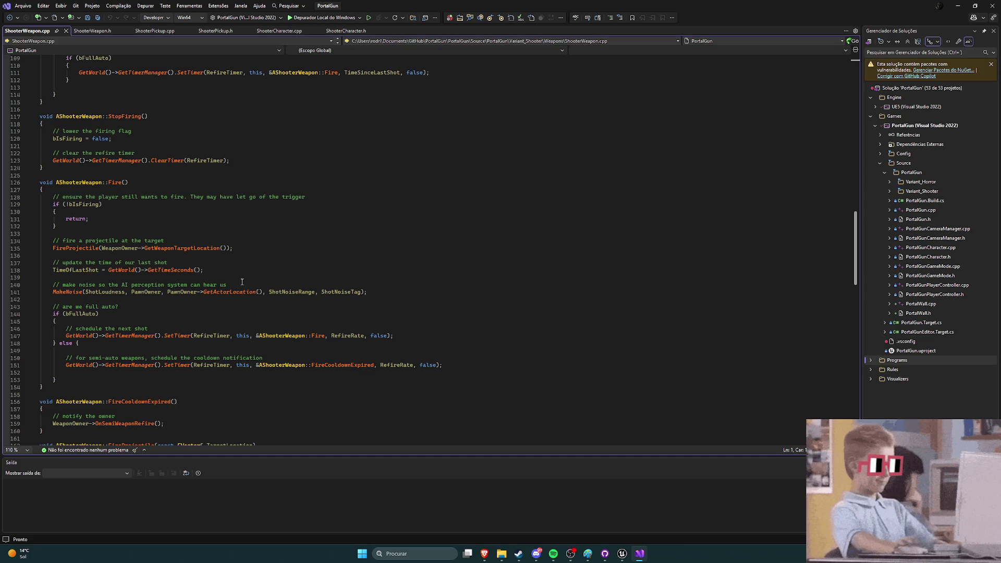
scroll(242, 282, down, 2)
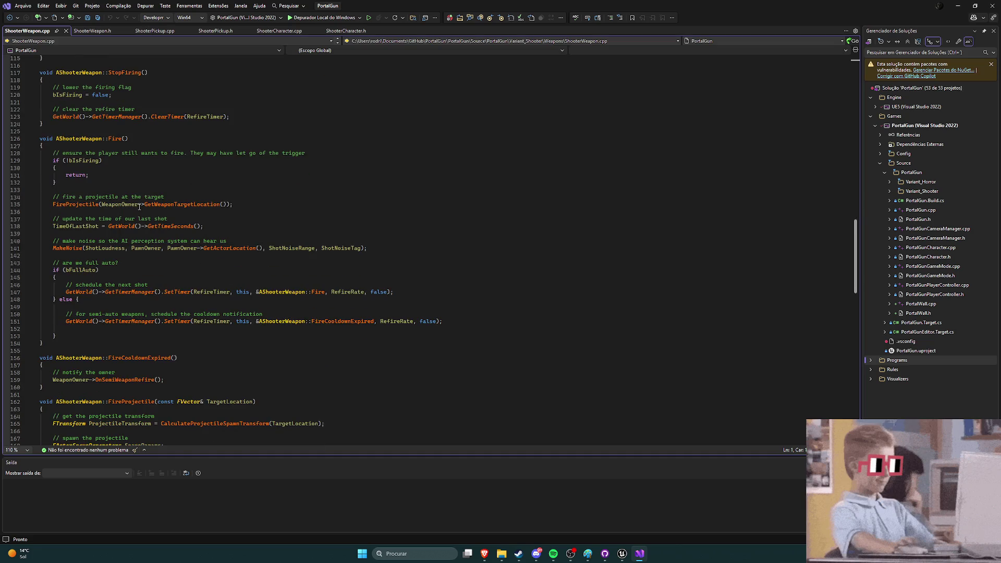
Step: Jump to the GetWeaponTargetLocation declaration from its call on line 135
mouse_move(119, 206)
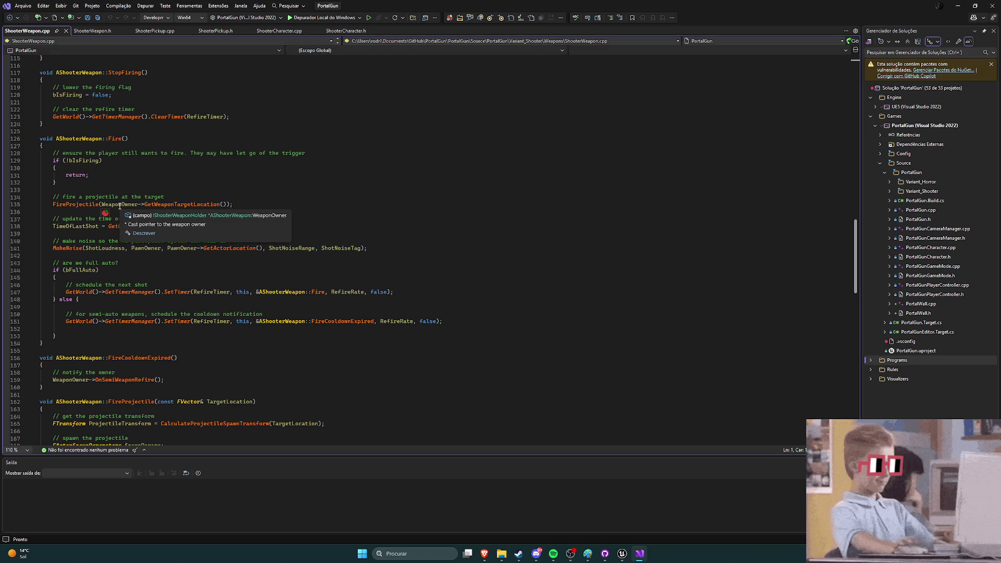
mouse_move(73, 206)
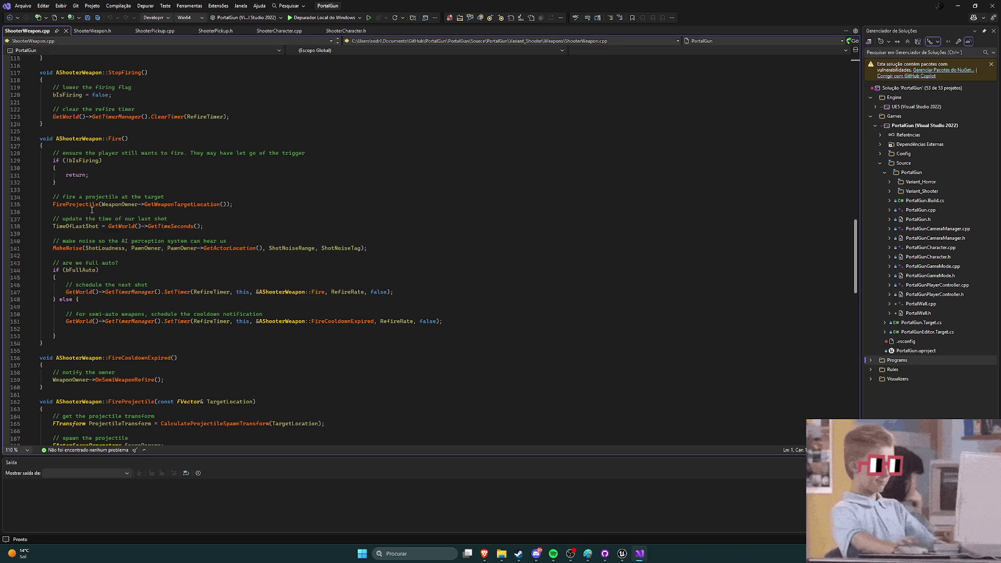
key(ctrl+minus)
key(F12)
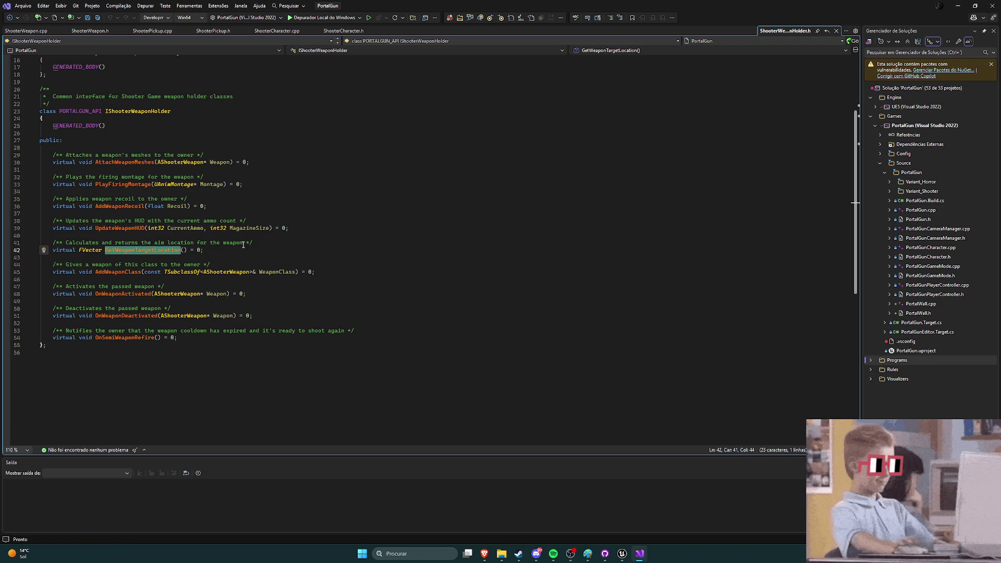
scroll(246, 250, up, 5)
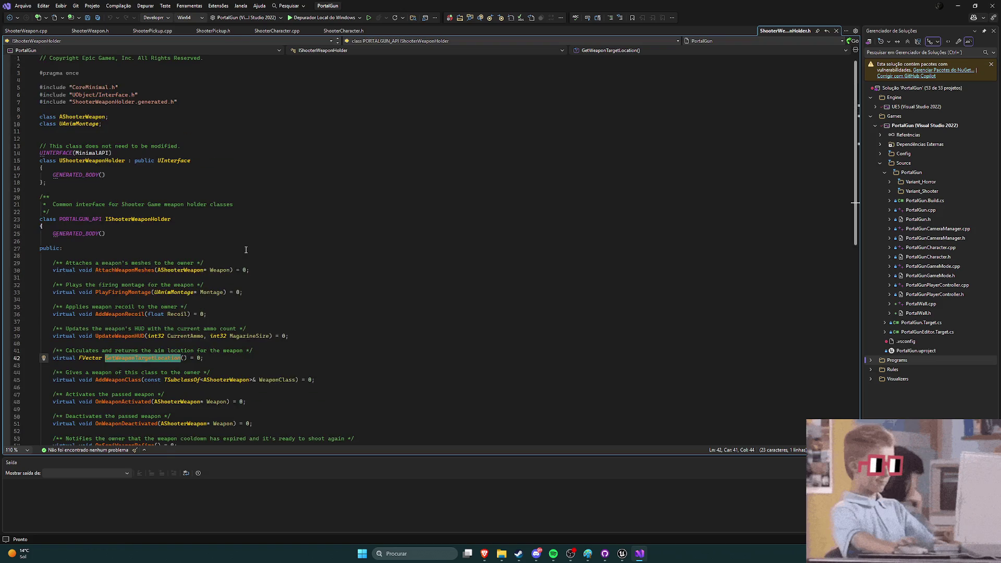
scroll(245, 250, down, 2)
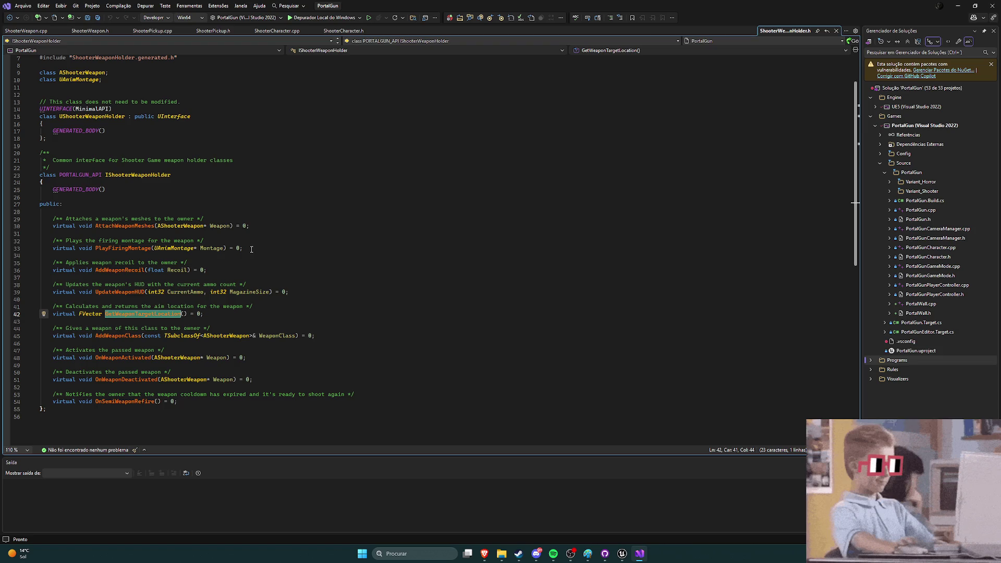
click(836, 30)
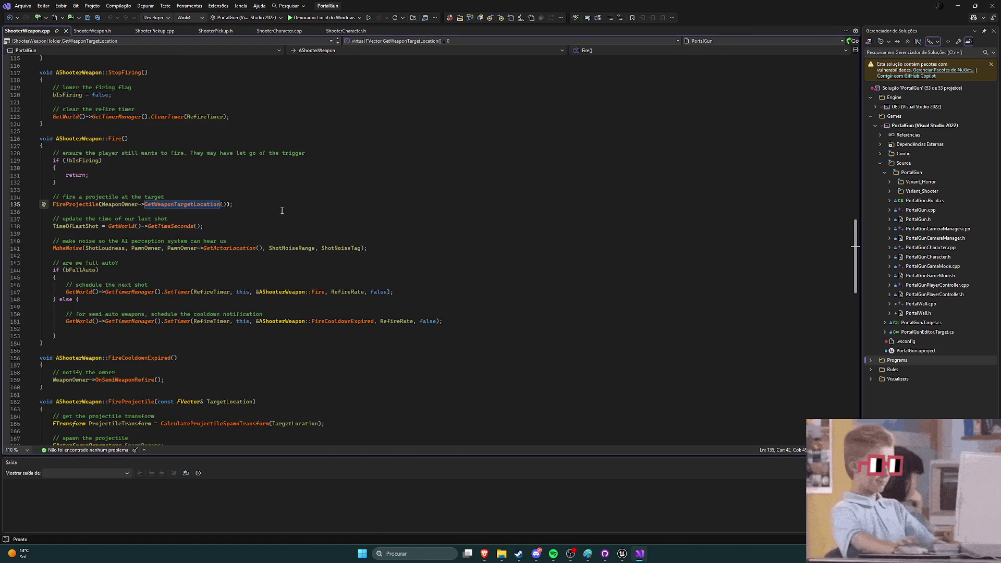
scroll(263, 204, down, 2)
click(151, 221)
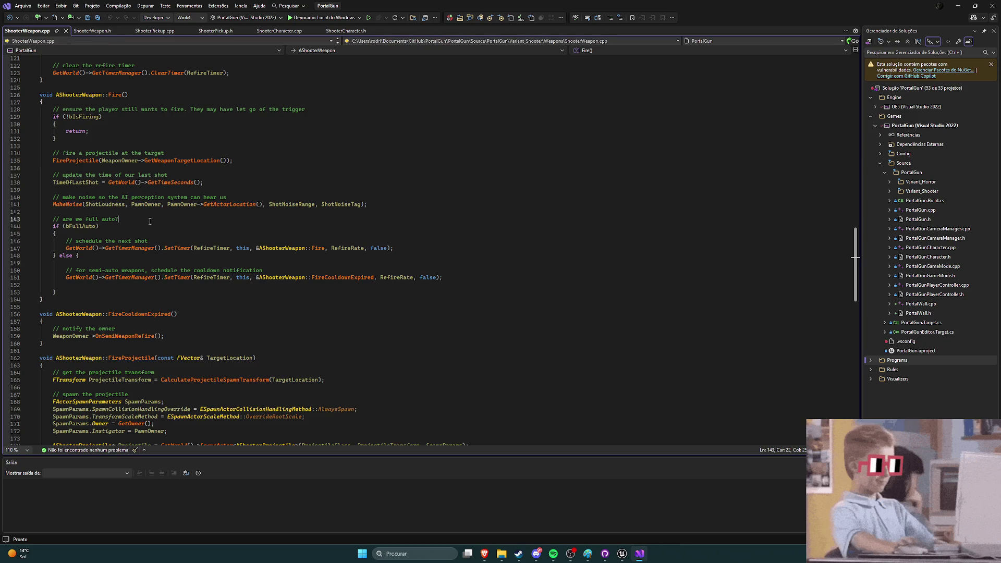
scroll(156, 219, down, 5)
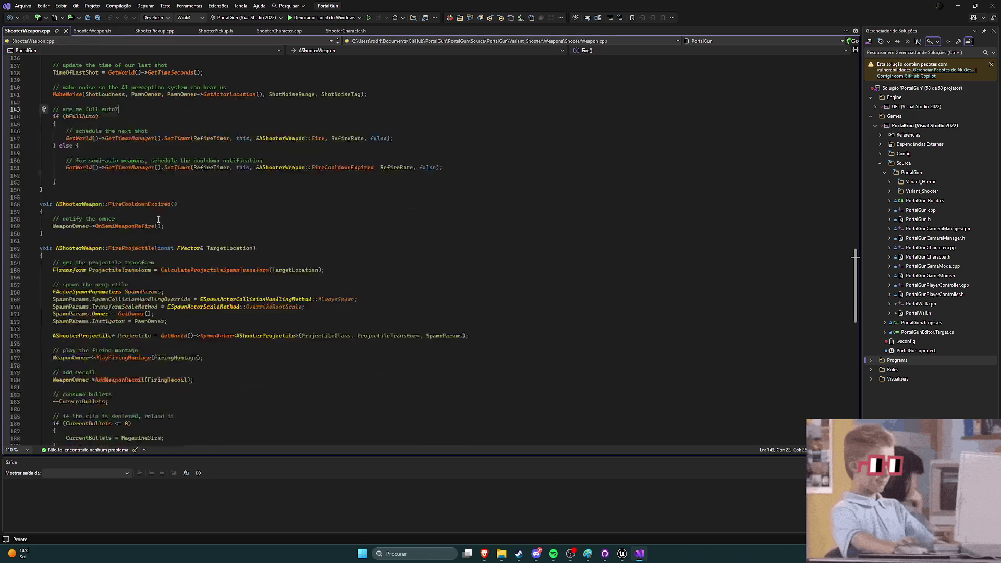
scroll(163, 218, down, 2)
scroll(167, 219, down, 2)
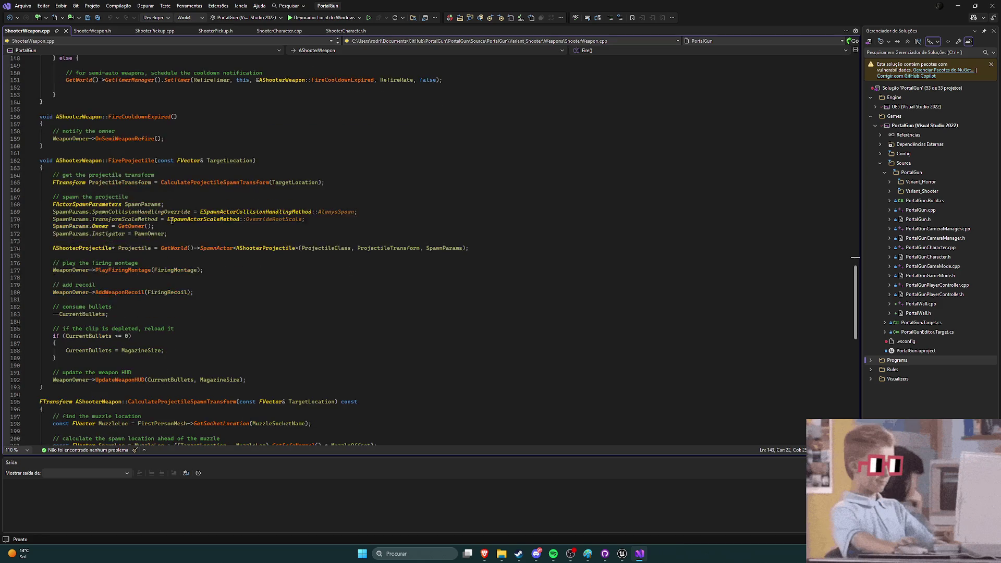
scroll(175, 223, down, 2)
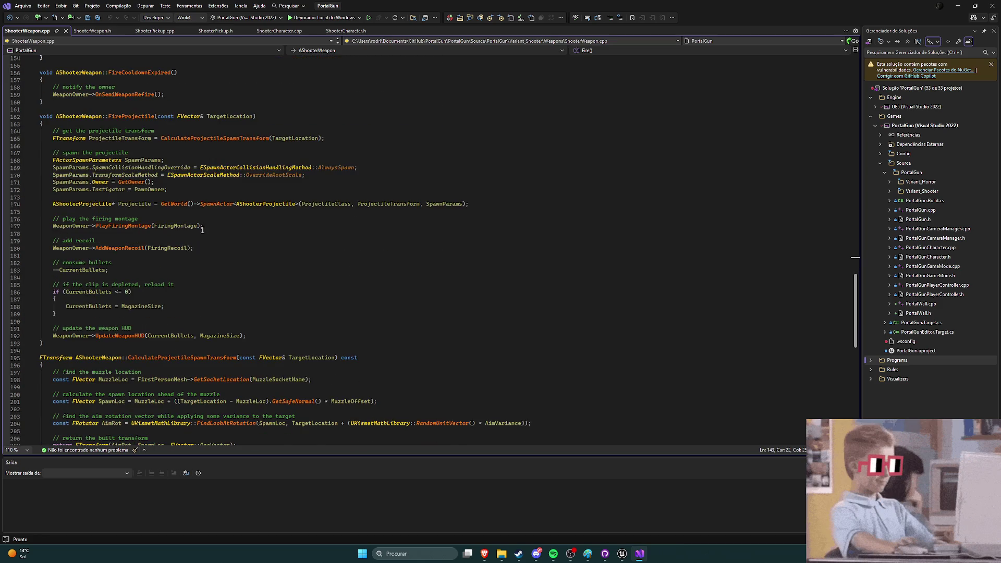
scroll(203, 229, up, 1)
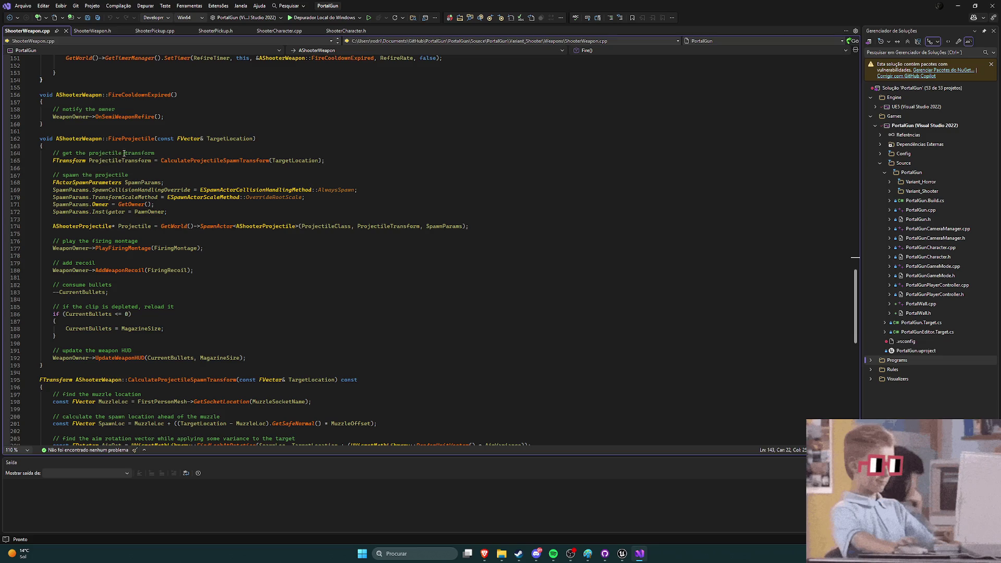
mouse_move(171, 162)
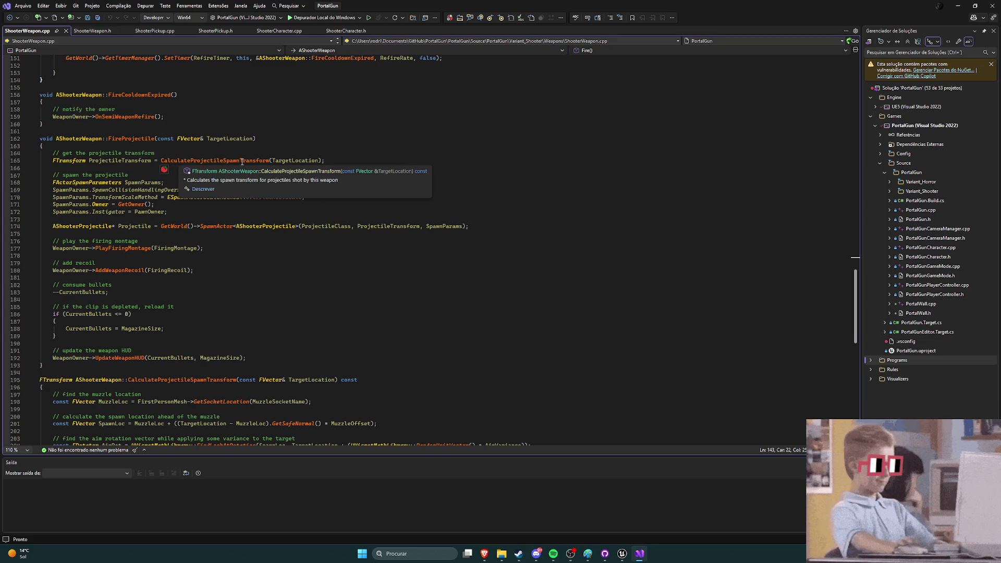
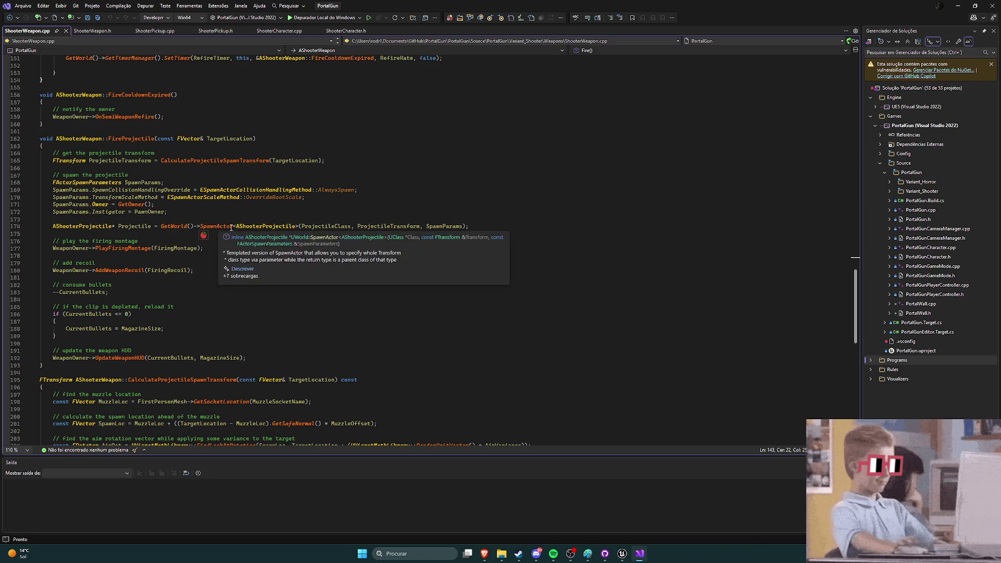
Step: Finish reviewing the FireProjectile code and bring up the Unreal Editor at the Content root folder
mouse_move(257, 228)
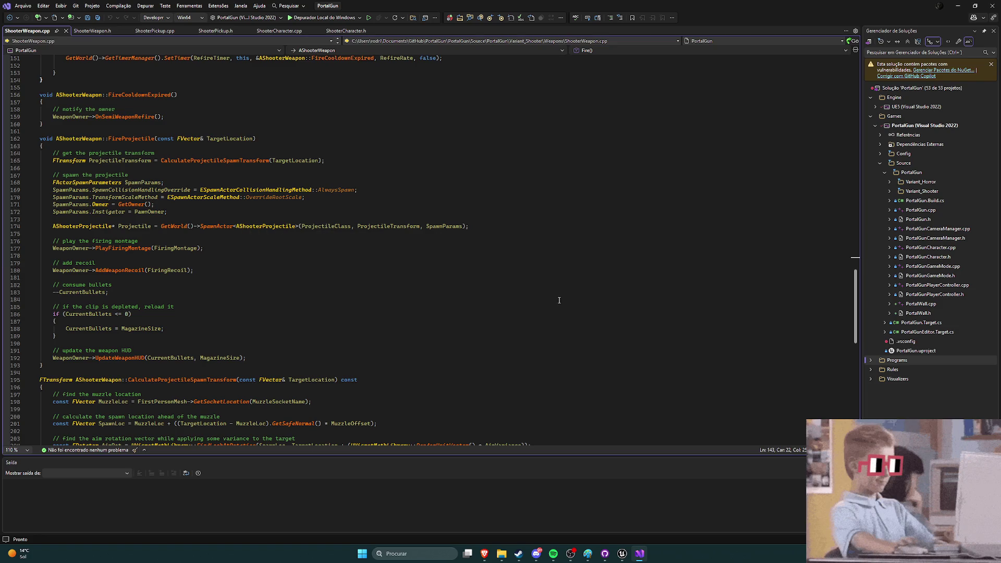
scroll(439, 305, up, 3)
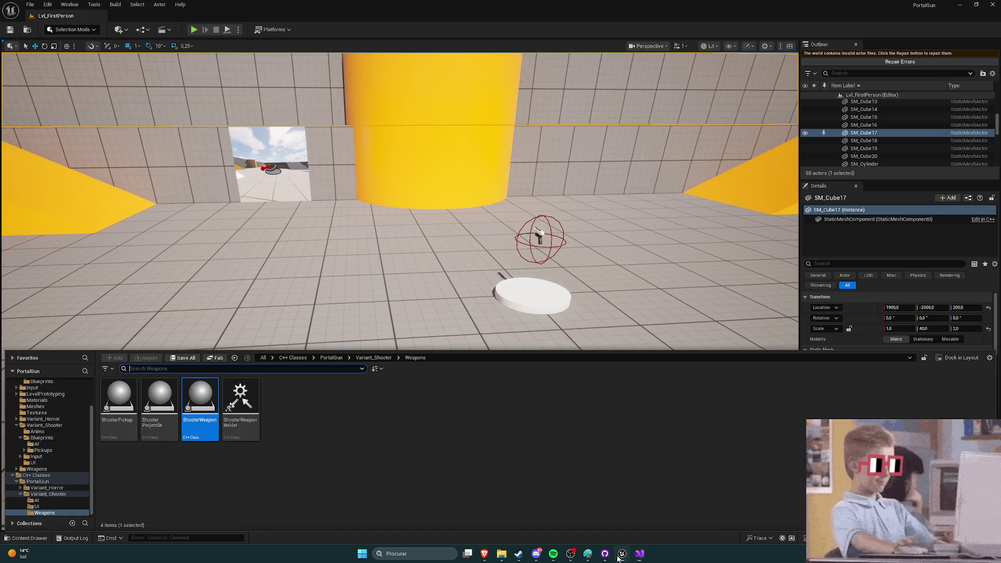
click(622, 553)
scroll(43, 392, up, 5)
click(37, 389)
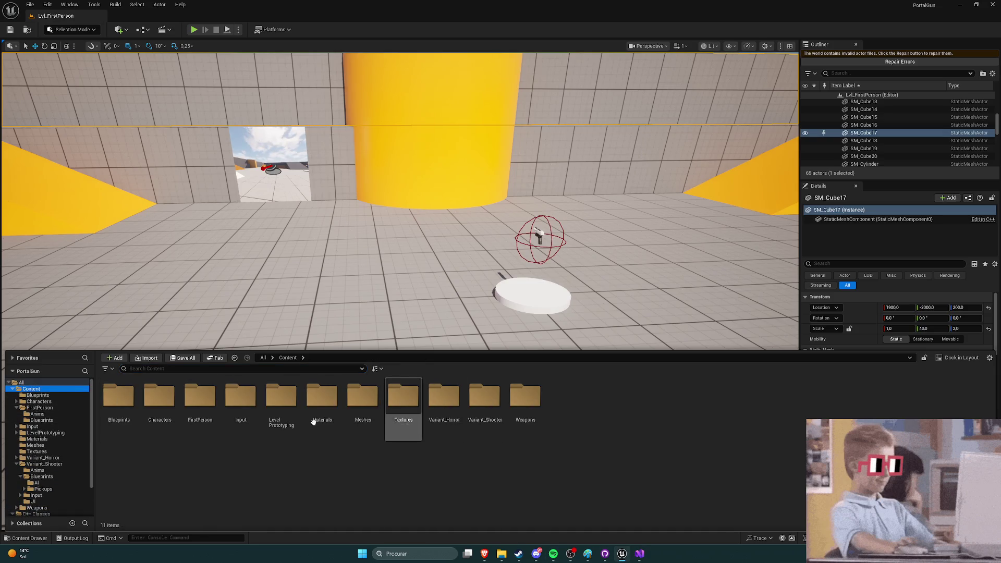
Step: Browse Variant_Shooter > Blueprints > Pickups > Weapons, then back up into the Projectiles folder
double_click(487, 412)
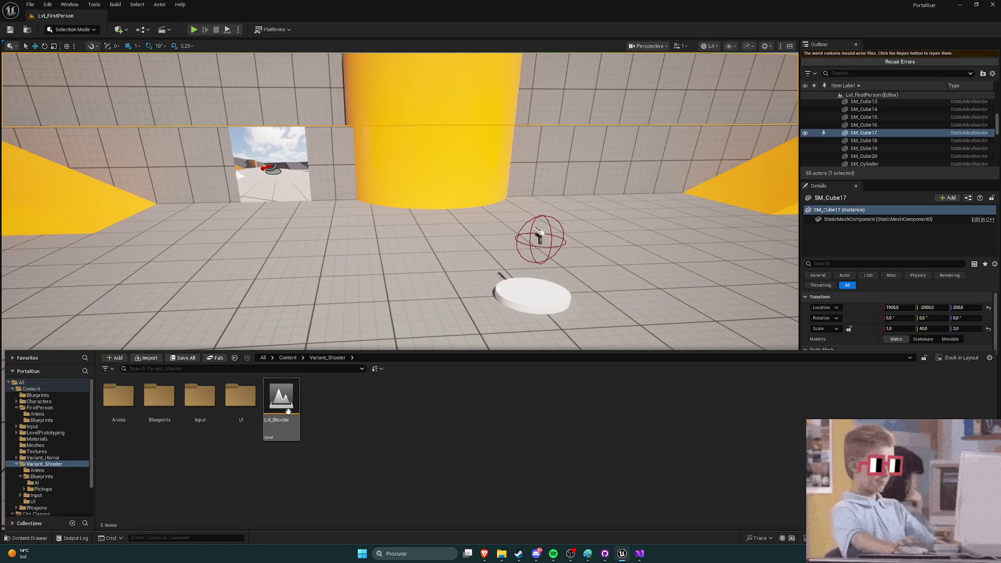
double_click(159, 399)
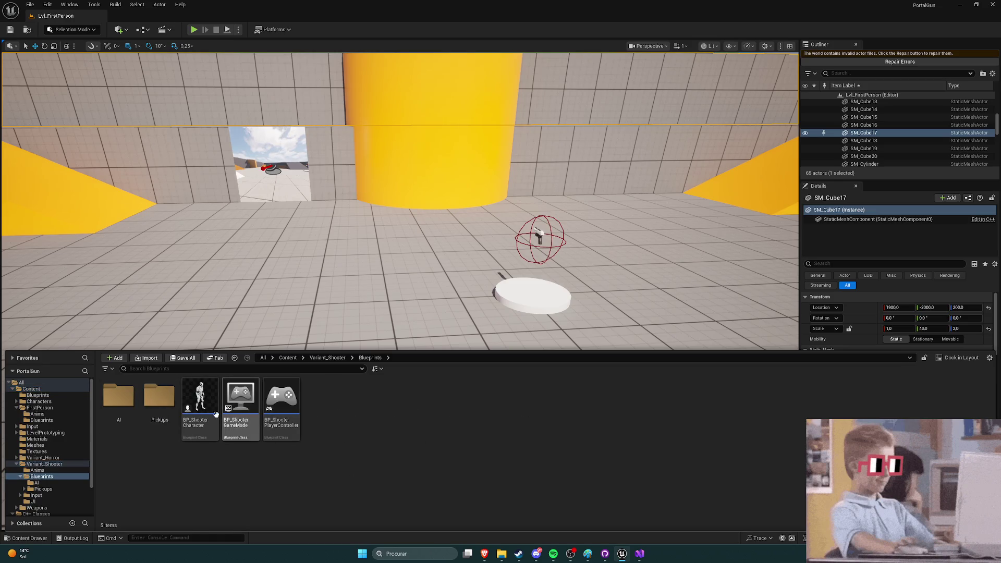
double_click(151, 406)
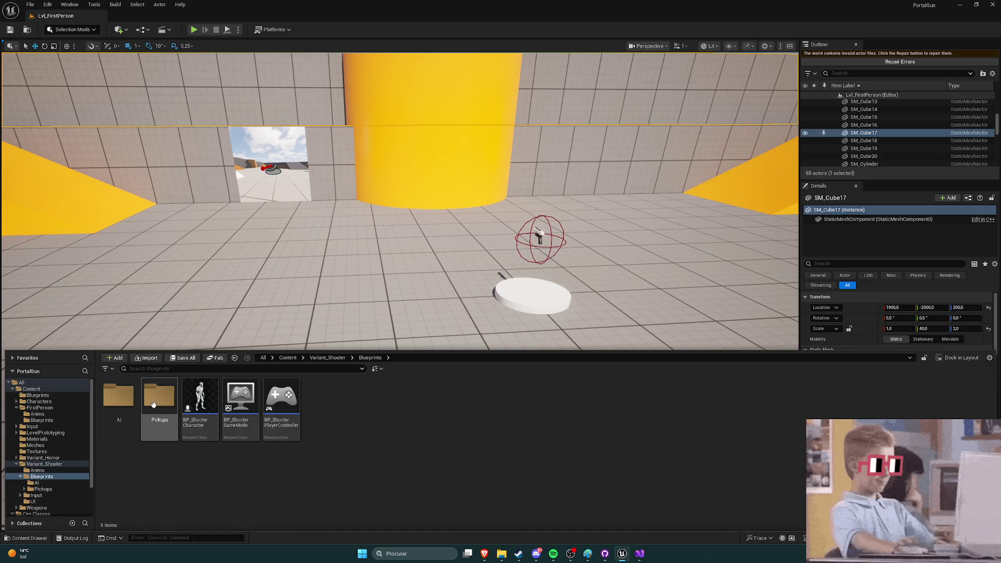
double_click(158, 398)
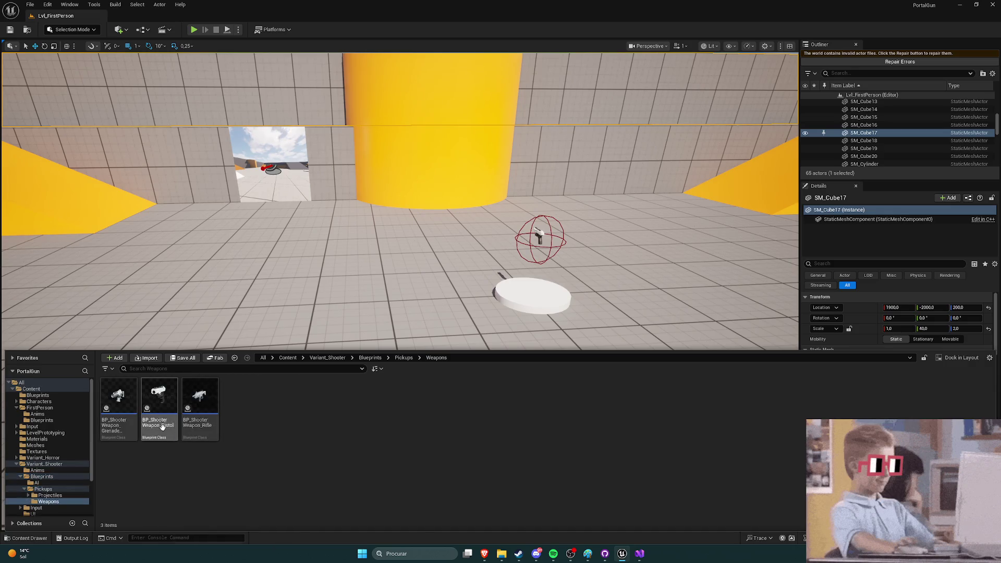
click(403, 357)
double_click(128, 411)
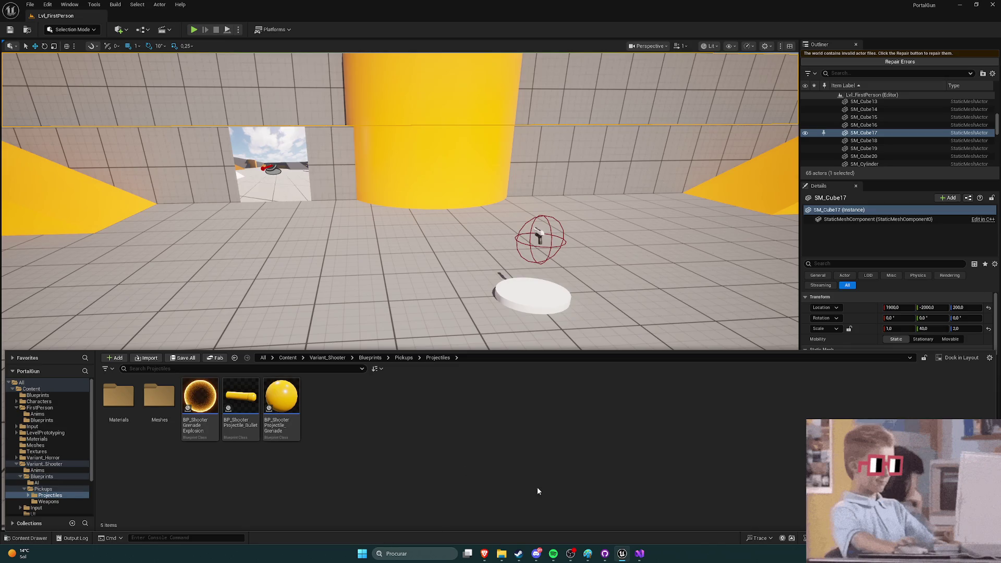
click(639, 555)
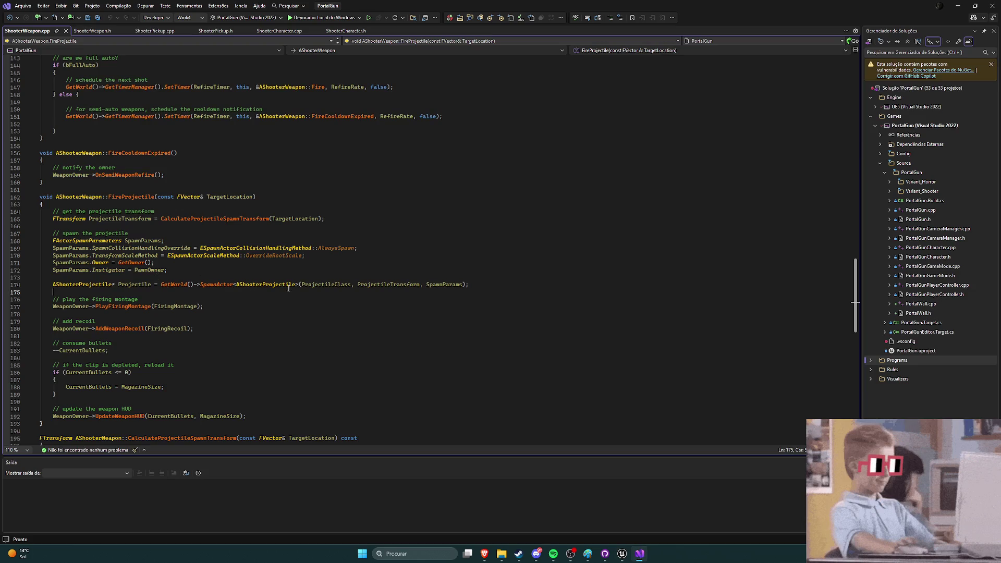
Step: List the two definitions of AShooterProjectile from its reference on line 174
mouse_move(328, 286)
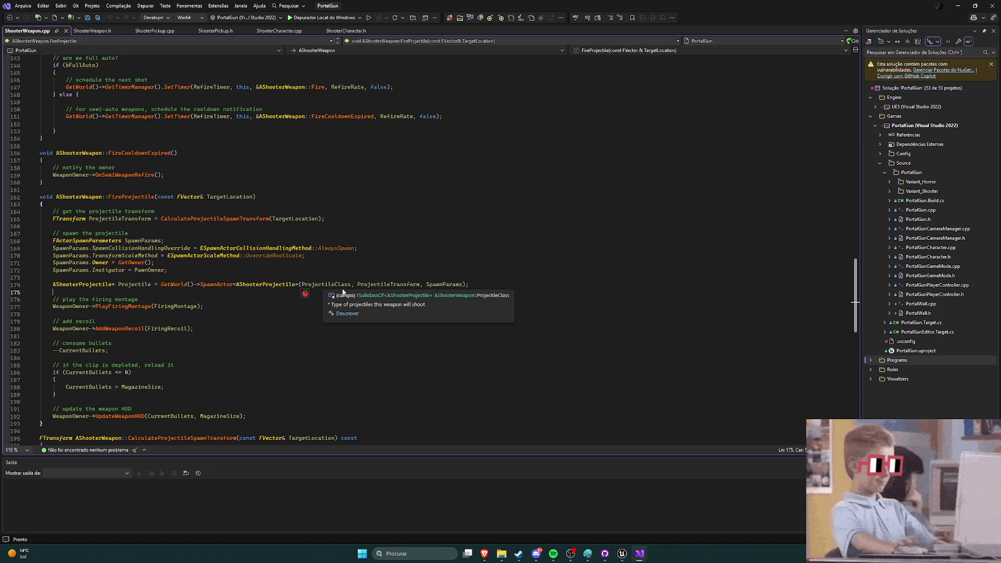
mouse_move(249, 289)
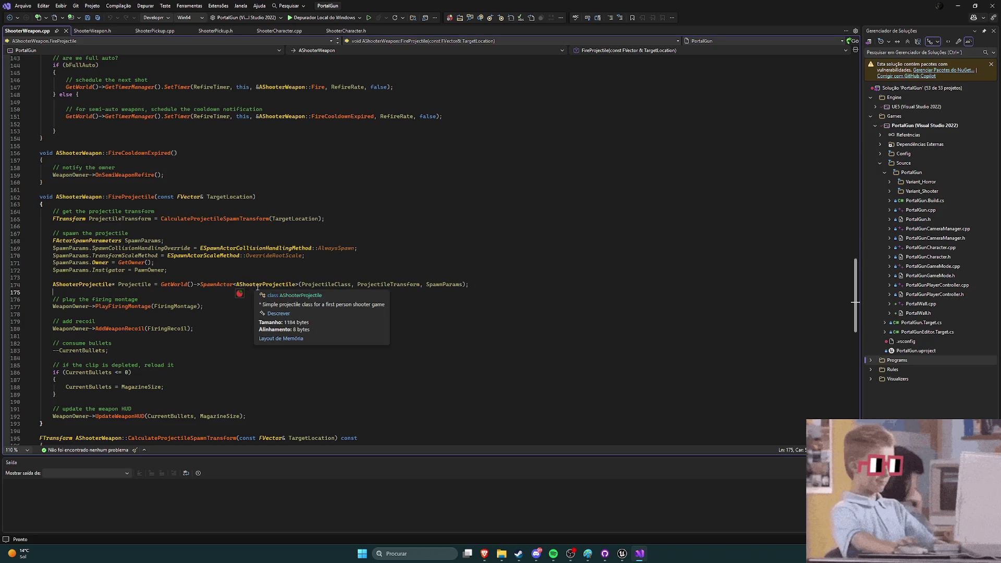
click(270, 285)
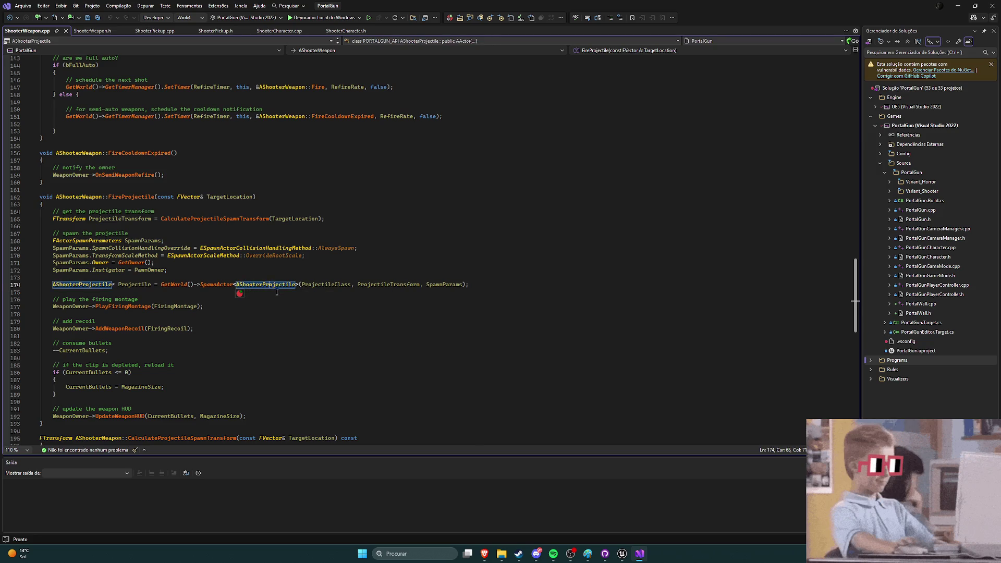
key(F12)
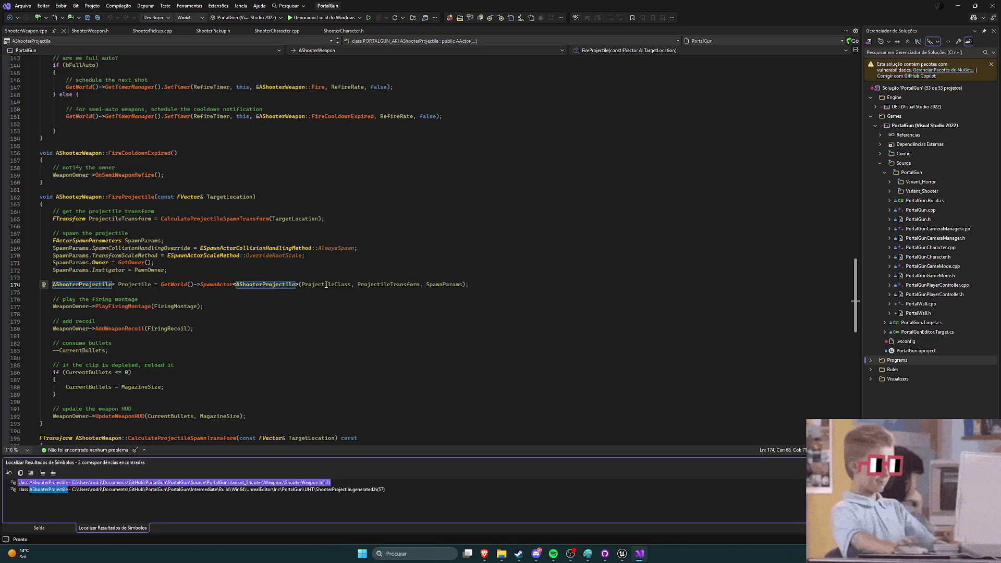
Step: Highlight and select the Projectile variable's uses around lines 174-176
click(263, 285)
click(278, 299)
click(121, 285)
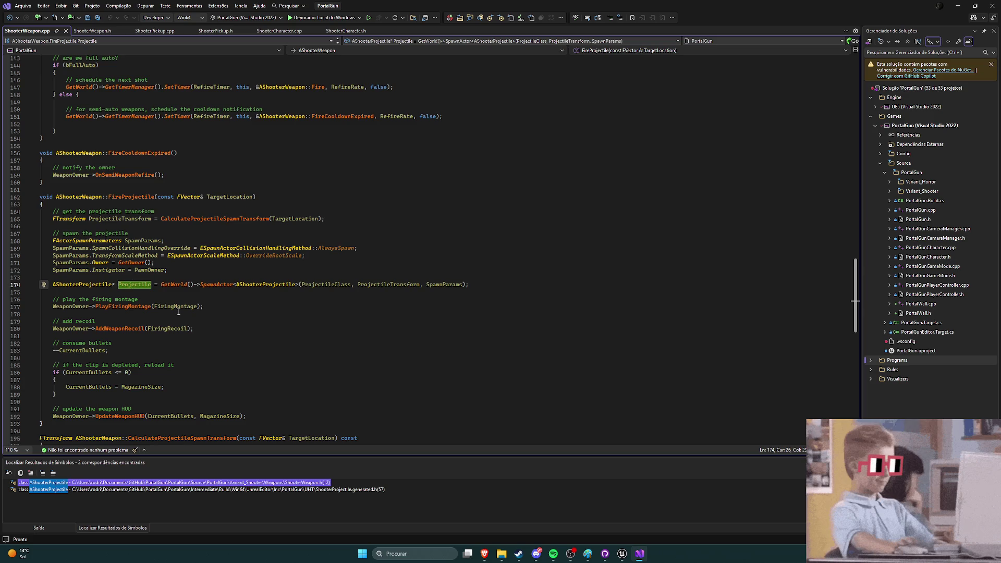
key(ctrl+w)
scroll(277, 324, down, 2)
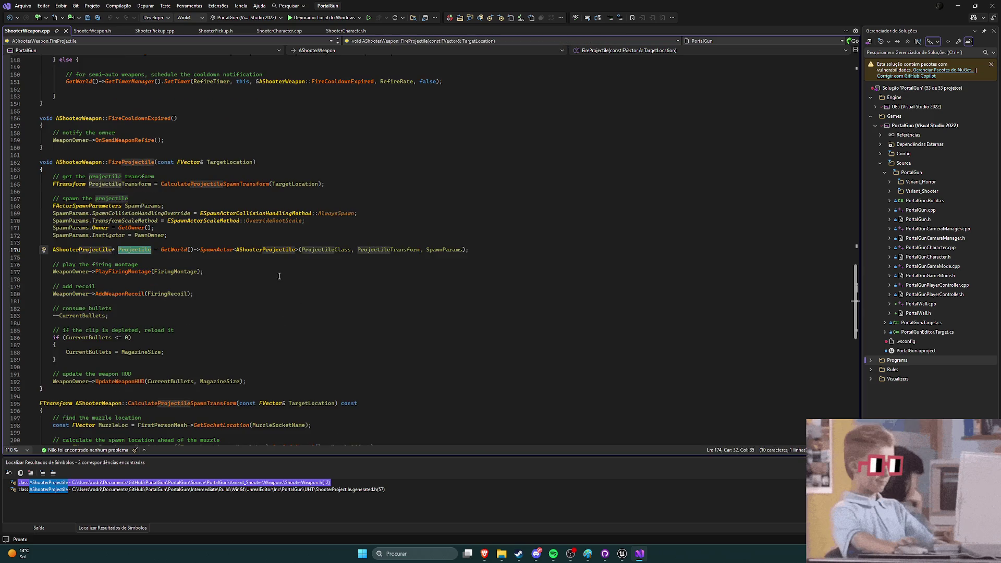
click(250, 262)
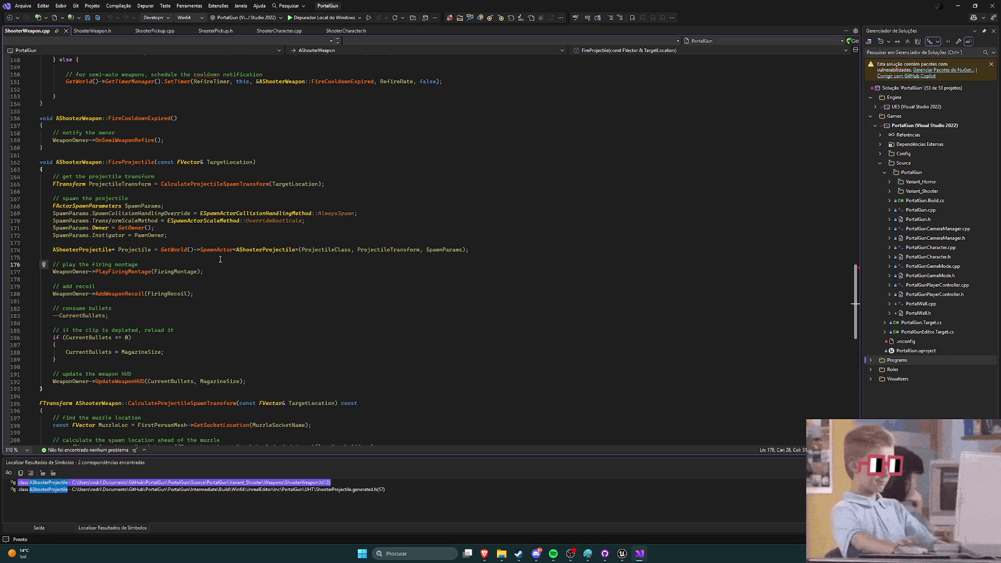
Step: Highlight AShooterProjectile references and read past the SpawnActor line before returning to Unreal
click(264, 250)
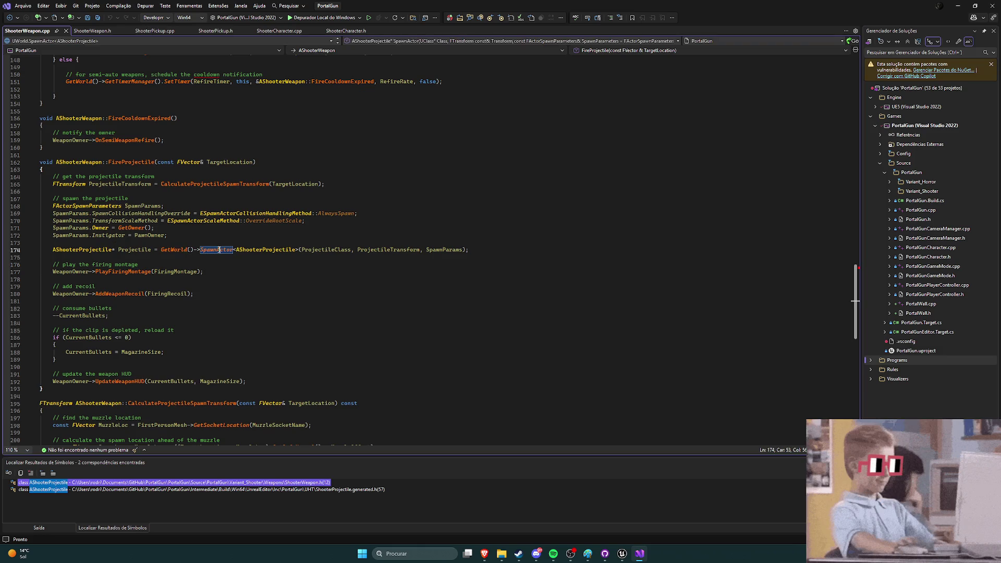
mouse_move(271, 251)
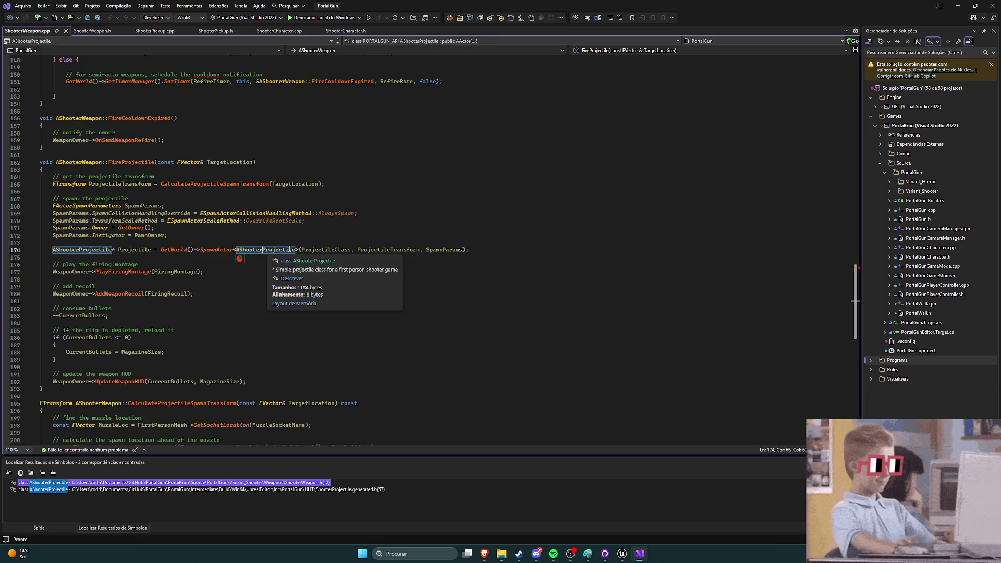
click(486, 253)
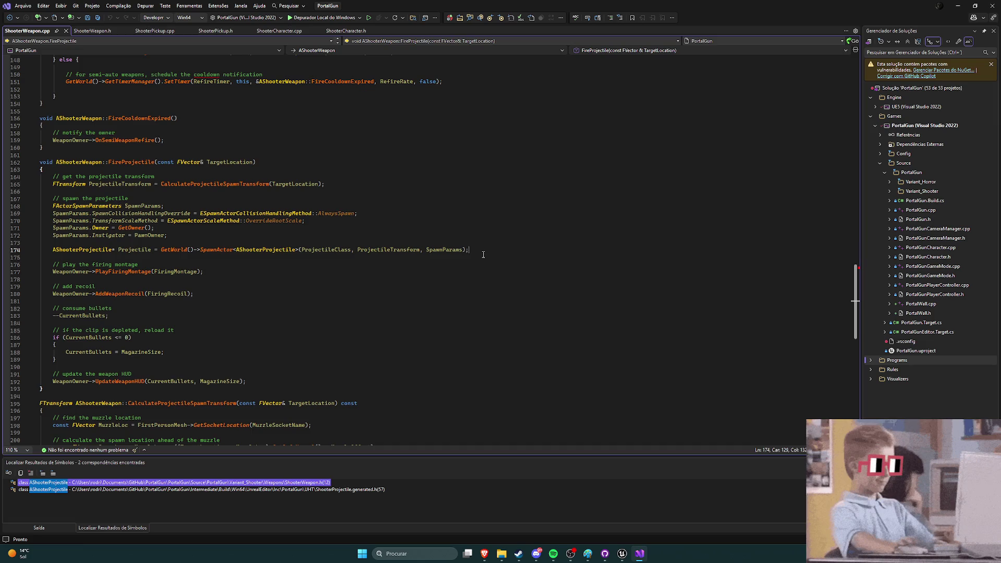
scroll(261, 268, down, 1)
scroll(268, 266, down, 1)
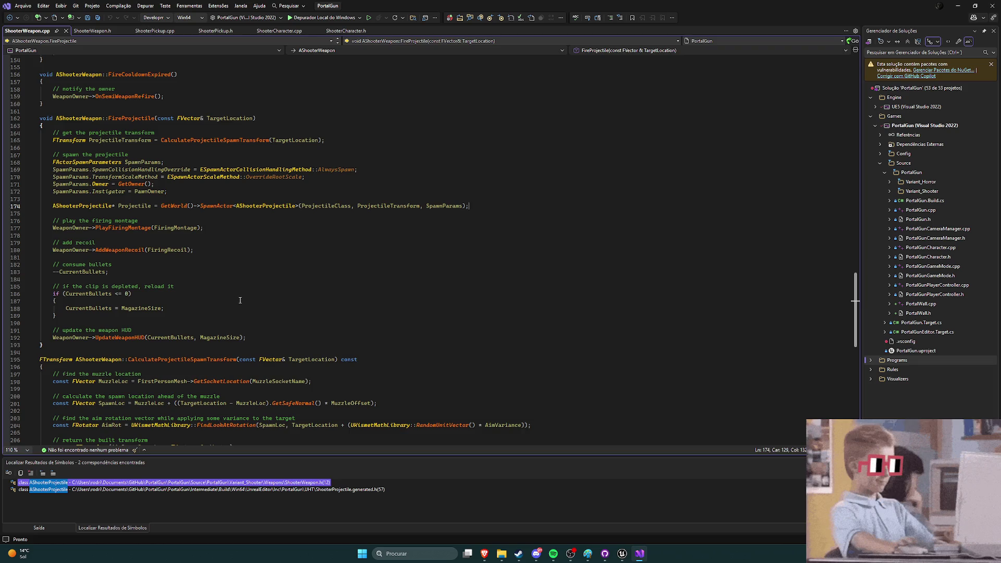
scroll(443, 422, up, 2)
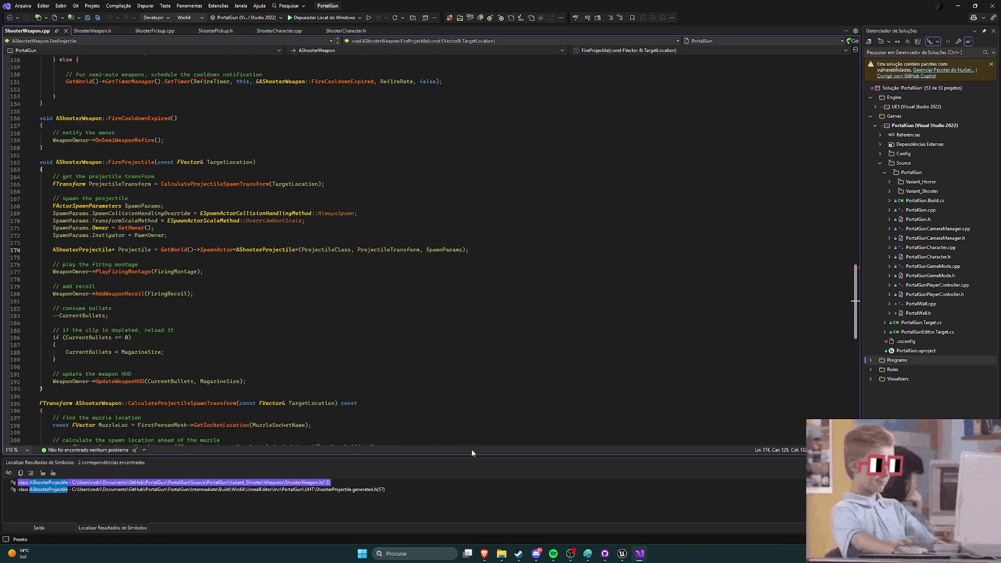
click(622, 554)
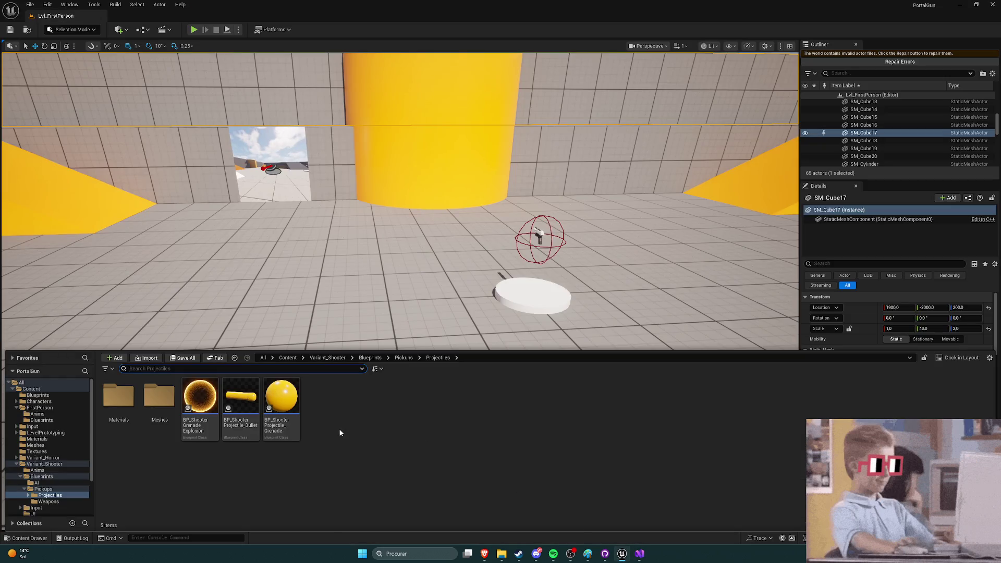
Step: Open BP_ShooterProjectile_Bullet from among the three projectile blueprints in the Projectiles folder
mouse_move(296, 407)
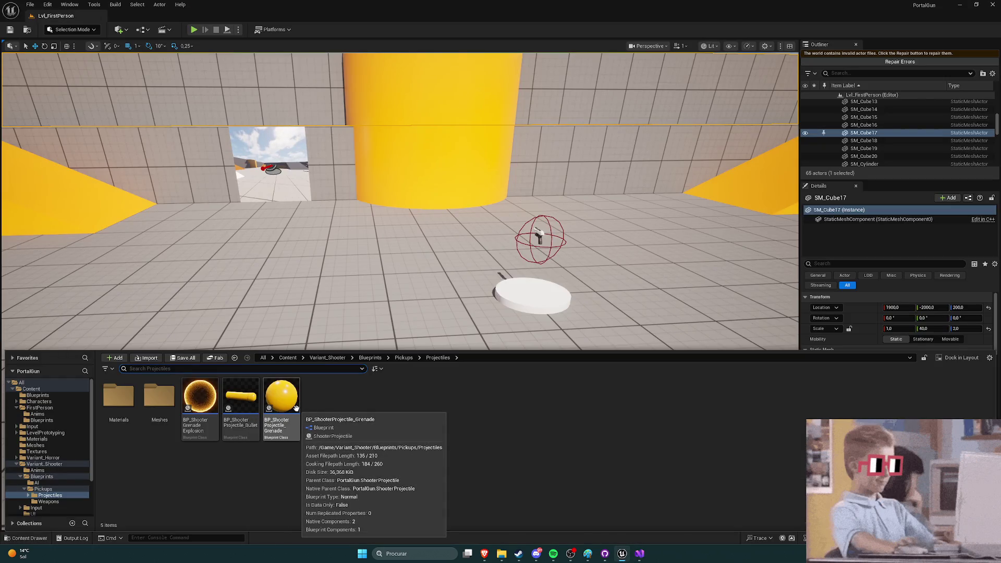
mouse_move(215, 409)
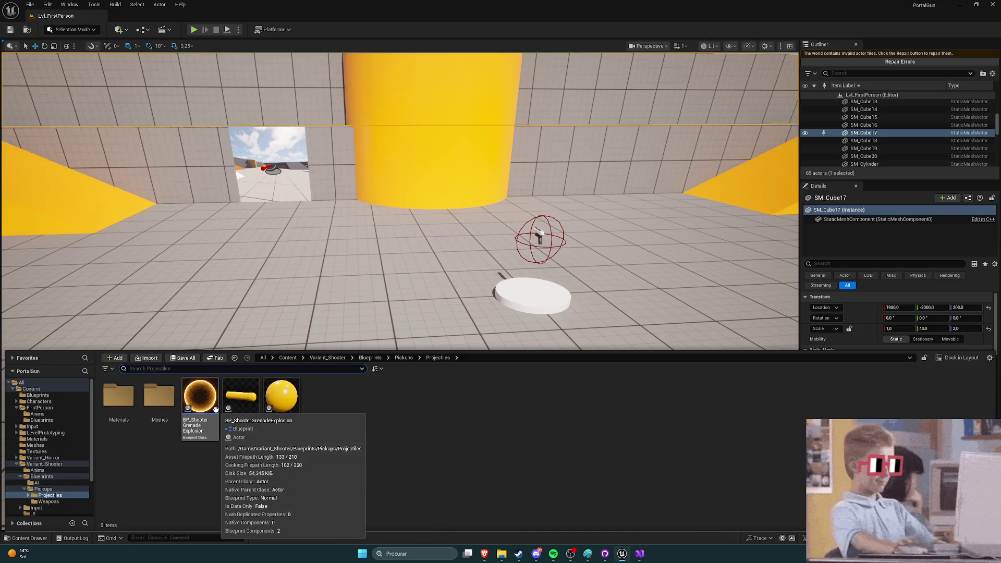
mouse_move(244, 402)
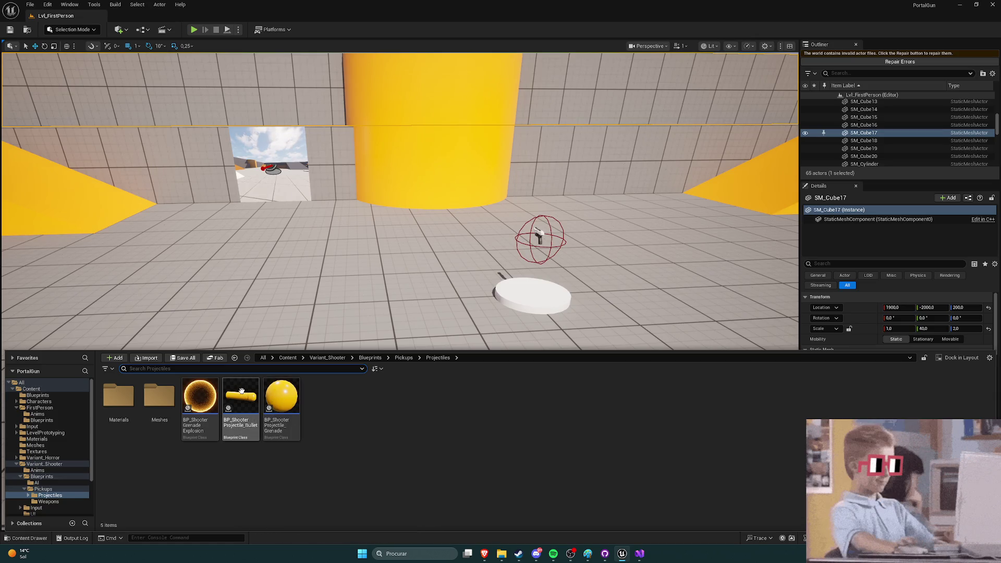
double_click(239, 396)
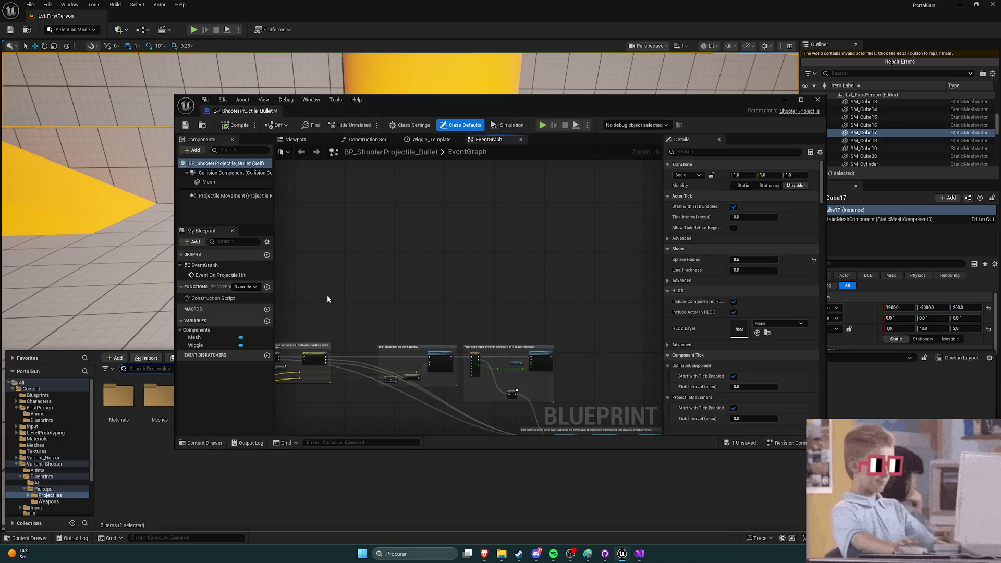
Step: Pan the bullet Event Graph to the projectile hit, hit result and mobility-check nodes
scroll(453, 271, up, 2)
scroll(443, 299, down, 2)
scroll(408, 297, up, 2)
scroll(408, 296, up, 1)
drag(409, 290, 494, 356)
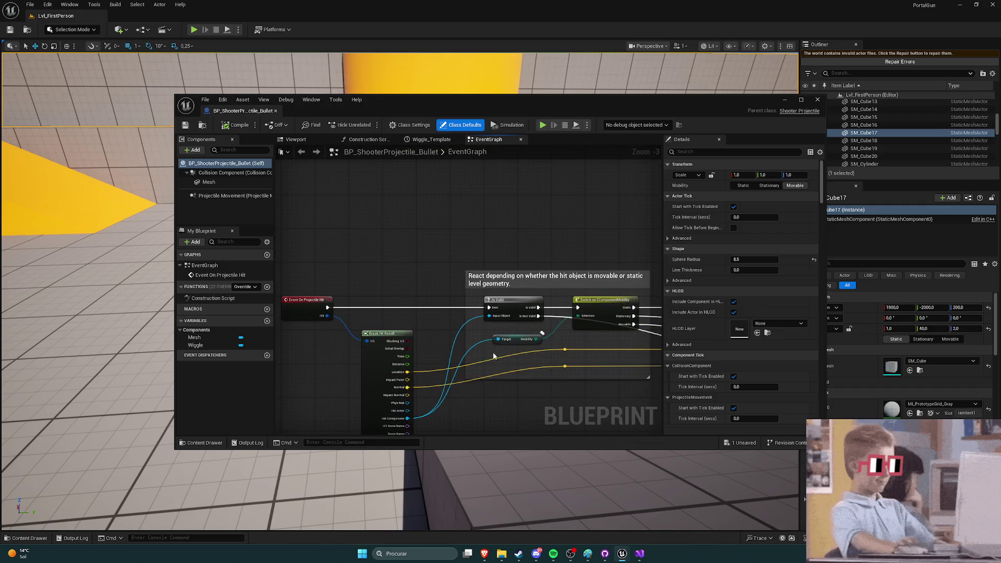
drag(505, 409, 447, 322)
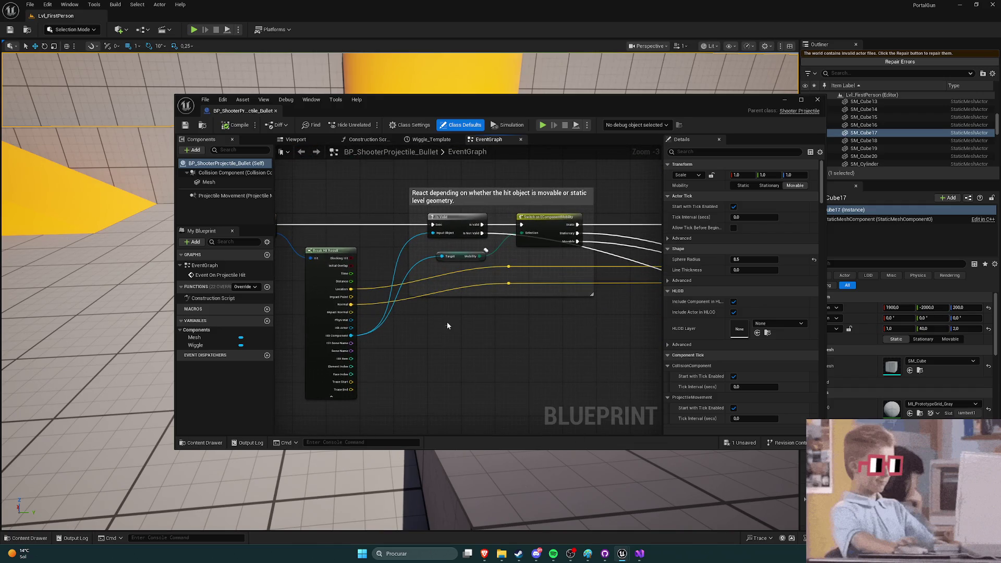
Step: Review the Stick the bullet, Wiggle and enable-physics sections, then close the Blueprint editor
mouse_move(594, 330)
mouse_down()
mouse_move(469, 346)
mouse_move(433, 373)
mouse_move(282, 354)
mouse_up()
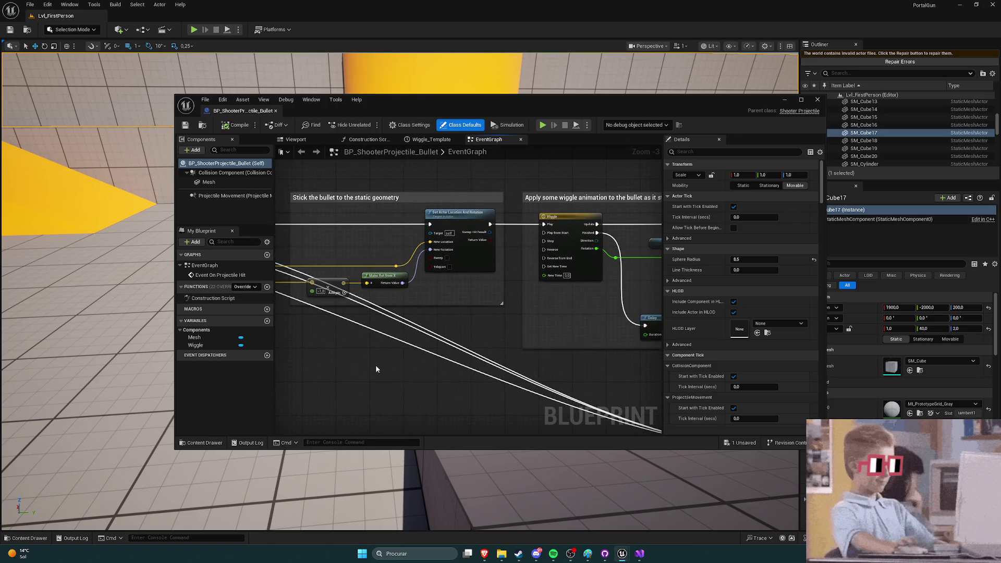
scroll(369, 368, down, 1)
mouse_move(329, 330)
mouse_down()
mouse_move(370, 330)
mouse_move(335, 335)
mouse_move(357, 320)
mouse_up()
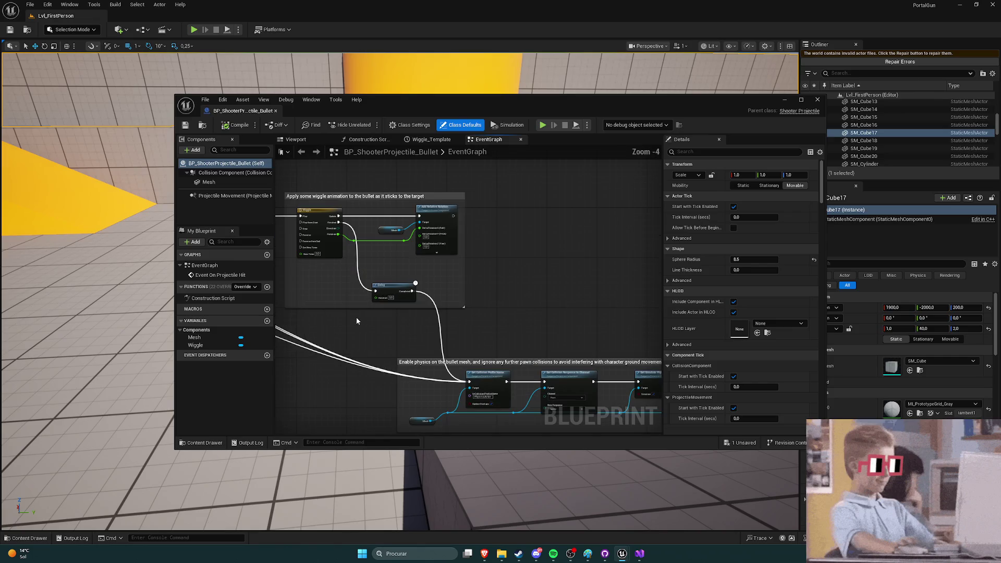
drag(501, 314, 401, 212)
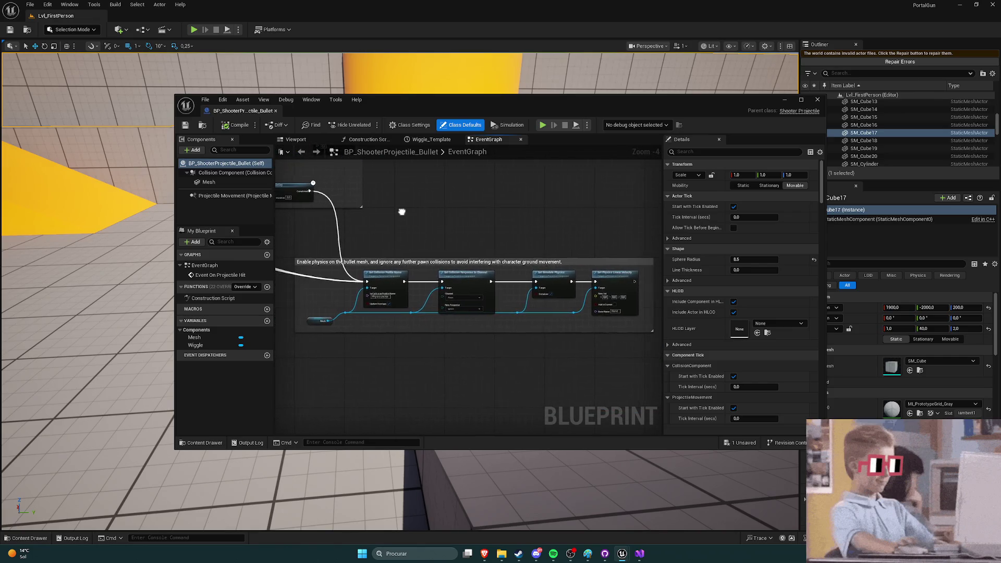
click(274, 112)
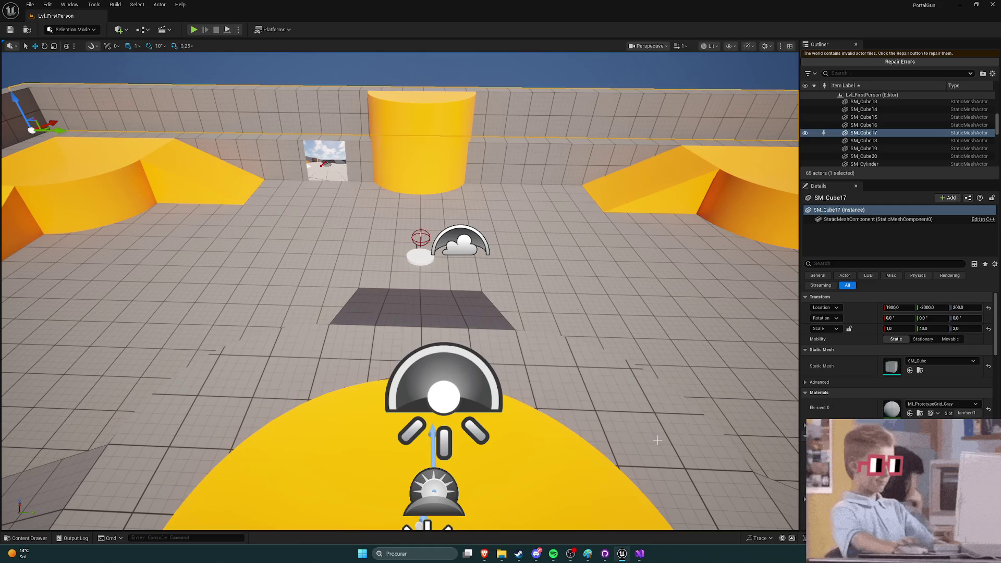
Step: Read the FireProjectile and CalculateProjectileSpawnTransform code in ShooterWeapon.cpp
click(640, 553)
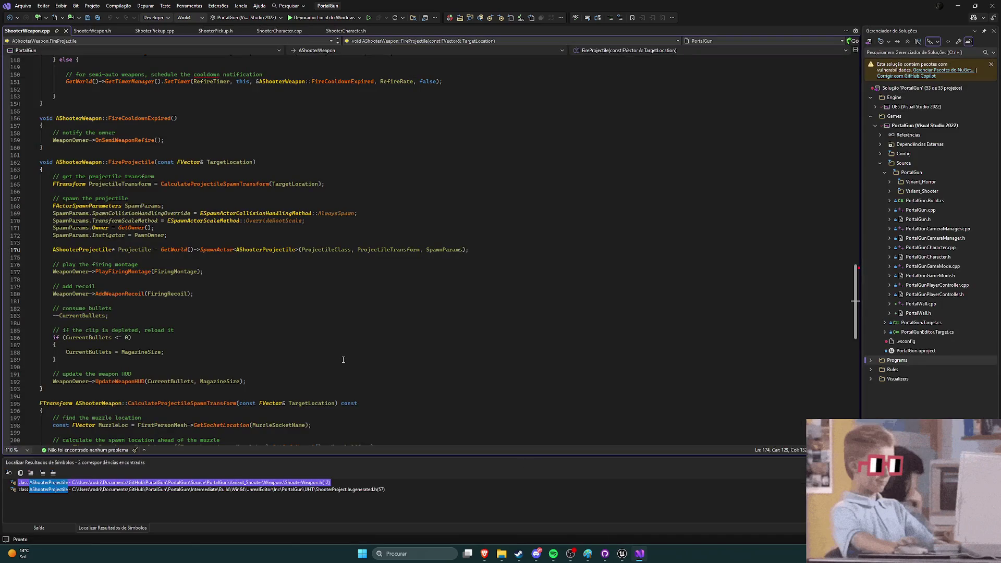
scroll(364, 349, down, 4)
scroll(397, 342, down, 6)
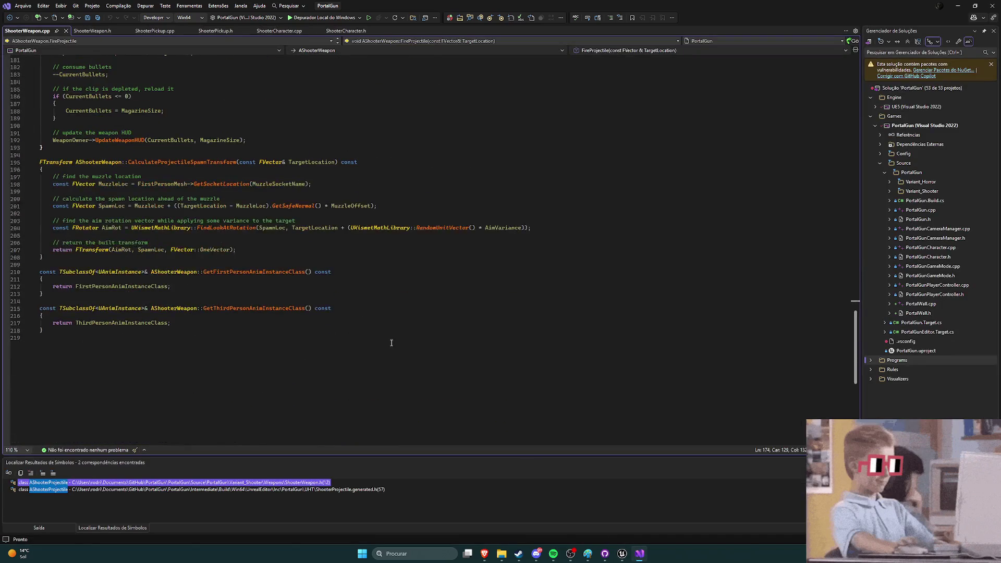
scroll(364, 344, up, 2)
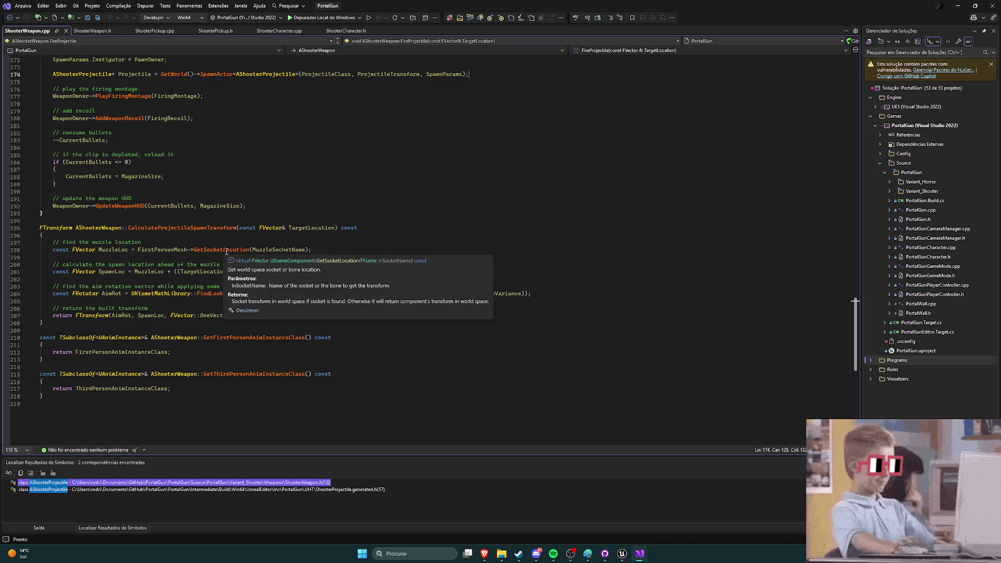
Step: Look through ShooterWeapon.h, return to ShooterWeapon.cpp, then go back to the Unreal Editor
click(91, 32)
scroll(210, 147, down, 10)
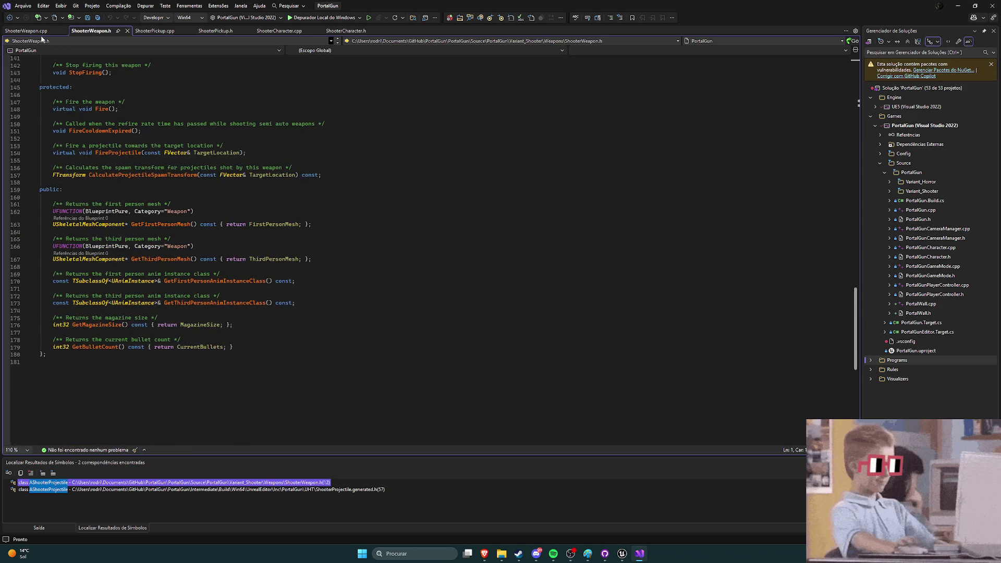
key(ctrl+k)
key(ctrl+o)
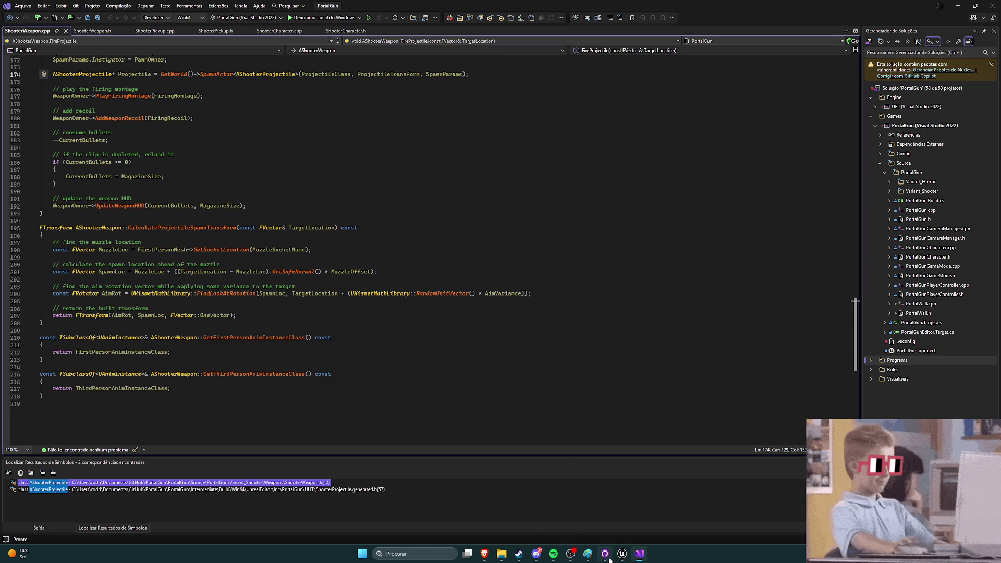
click(621, 554)
Step: Select the white pickup in the level and confirm its Static Mesh stays SM_Pistol
drag(473, 298, 391, 356)
click(391, 356)
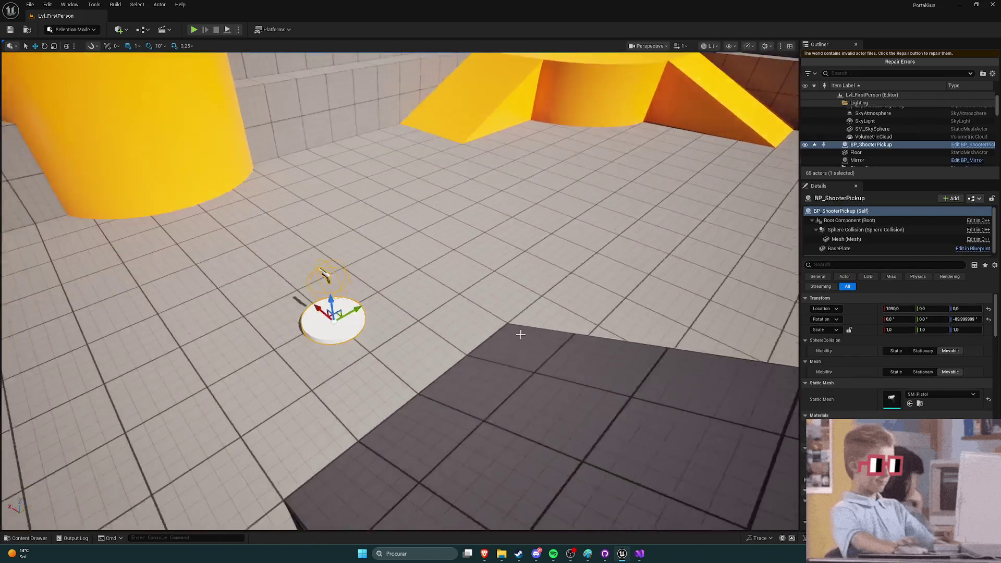
click(919, 395)
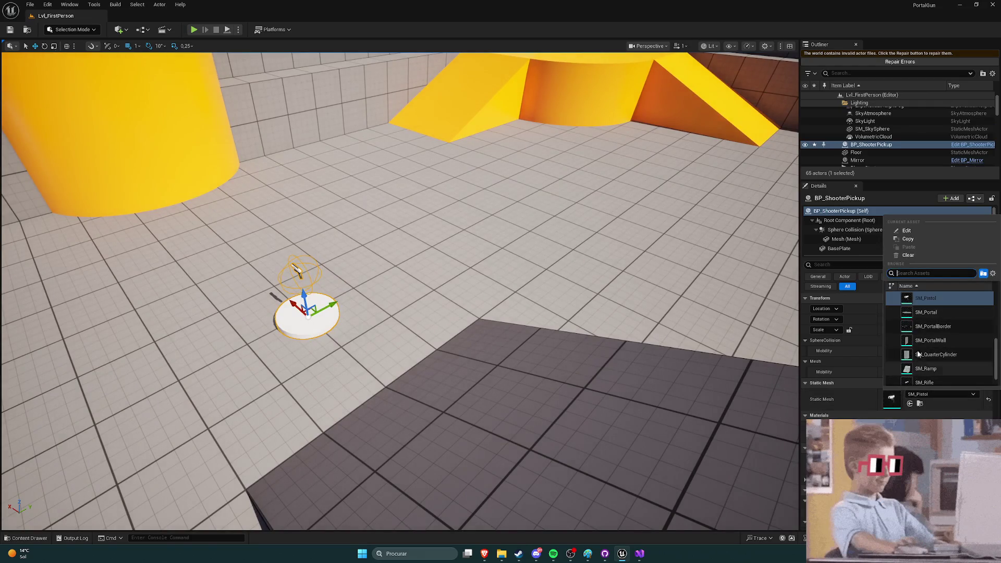
scroll(917, 356, up, 2)
click(902, 356)
drag(396, 313, 360, 333)
mouse_move(486, 360)
mouse_down()
mouse_move(459, 366)
mouse_move(486, 360)
mouse_up()
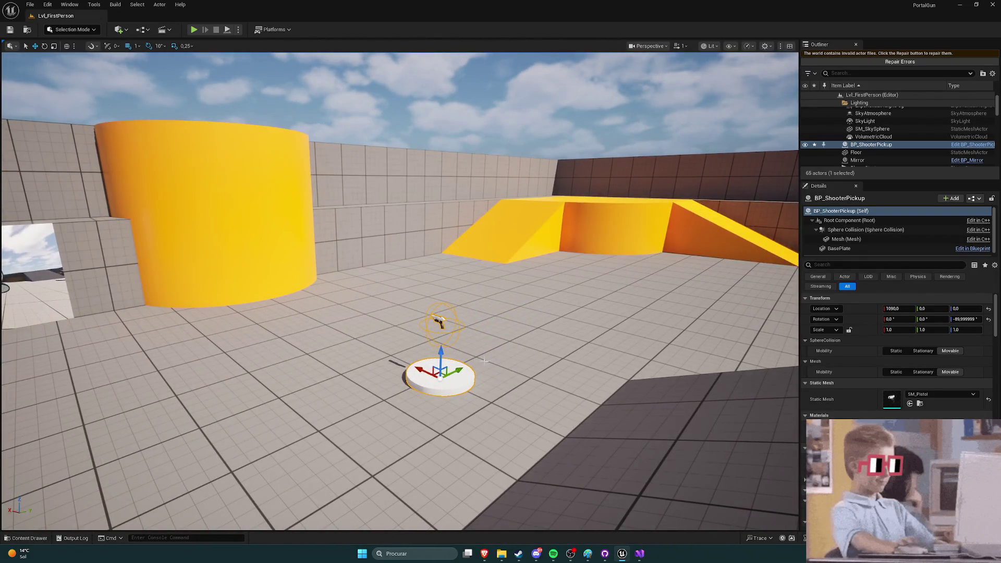
Step: Locate the pickup's BP_ShooterPickup asset with Ctrl+B and open it in the Blueprint editor
key(ctrl+space)
click(544, 323)
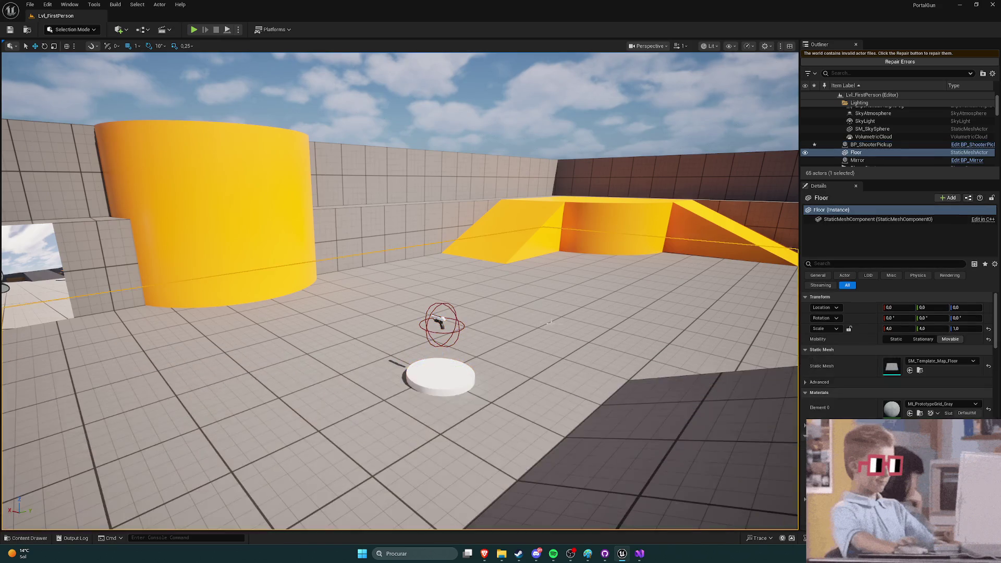
click(472, 380)
key(ctrl+space)
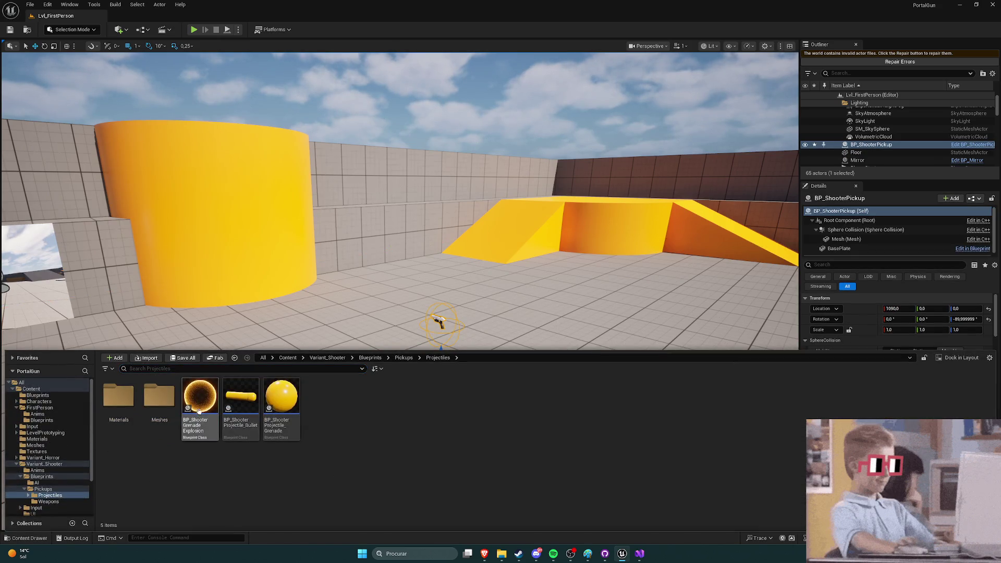
key(ctrl+b)
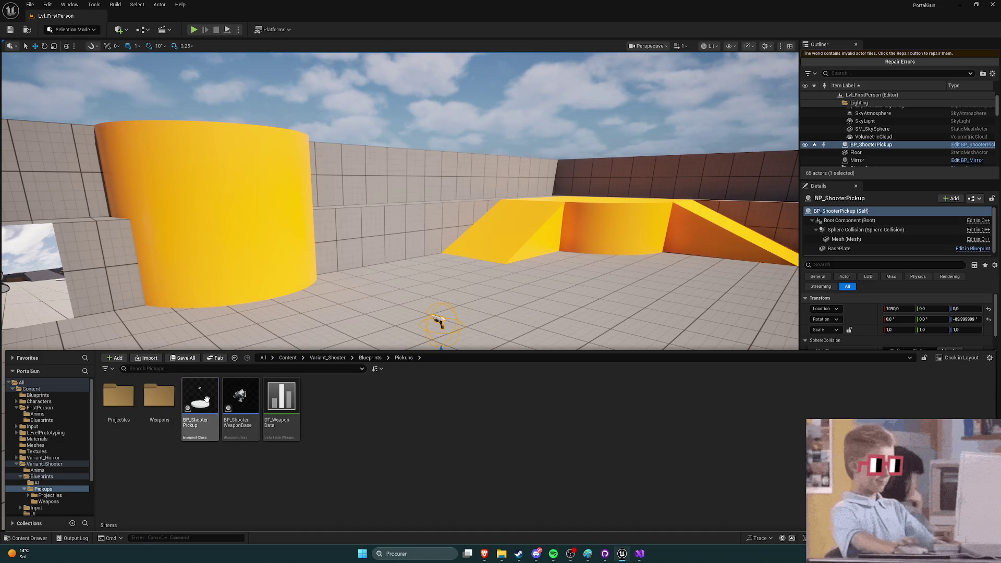
key(Return)
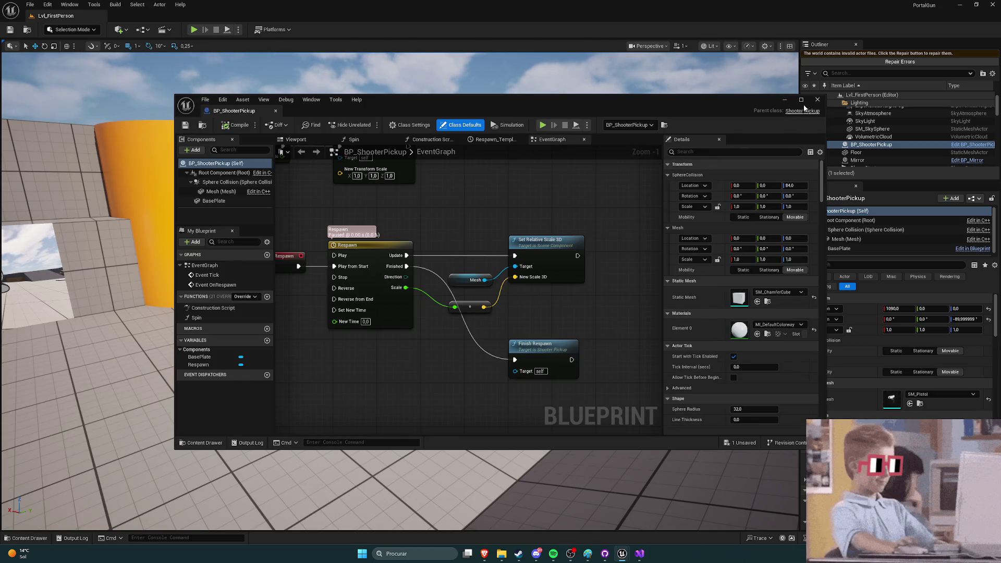
Step: Maximize the BP_ShooterPickup editor and frame the Event Tick, Spin and Respawn nodes
click(804, 104)
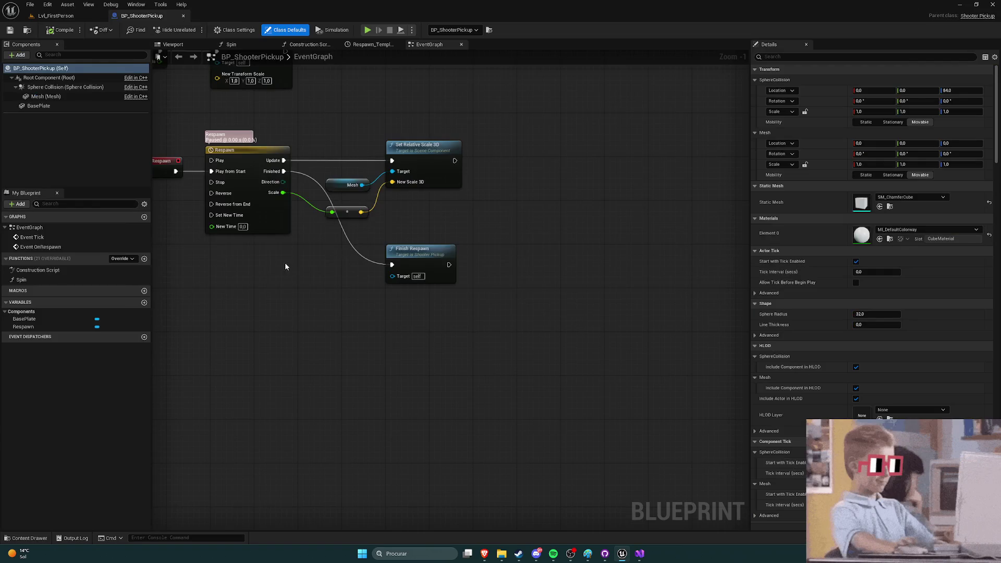
drag(292, 261, 449, 360)
mouse_move(310, 197)
mouse_down()
mouse_move(273, 241)
mouse_move(274, 229)
mouse_up()
scroll(302, 247, up, 1)
mouse_move(449, 218)
mouse_down()
mouse_move(413, 213)
mouse_move(445, 219)
mouse_up()
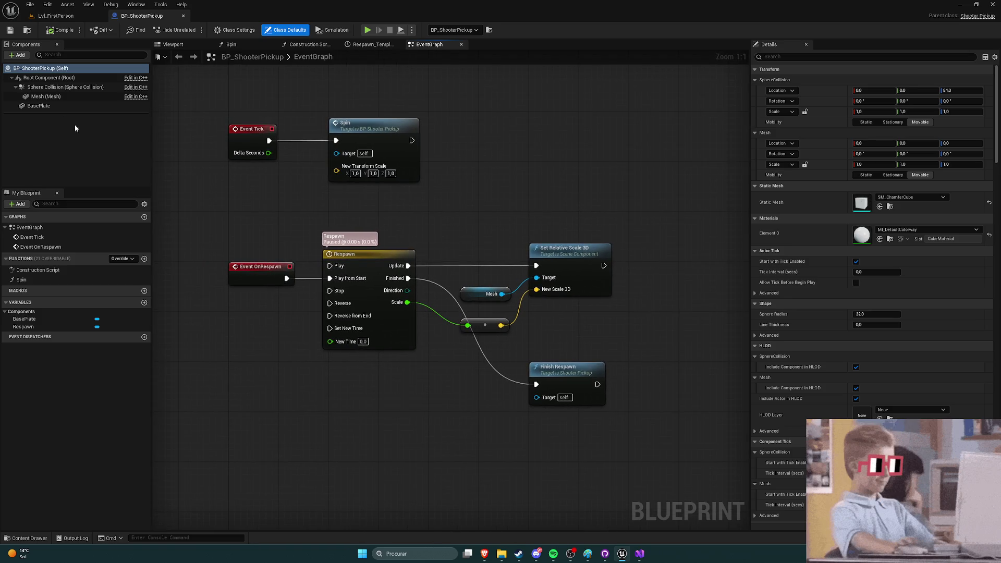
Step: Inspect the Mesh (SM_ChamferCube), BasePlate (SM_Cylinder) and radius-32 Sphere Collision components
click(54, 96)
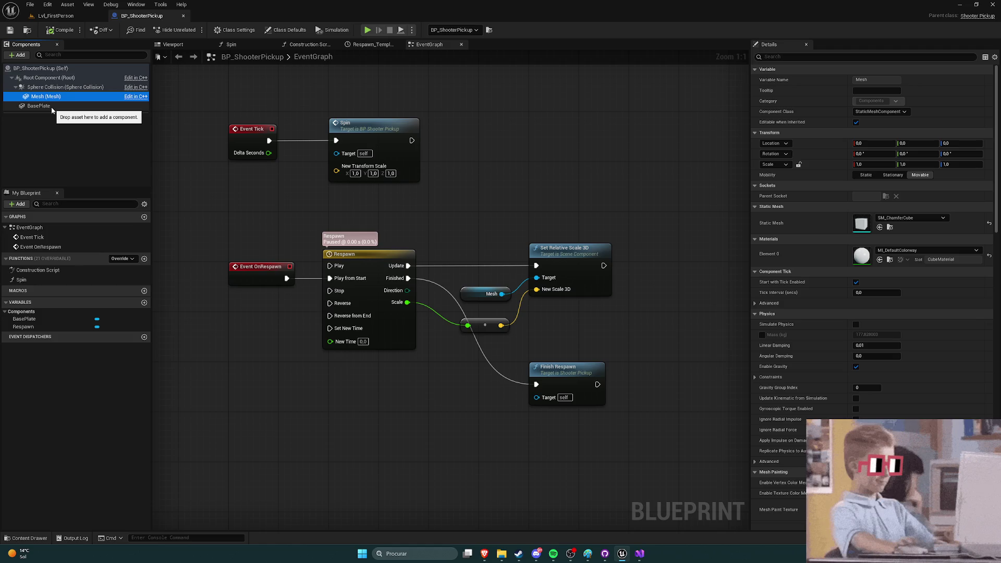
click(39, 106)
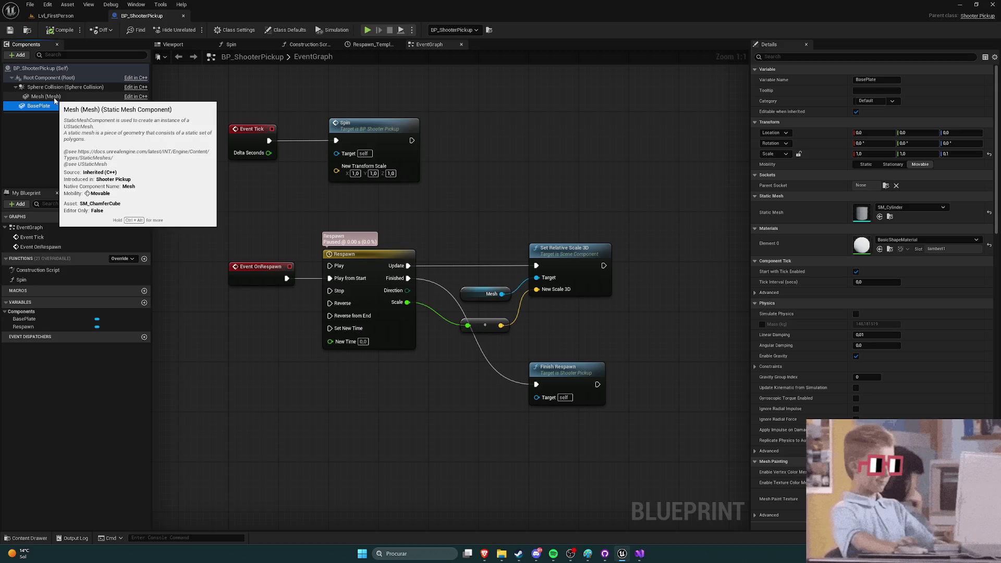
click(46, 96)
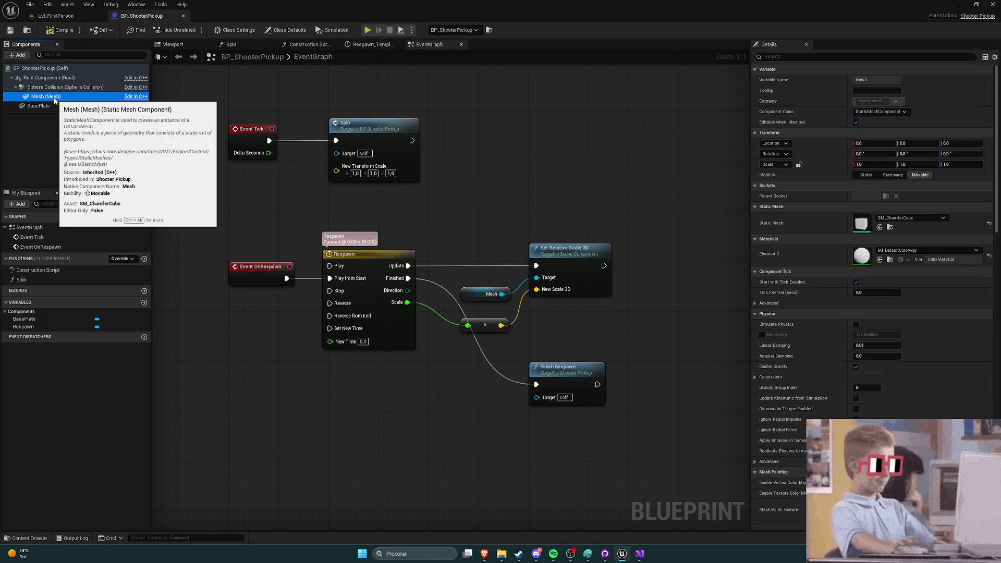
click(57, 87)
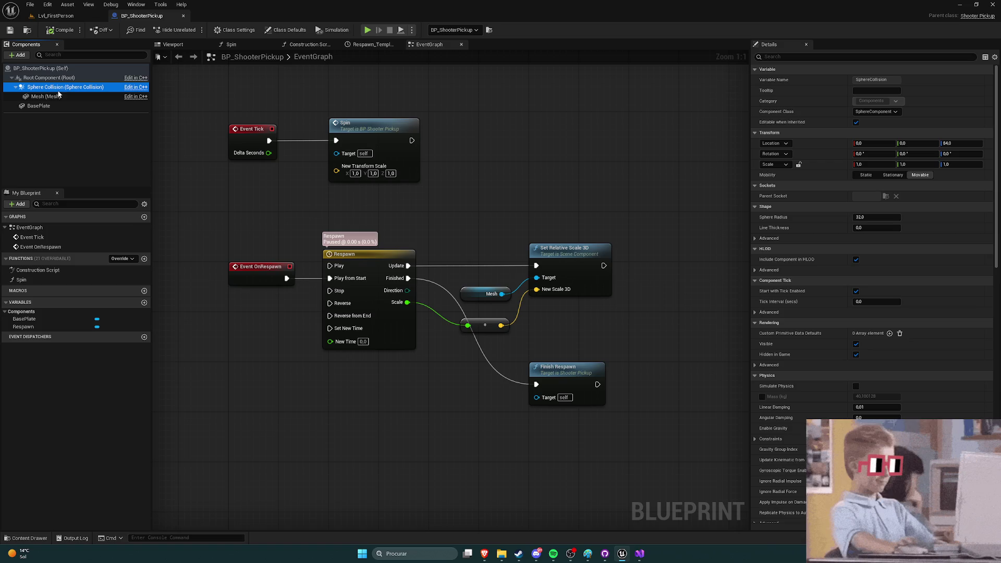